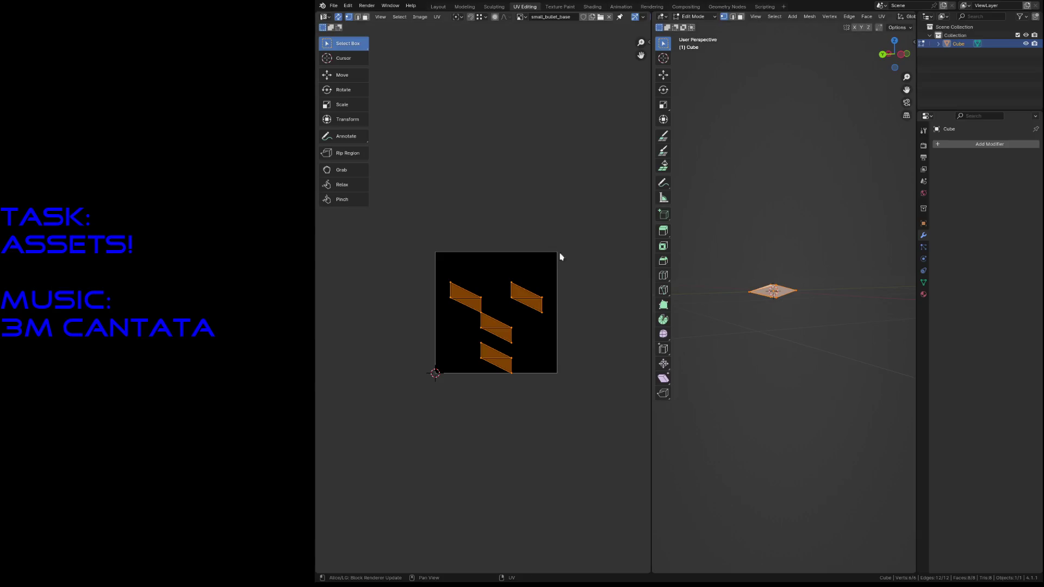
type("smart")
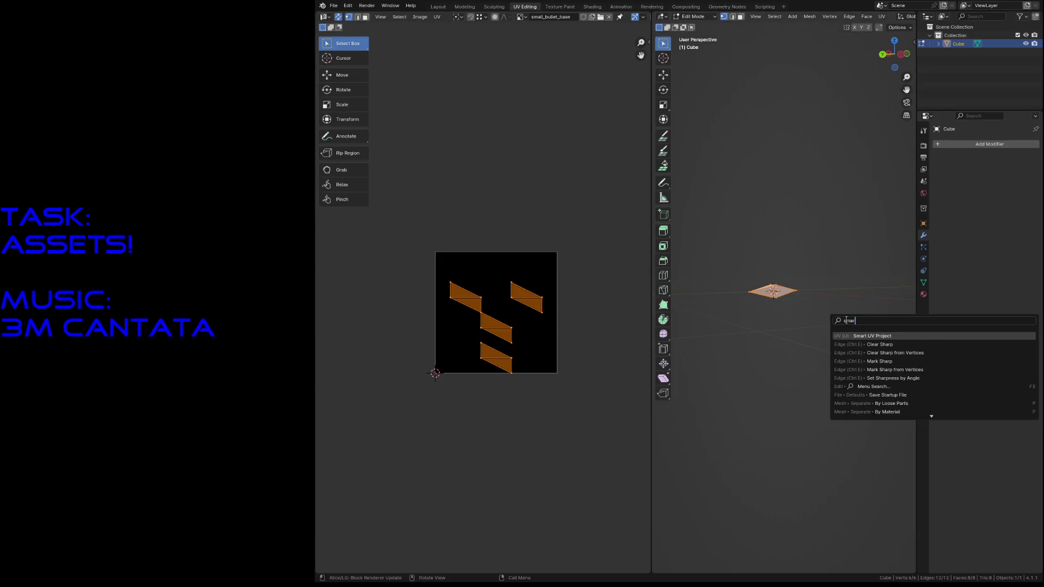
Step: Smart UV Project the whole bullet mesh with the default unwrap settings
key("Return")
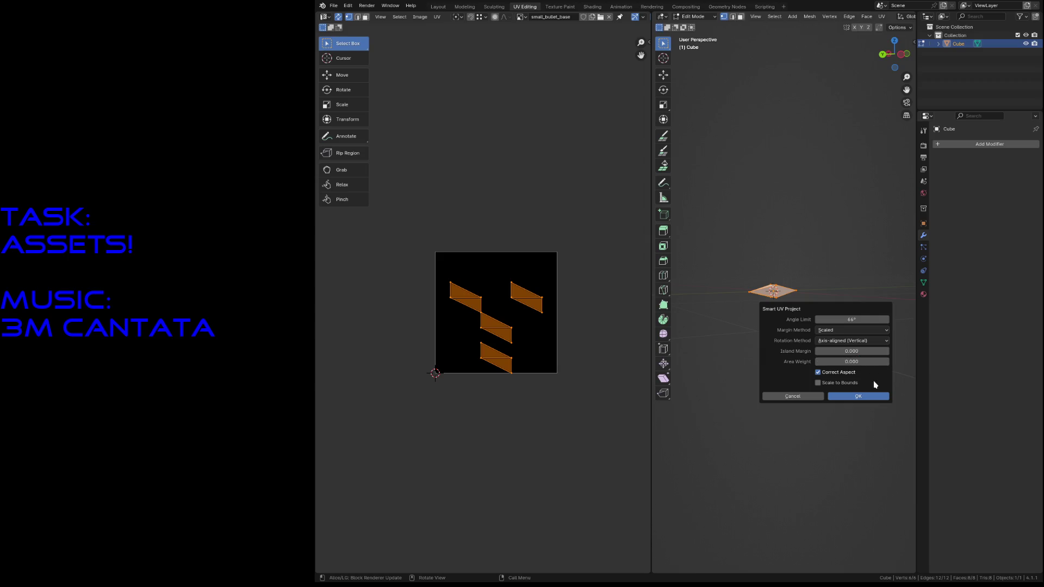
left_click(868, 396)
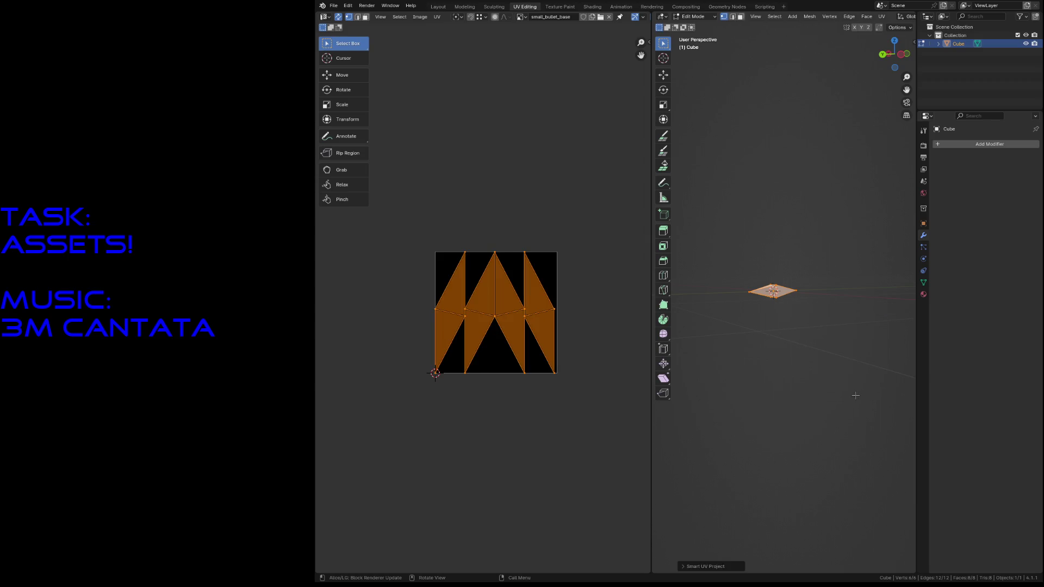
left_click(845, 387)
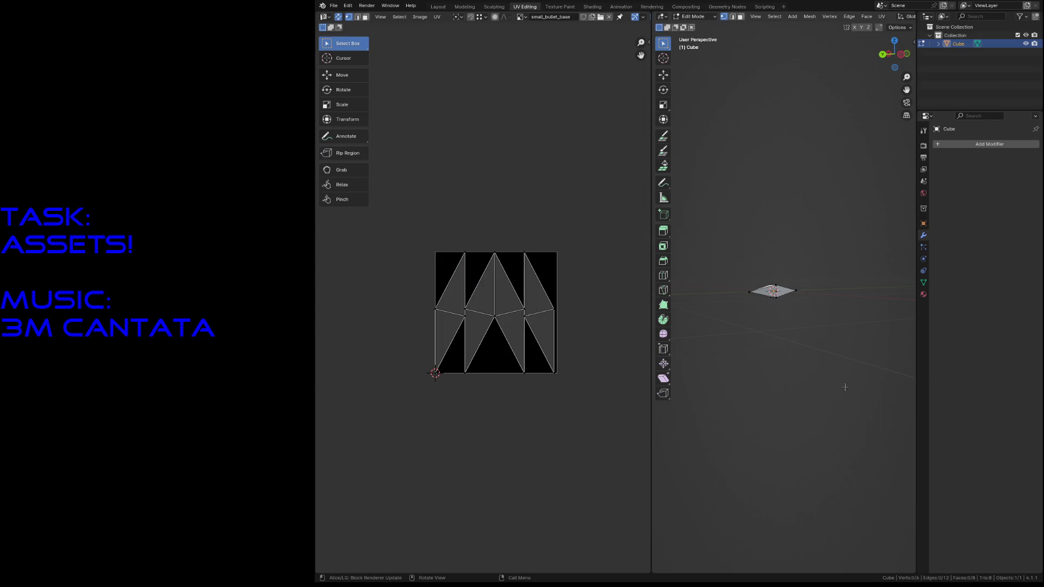
key("a")
Step: Fly the view in close and select the edge loop running around the mesh
left_click(764, 224)
key("shift+grave")
key("w")
left_click(785, 288)
key("2")
left_click(844, 350, "alt")
Step: Mark that edge loop as a seam so the mesh unwraps into two islands
key("F3")
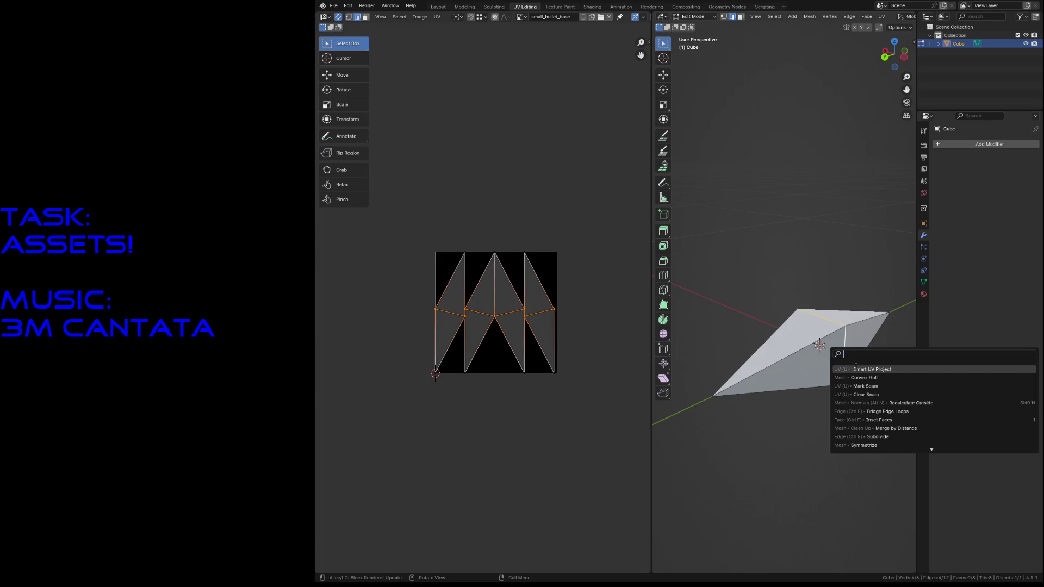
left_click(860, 388)
left_click(784, 430)
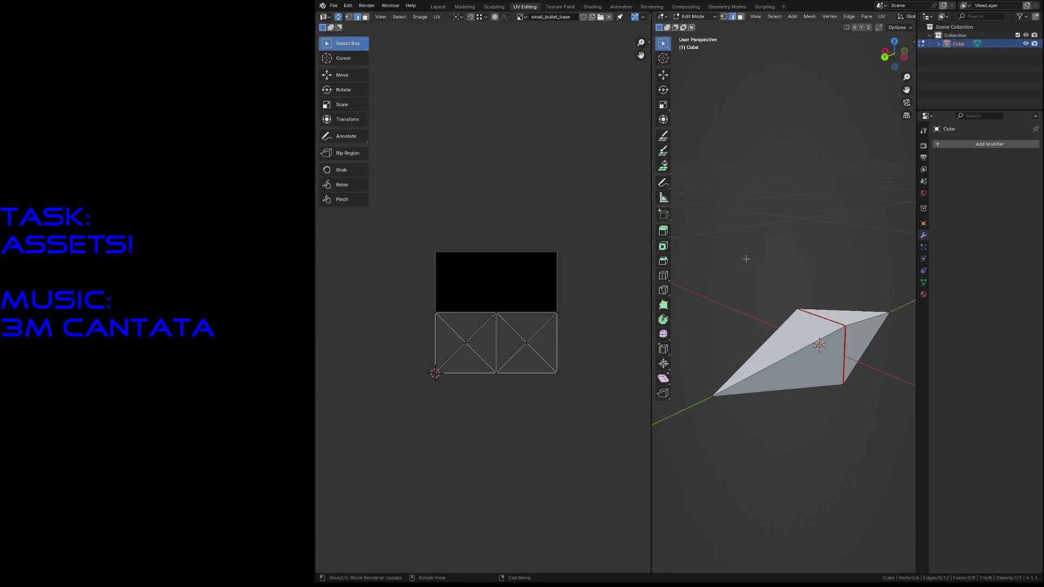
left_click(560, 7)
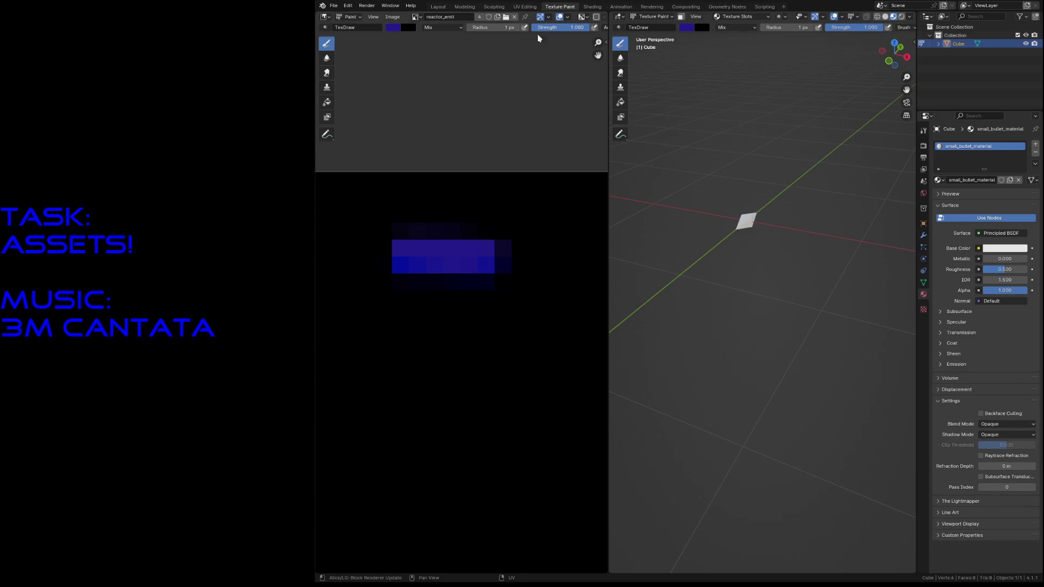
Step: Load the small_bullet_base image in the Image Editor instead of reactor_emit
left_click(417, 17)
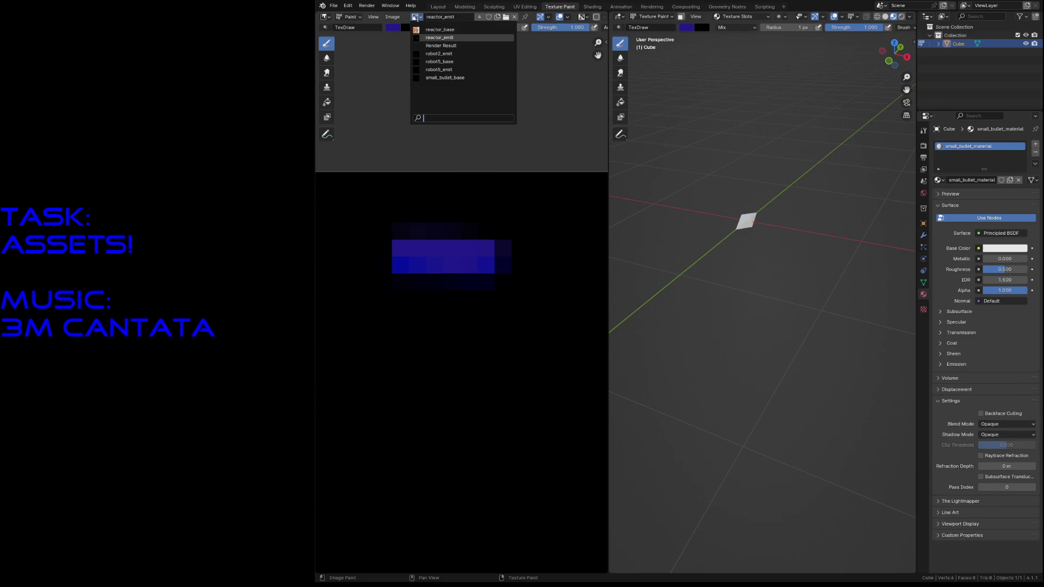
left_click(445, 77)
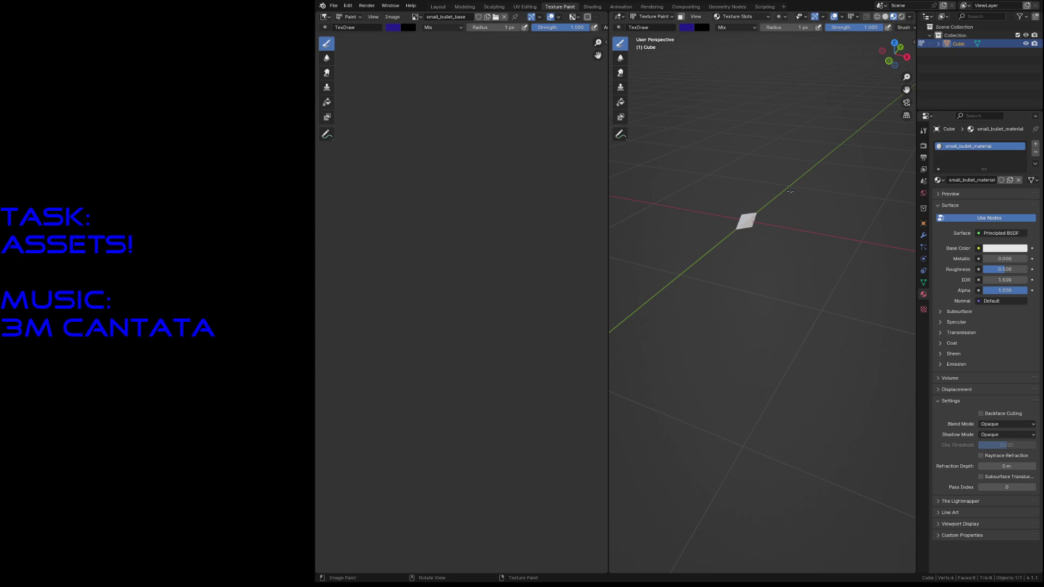
scroll(790, 191, "up", 5)
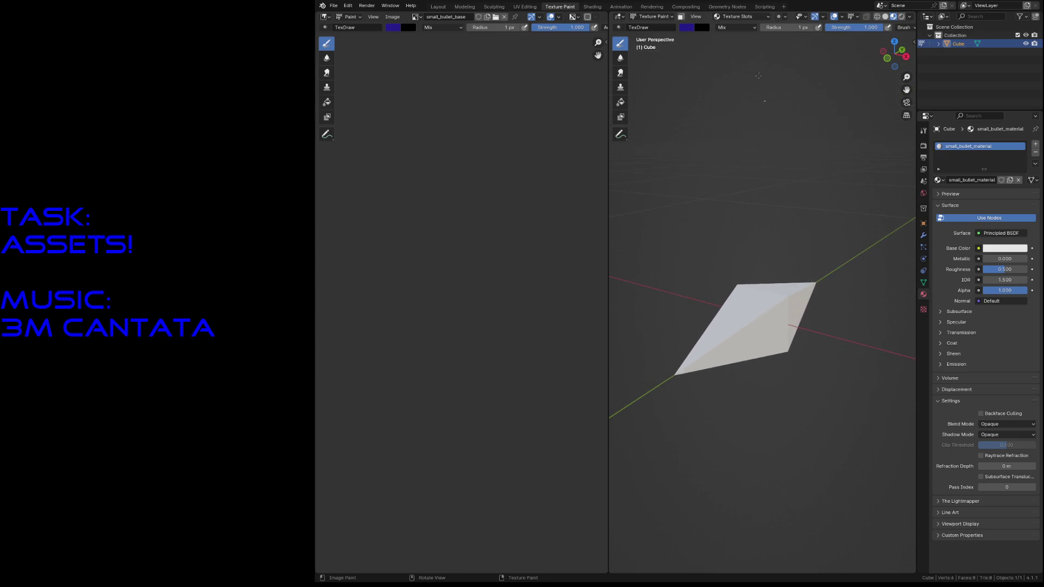
left_click(594, 7)
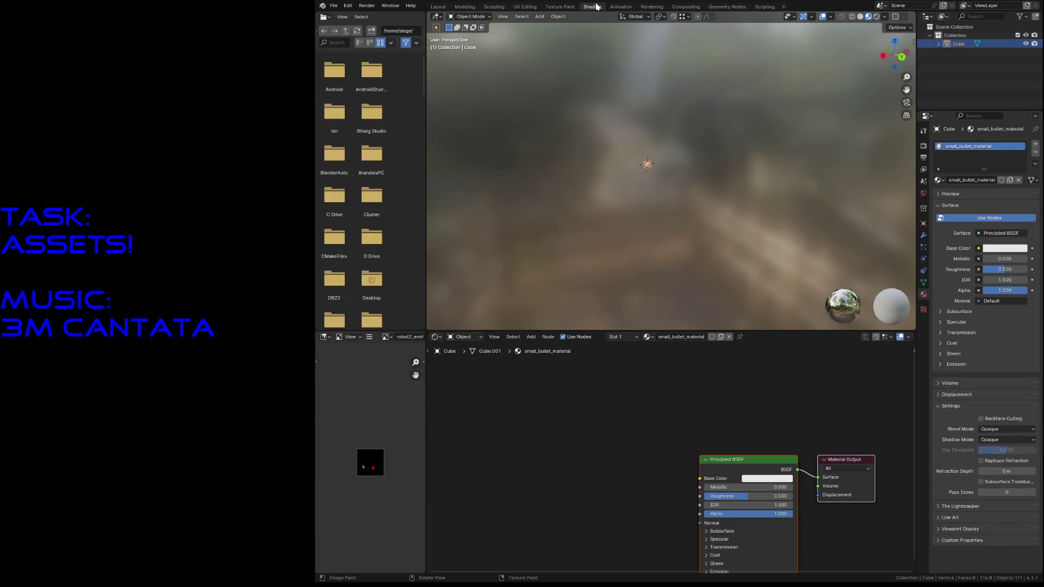
Step: Add an Image Texture node using small_bullet_base and wire its Color into Base Color
key("shift+a")
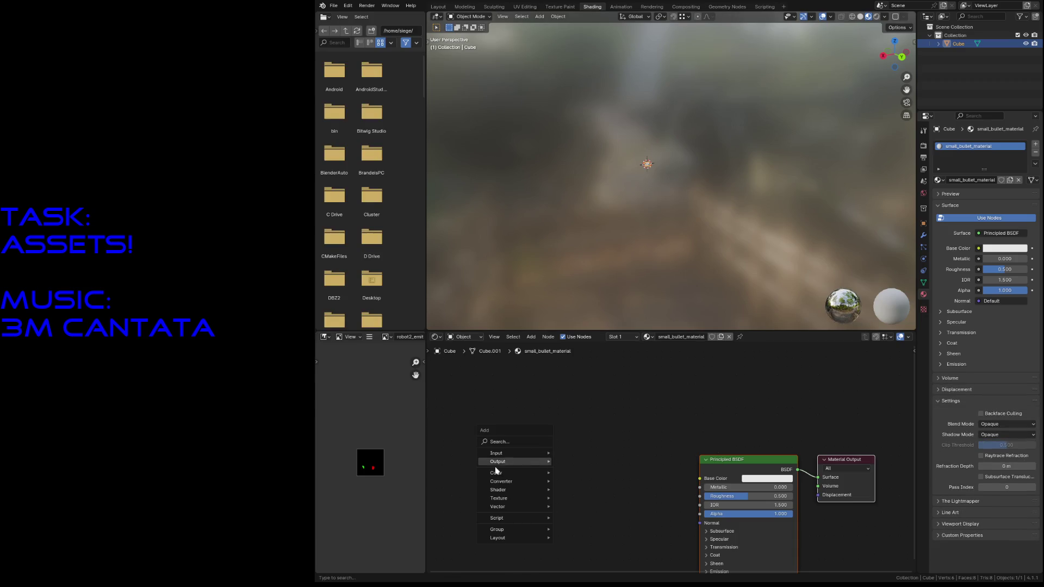
mouse_move(497, 507)
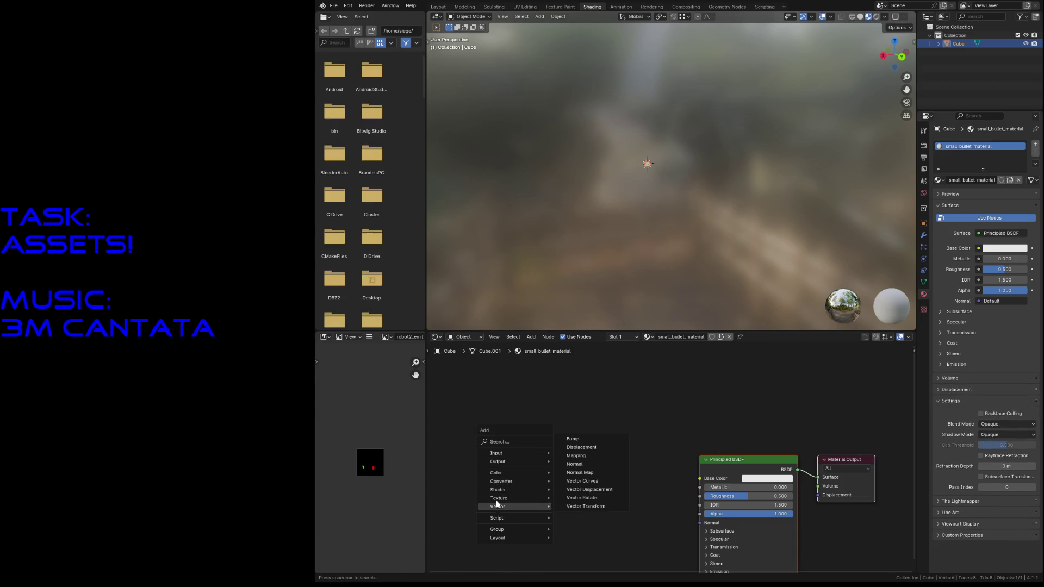
left_click(583, 438)
left_click(554, 439)
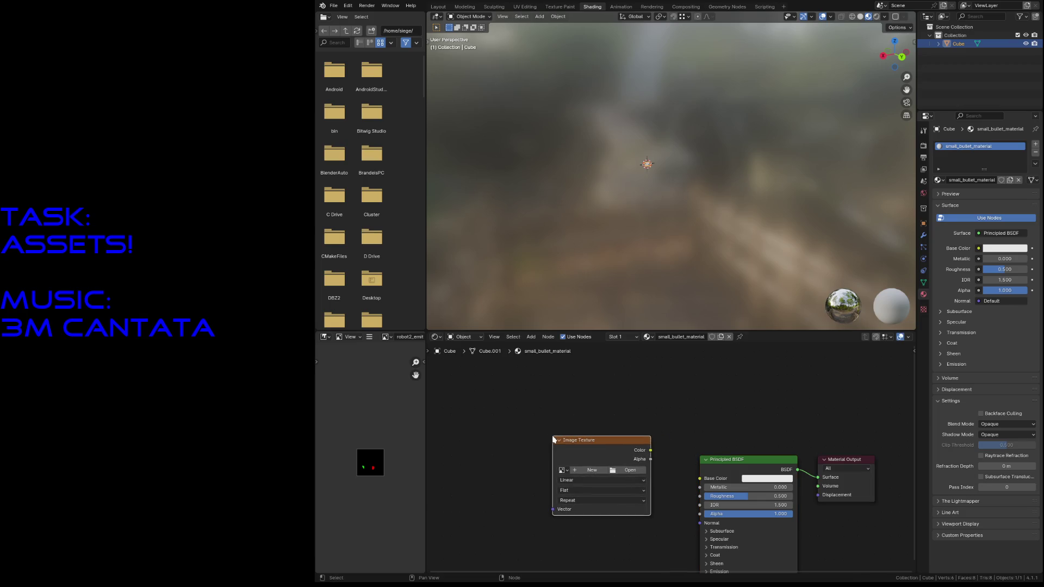
left_click(562, 471)
left_click(608, 525)
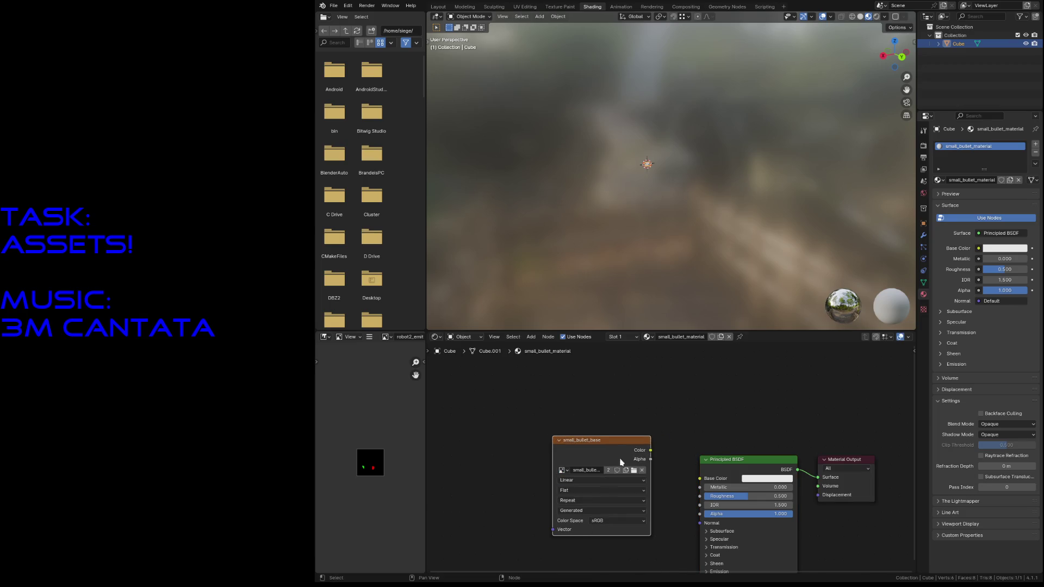
left_click_drag(651, 450, 701, 478)
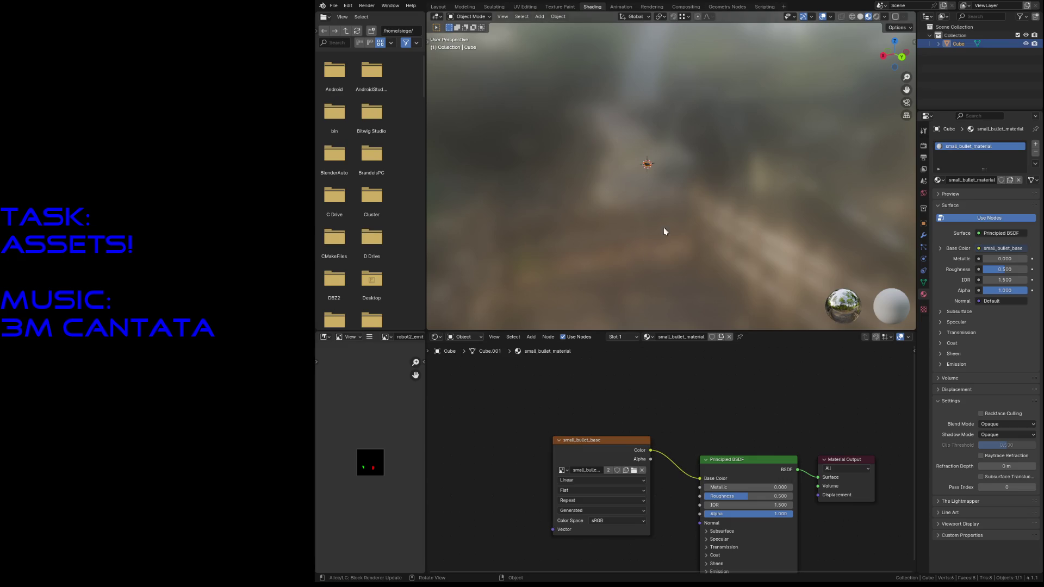
Step: Set the material's Emission Strength to 0 and save the blend file
middle_click_drag(735, 572, 723, 492)
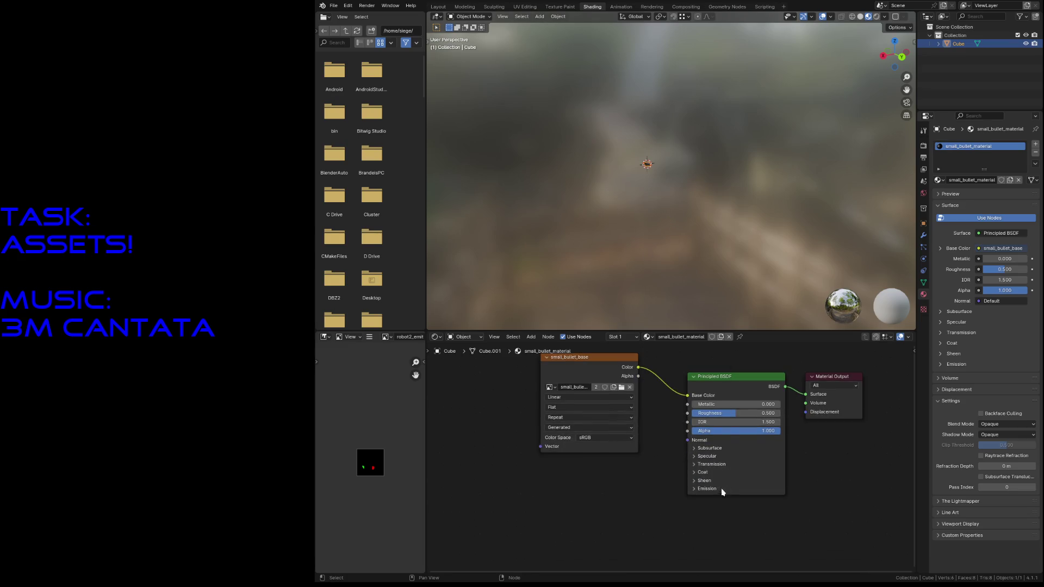
left_click(708, 488)
mouse_move(739, 508)
left_mouse_down()
mouse_move(751, 508)
mouse_move(719, 508)
left_mouse_up()
key("ctrl+s")
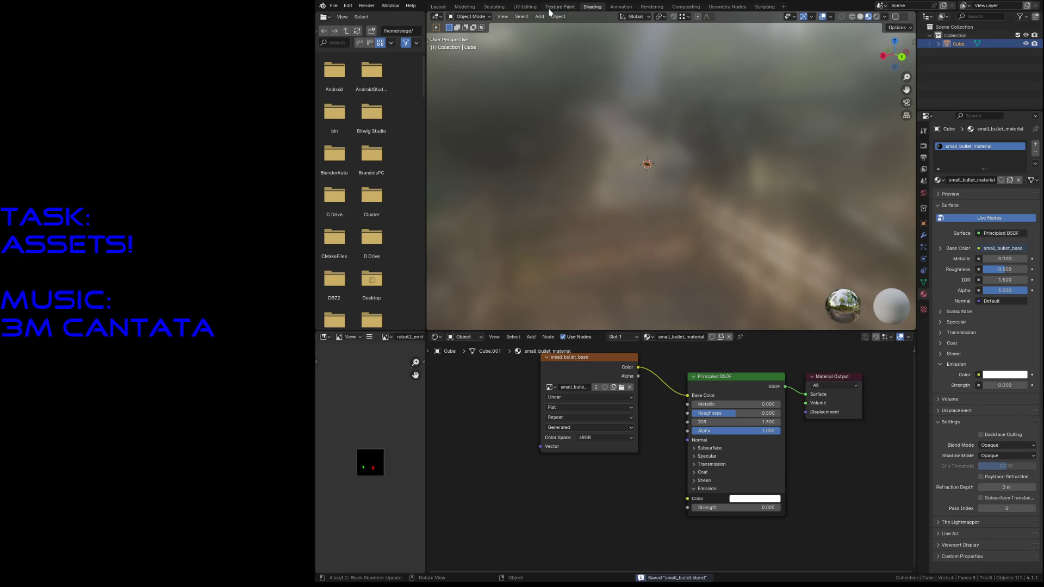
left_click(555, 6)
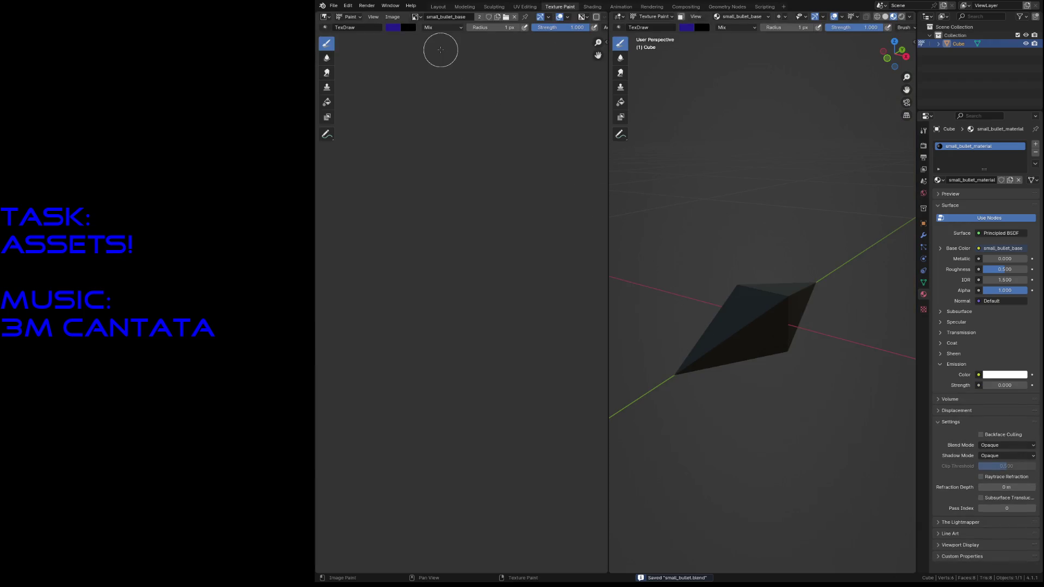
scroll(417, 304, "up", 3)
Step: With a 10 px brush, paint the whole small_bullet_base texture bright yellow
key("f")
left_click(479, 374)
left_click(391, 27)
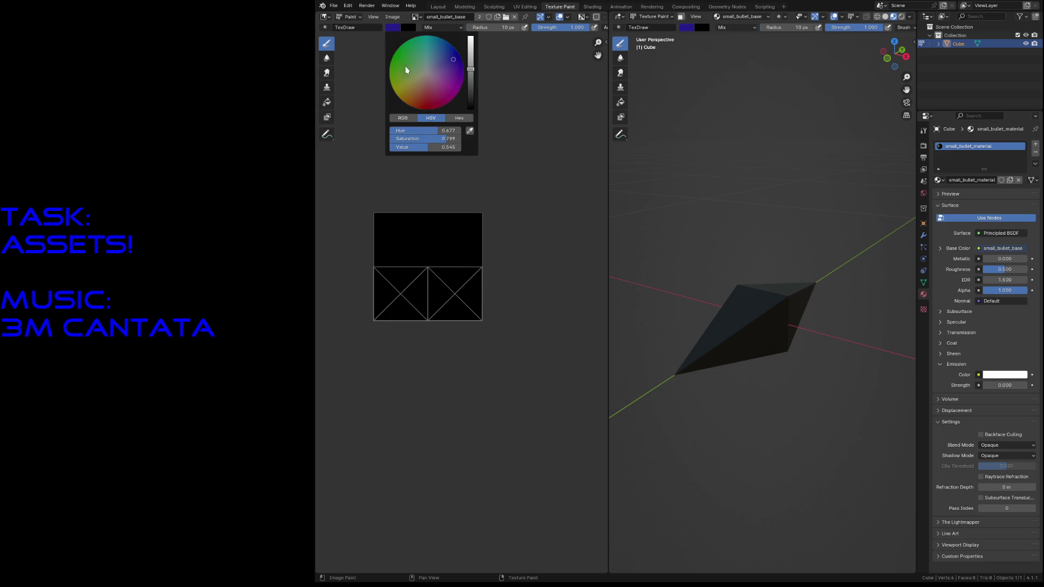
left_click_drag(407, 71, 395, 91)
left_click_drag(471, 68, 470, 41)
left_click(417, 284)
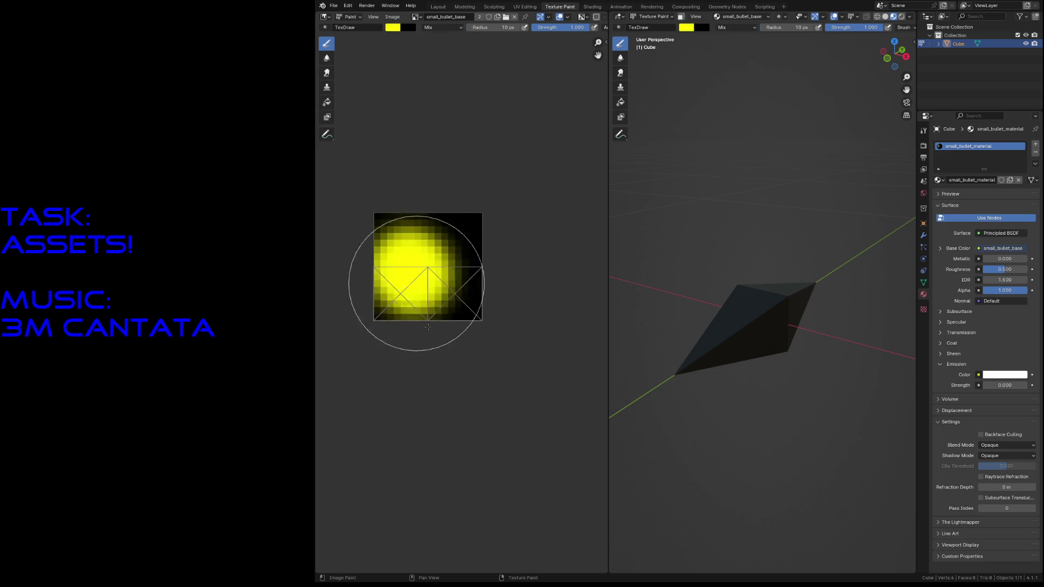
left_click_drag(428, 327, 485, 175)
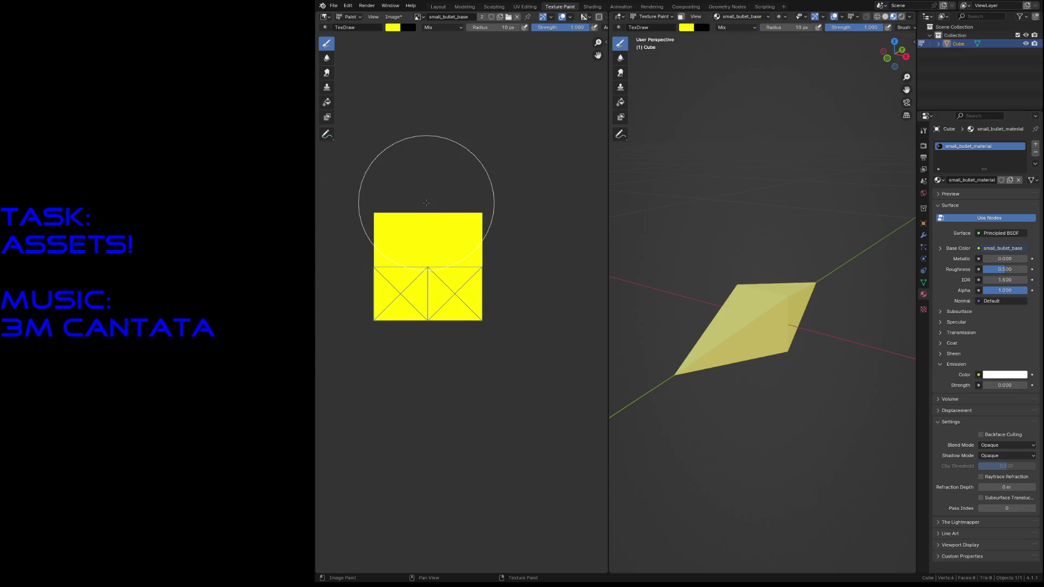
Step: Lighten the brush to pale yellow, repaint the texture, and save the blend file
left_click(394, 27)
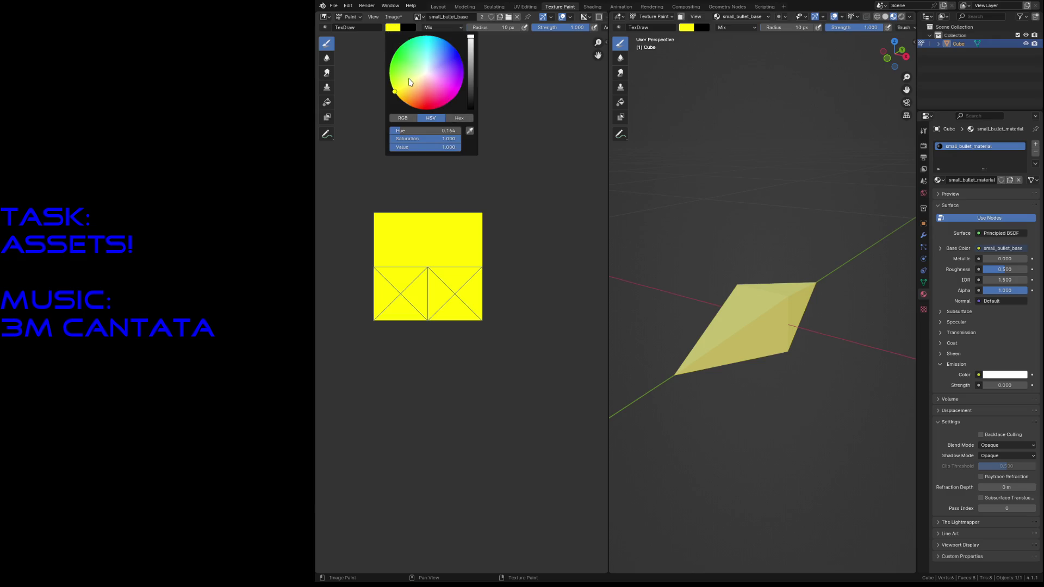
left_click(412, 81)
left_click_drag(372, 198, 466, 391)
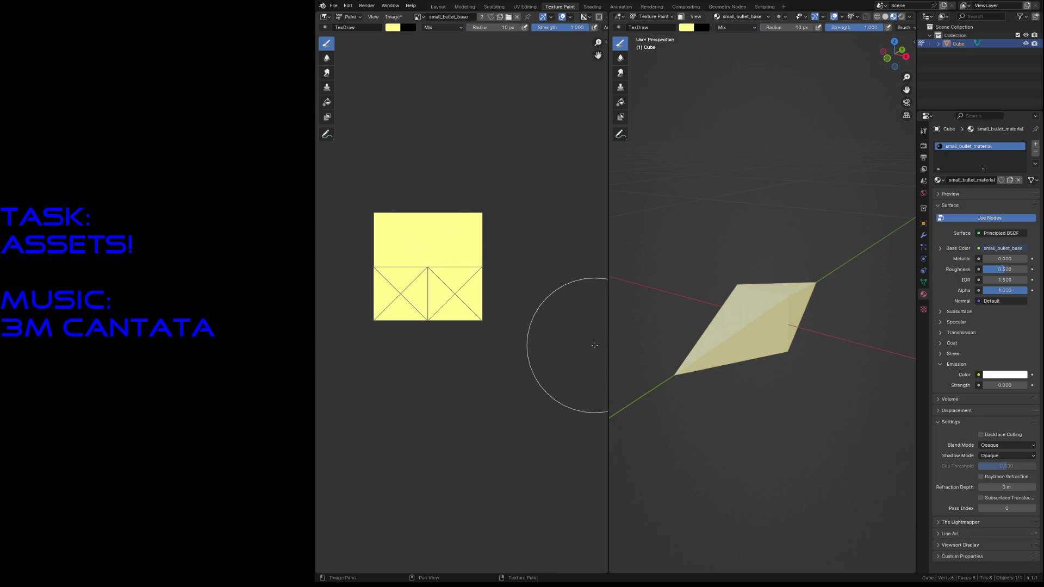
key("ctrl+s")
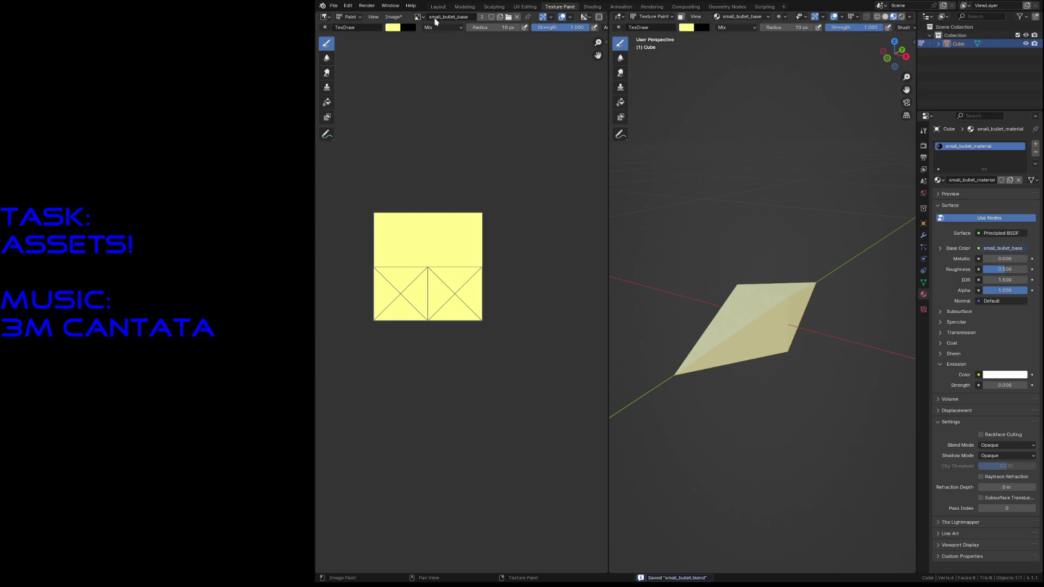
left_click(334, 6)
mouse_move(349, 133)
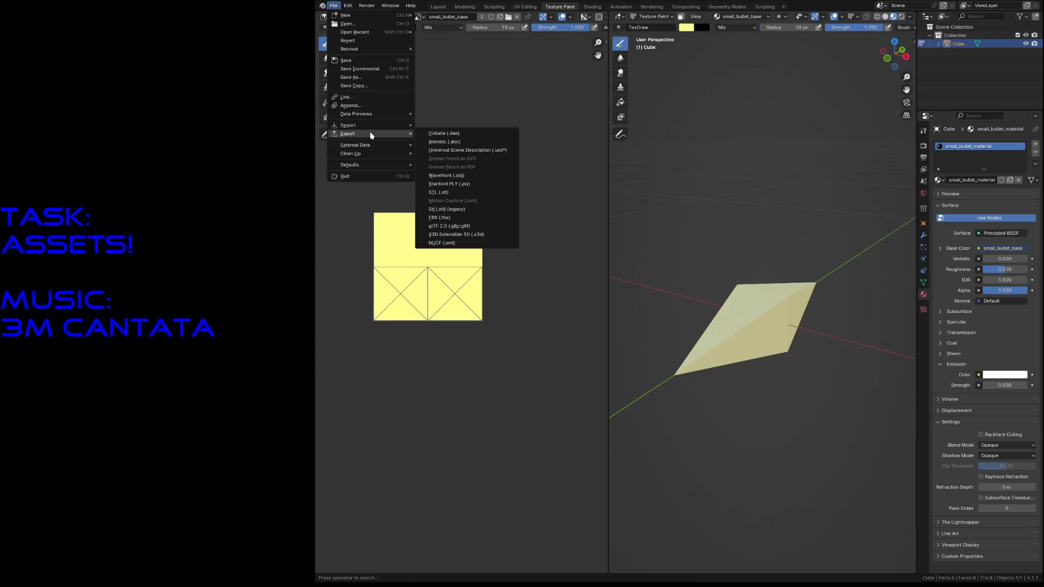
Step: Dismiss the export menu without exporting and return the viewport to Object Mode
key("Escape")
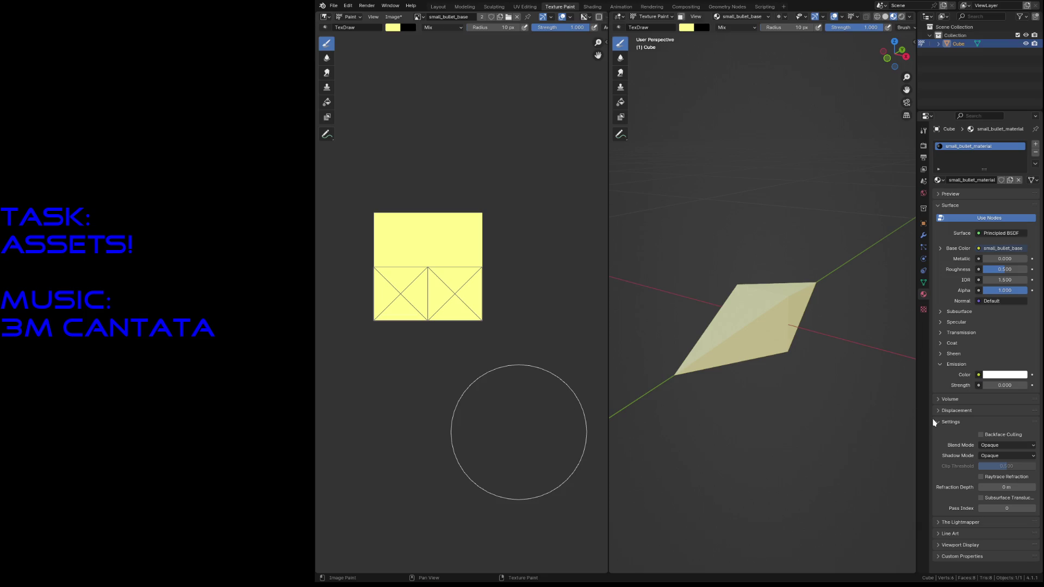
key("ctrl+Tab")
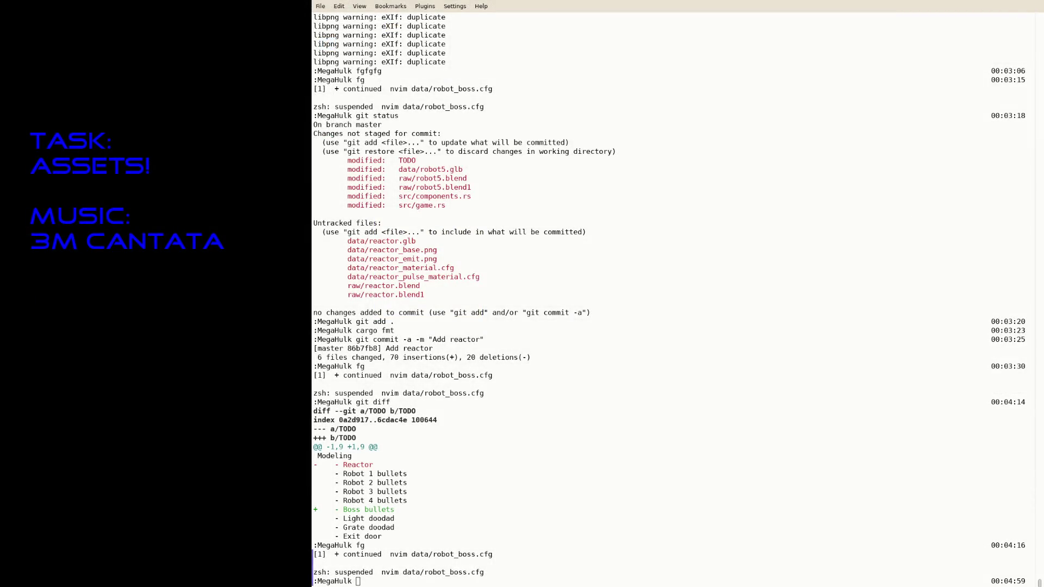
type("fg")
Step: Resume Neovim and save reactor_material.cfg as data/small_bullet_material.cfg
key("Return")
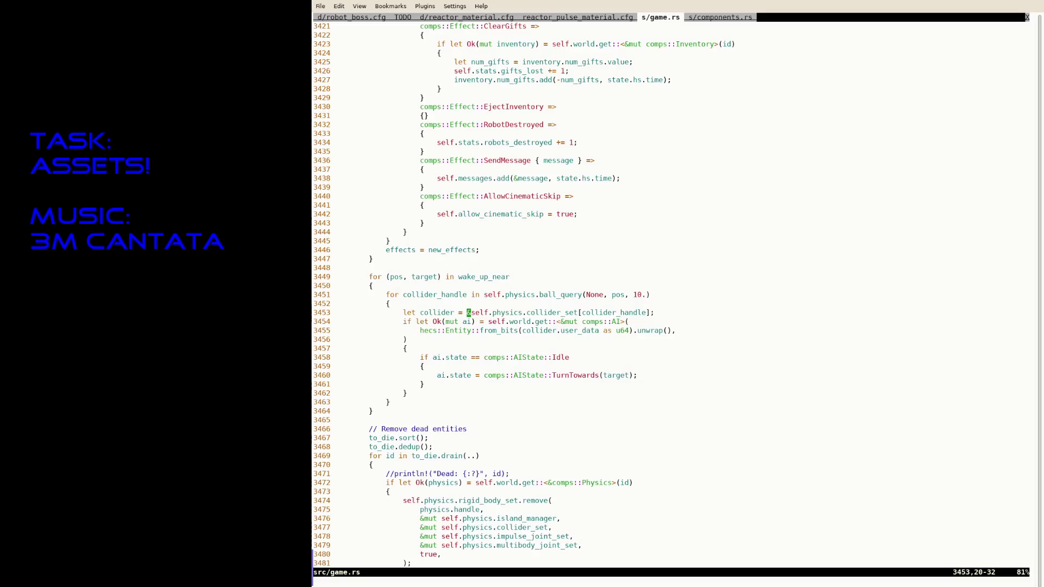
key("Tab")
key("Tab")
key("Tab")
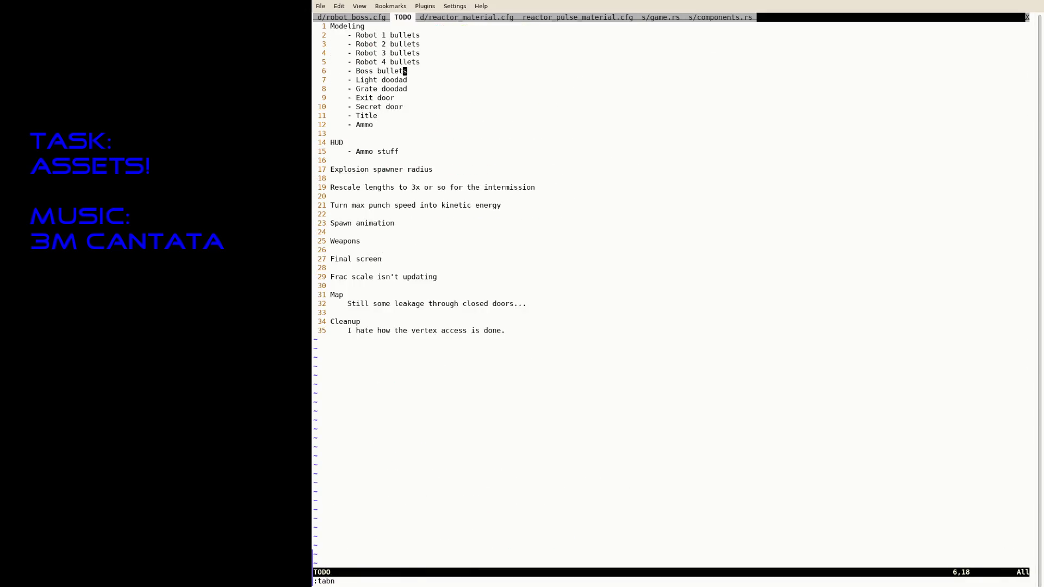
key("Tab")
type(":saveas ")
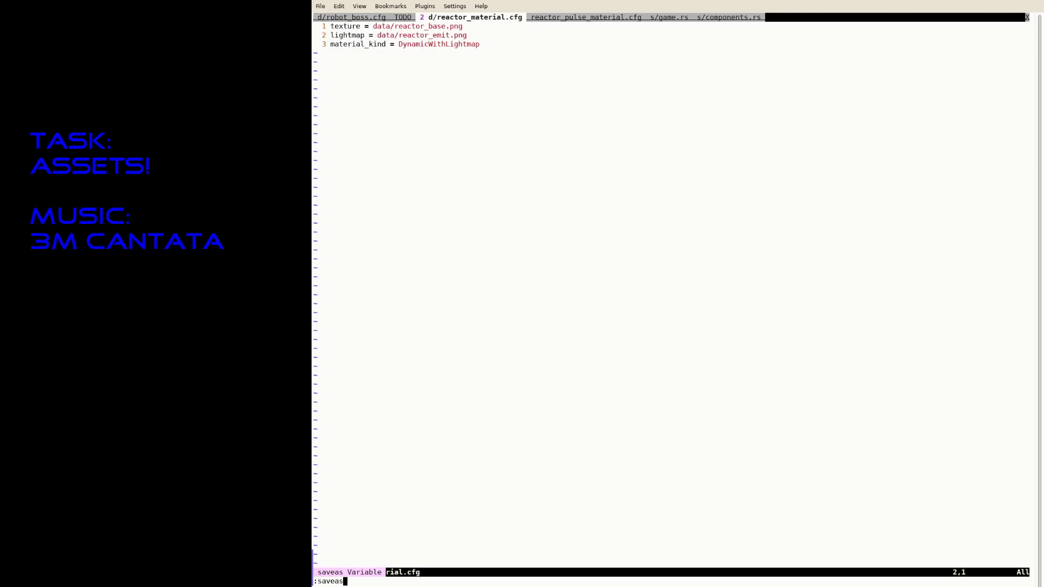
type("data/small_bullet_material.cfg")
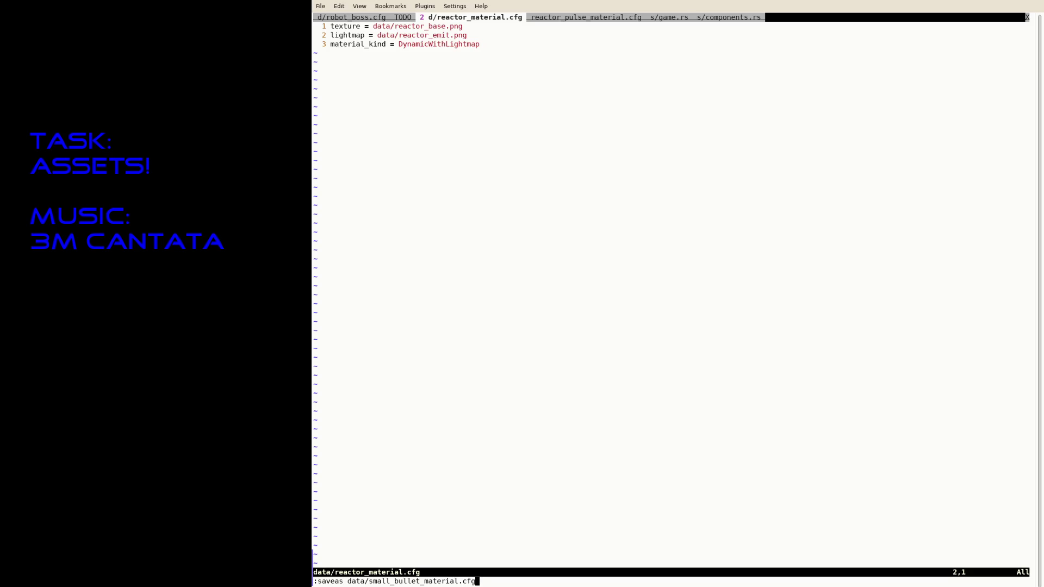
key("Return")
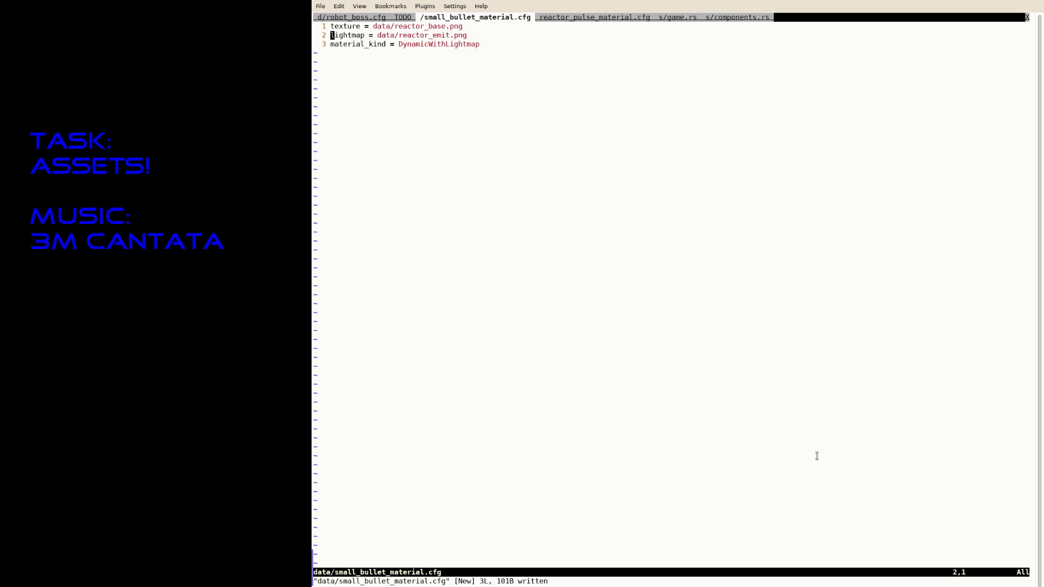
Step: Point the texture at data/small_bullet_base and delete the lightmap line
key("i")
key("Right")
key("Right")
key("Right")
type("small_bul")
type("let_reactor_base")
key("ctrl+o")
key("D")
key("Escape")
key("j")
key("d")
key("d")
key("b")
key("b")
Step: Set material_kind = Fullbright in place of DynamicWithLightmap, save, and return to game.rs
key("i")
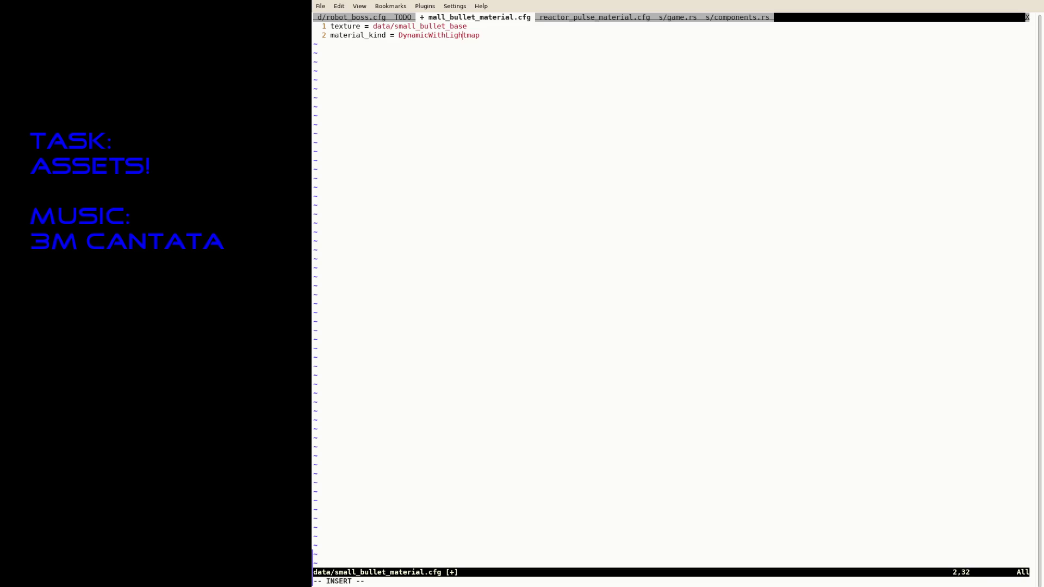
type("Fullbright")
key("Escape")
type(":w")
key("Return")
key("v")
key("dollar")
type("d:w :tabp")
key("Return")
type(":tabn")
key("Return")
type("gtgtgtgT/sp")
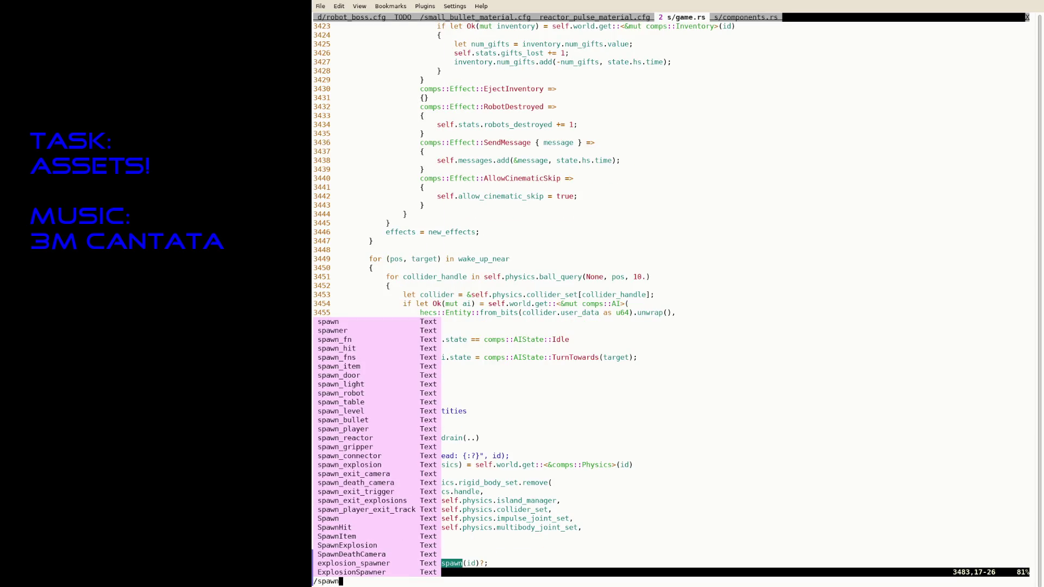
Step: Open data/robot_small.cfg in a new tab via :tabe path completion
key("Escape")
type(":tabe dat")
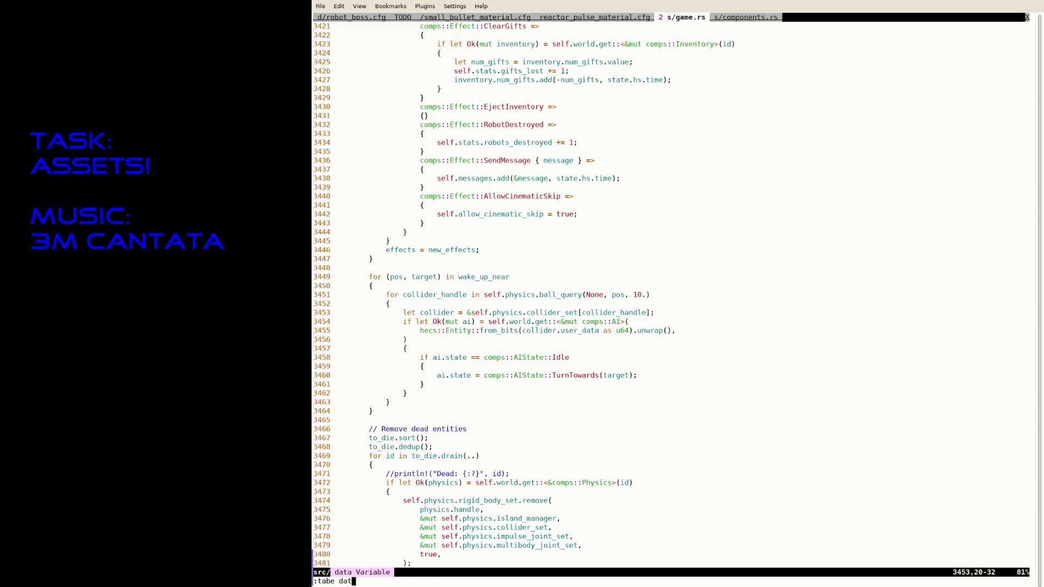
type("a/robot")
key("BackSpace")
key("BackSpace")
key("BackSpace")
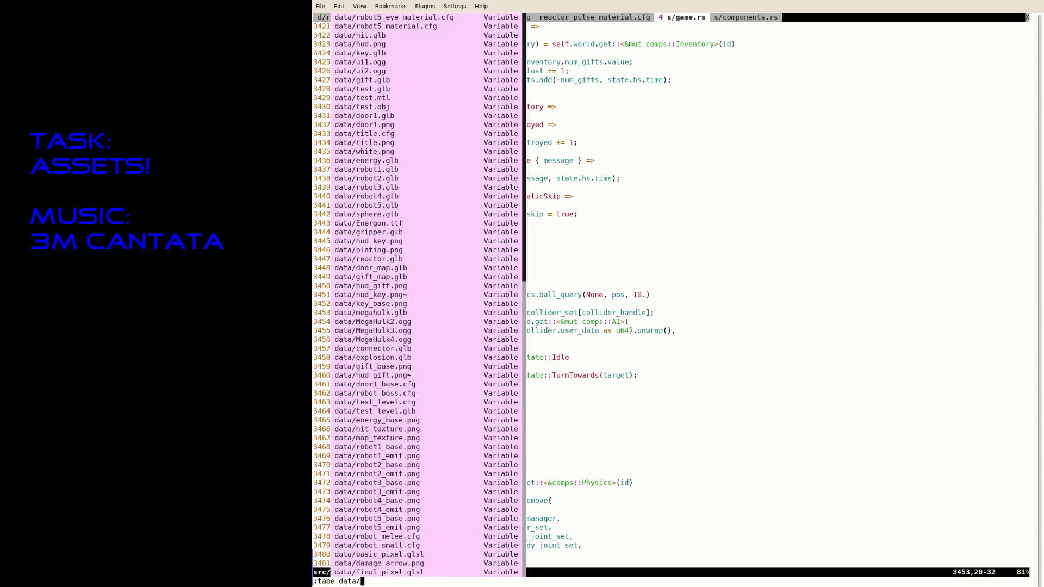
type("small_")
key("BackSpace")
key("BackSpace")
key("BackSpace")
key("BackSpace")
key("BackSpace")
type("robot_s")
key("Tab")
key("Return")
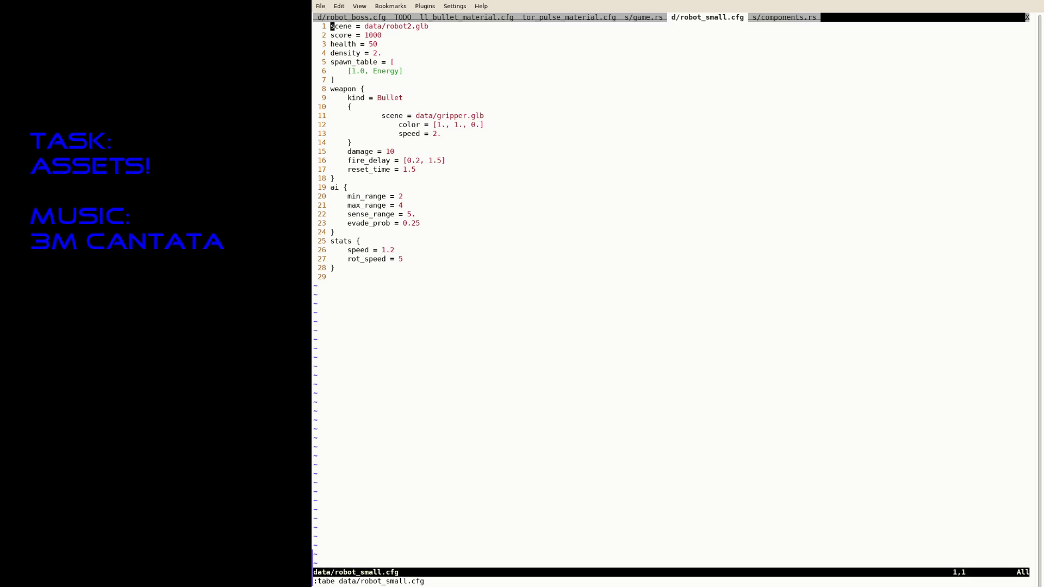
Step: Tidy the indentation of the weapon's scene, color and speed lines (11-13)
key("j")
key("j")
key("j")
key("j")
key("j")
key("j")
key("j")
key("a")
key("BackSpace")
key("BackSpace")
key("BackSpace")
key("Tab")
key("Tab")
key("Down")
key("Left")
key("Delete")
key("Delete")
key("Delete")
key("Delete")
key("Tab")
key("Down")
key("Delete")
key("Delete")
key("Delete")
key("Tab")
key("Up")
key("Up")
Step: Change the weapon scene from gripper to small_bullet.glb, save, and rerun the game with RUST_BACKTRACE=1
key("End")
type("small_bullet")
key("Delete")
key("Delete")
key("Delete")
key("Delete")
key("Delete")
key("Delete")
key("Delete")
key("Escape")
type(":w")
key("Return")
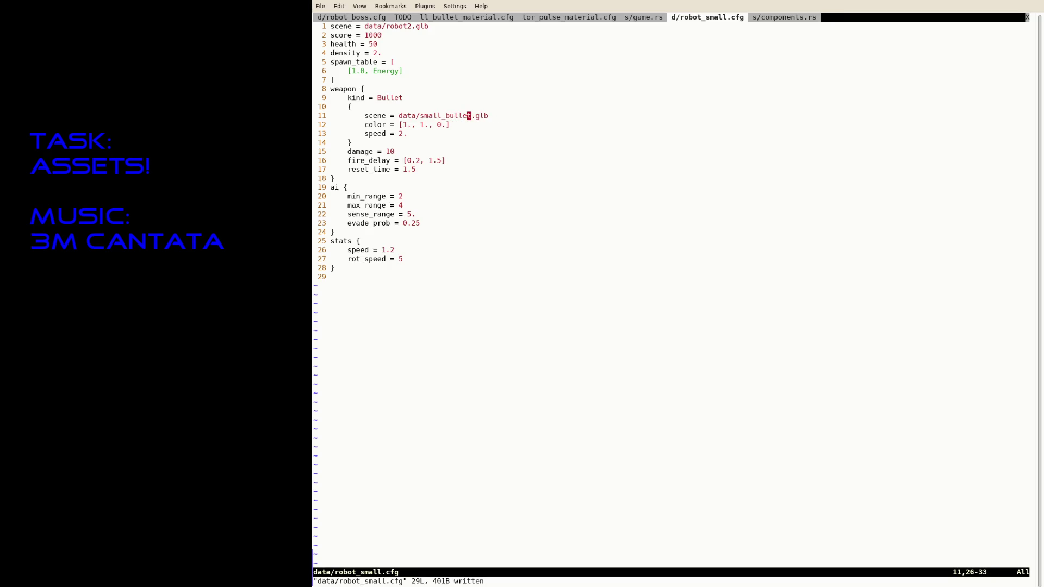
key("ctrl+z")
key("Up")
key("Return")
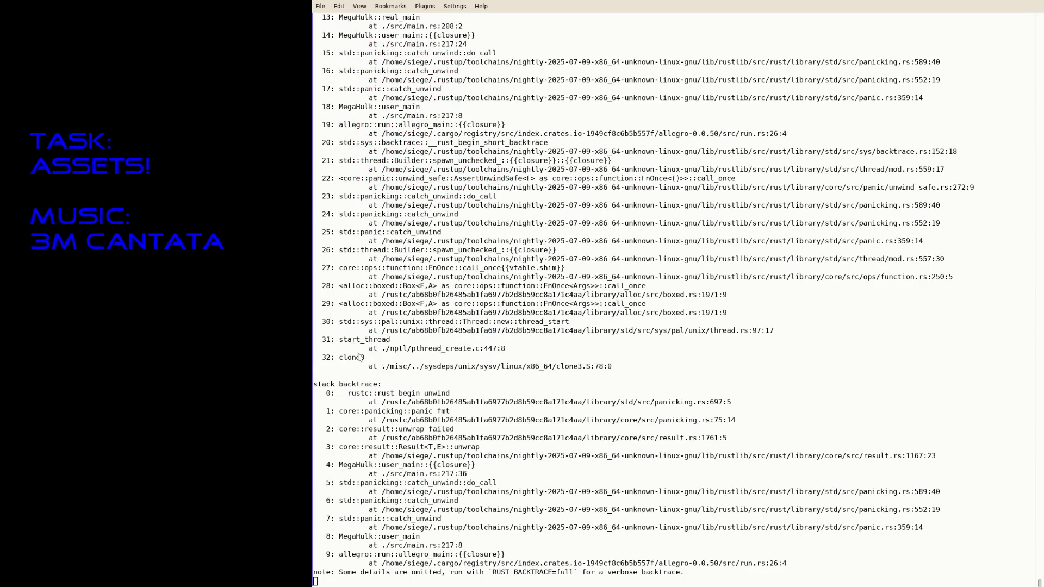
type("fg")
Step: Append .png to the texture path in small_bullet_material.cfg, save, and suspend Neovim
key("Return")
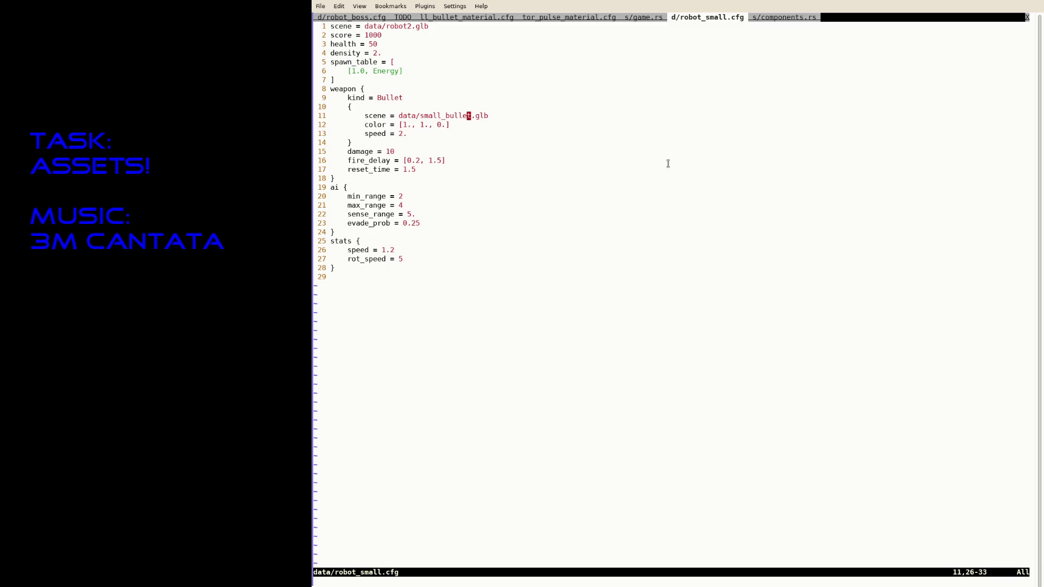
key("ctrl+Page_Up")
key("ctrl+Page_Up")
key("ctrl+Page_Up")
type("kA.png")
key("Escape")
type(":w")
key("Return")
key("ctrl+z")
Step: Relaunch MegaHulk, shoot down a robot with the new small bullets, and quit
key("Up")
key("Up")
key("Return")
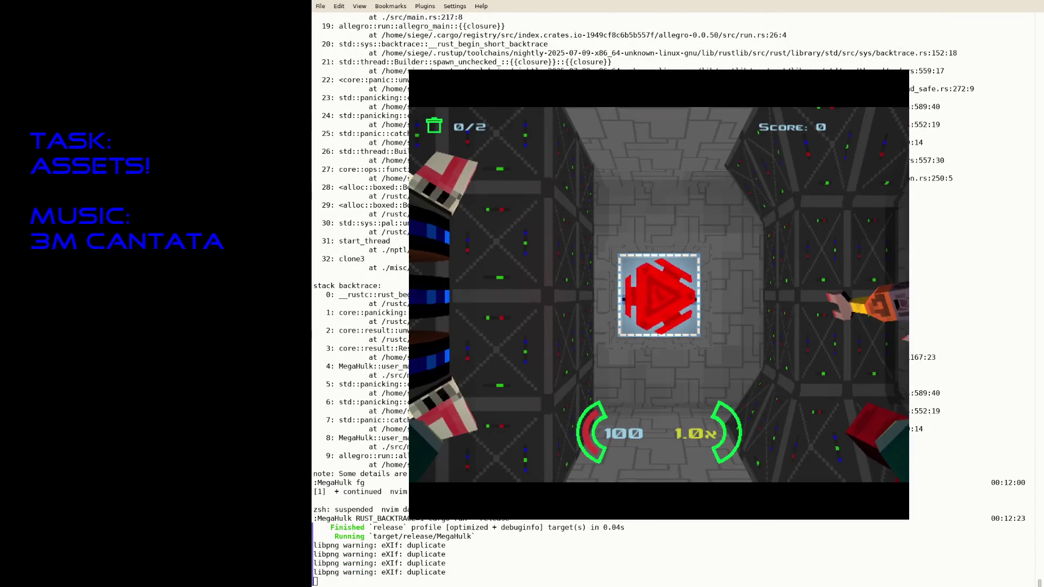
key("Right")
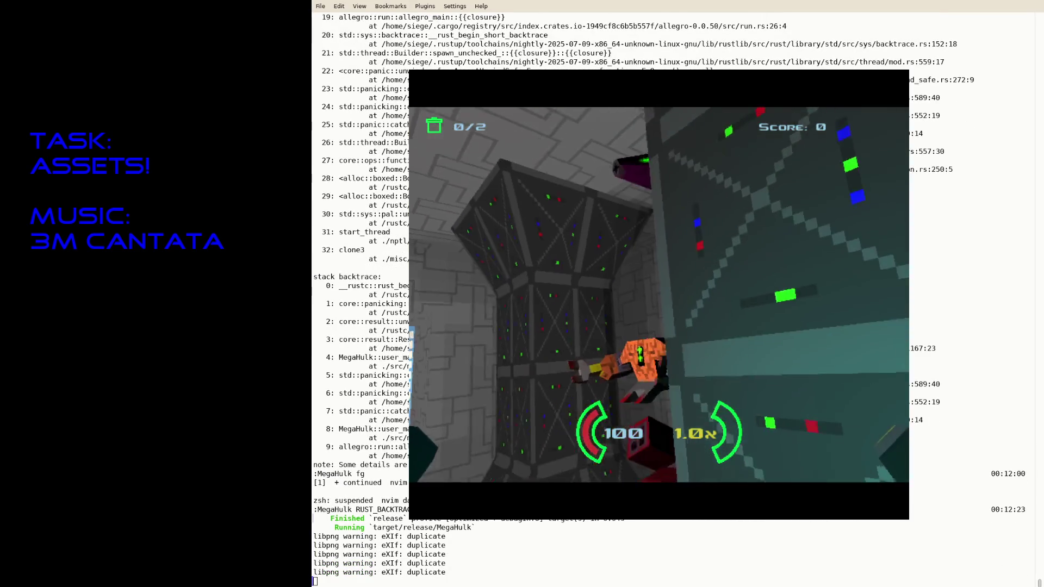
key("Up")
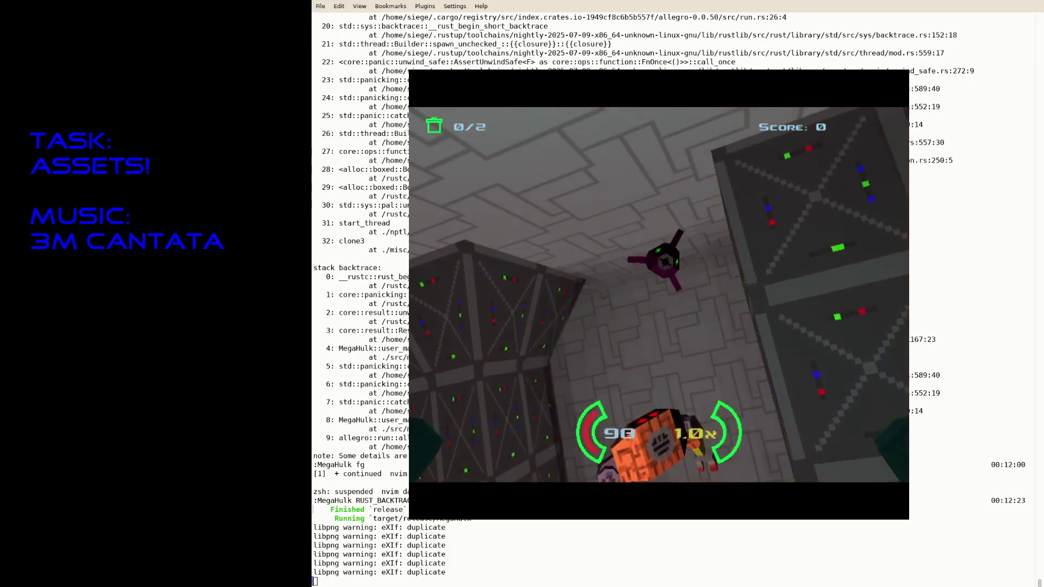
key("space")
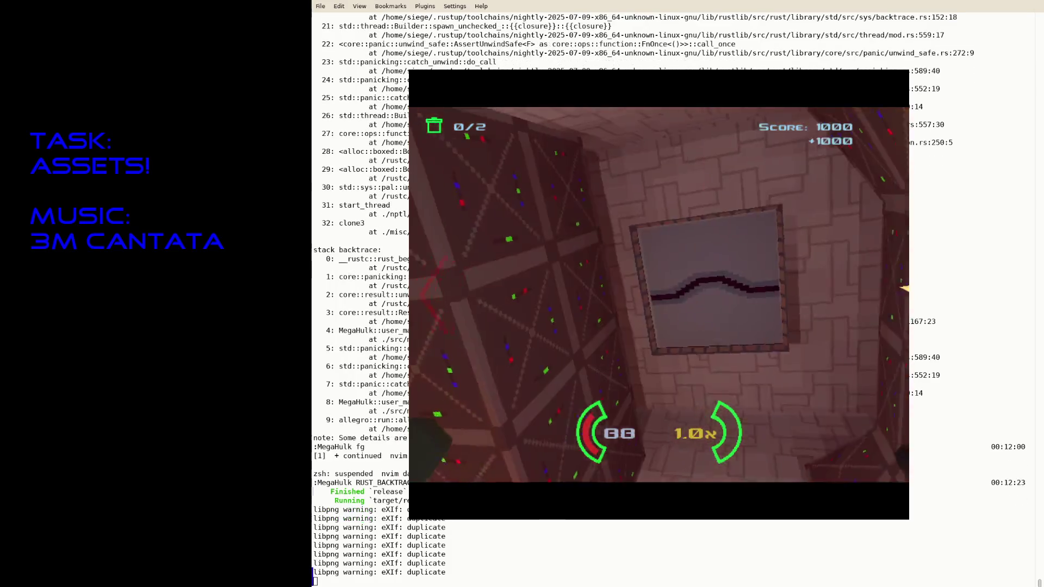
key("Right")
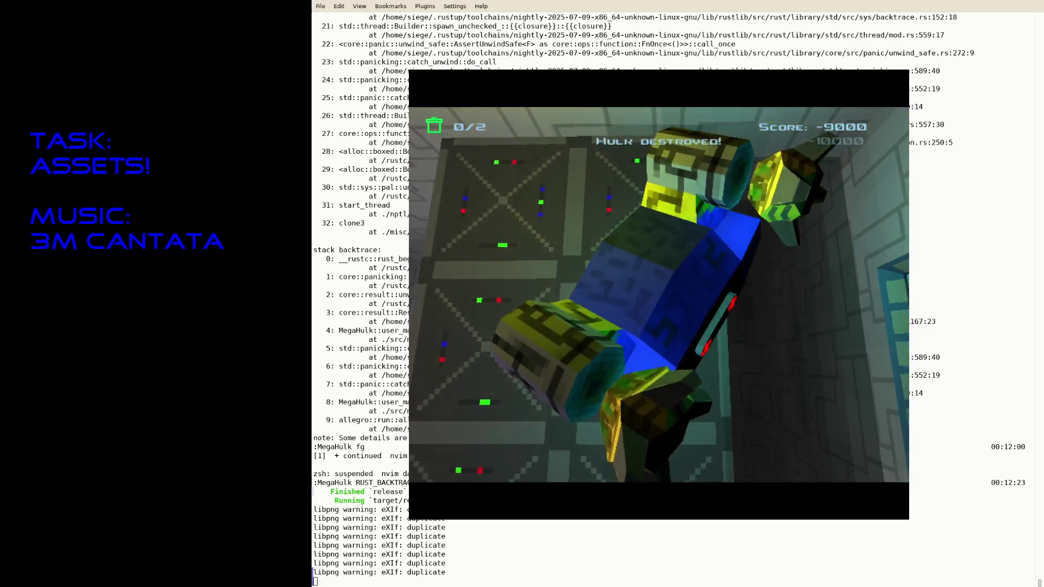
type("fg")
key("Return")
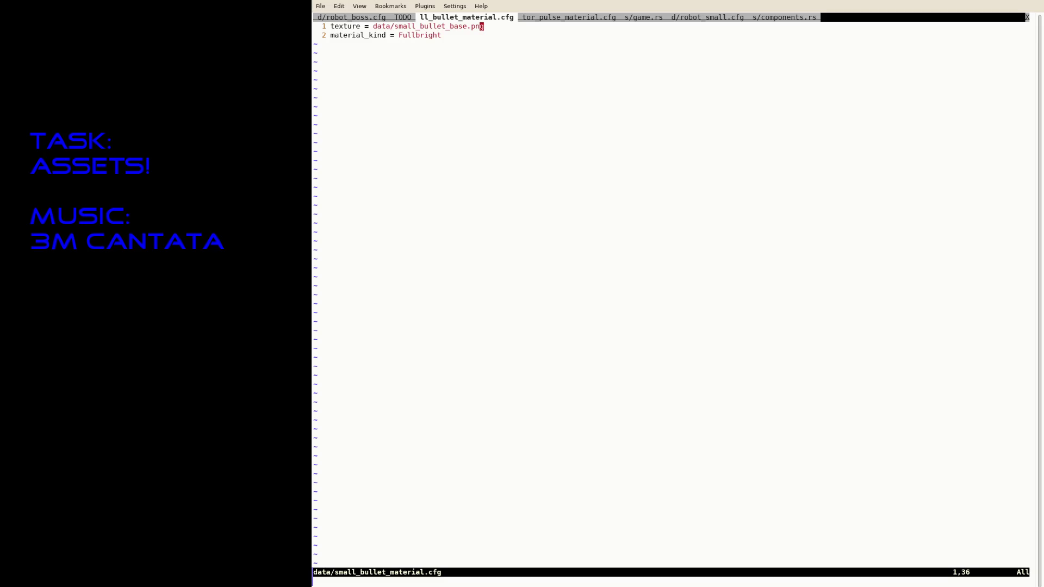
Step: Change the bullet speed on line 13 of robot_small.cfg, save, and relaunch the game
key("ctrl+Page_Up")
key("ctrl+Page_Up")
key("ctrl+Page_Up")
key("ctrl+Page_Up")
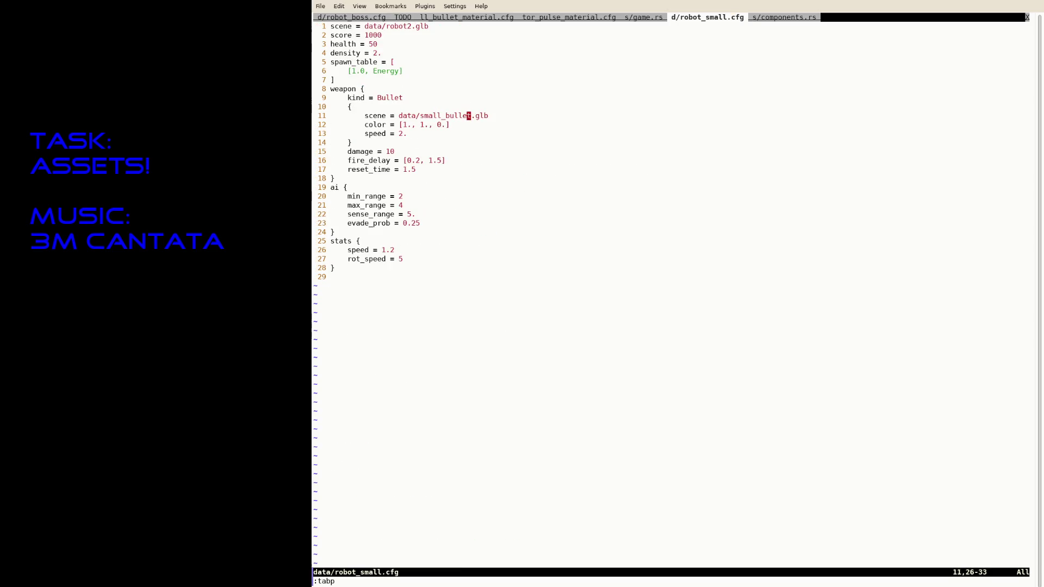
key("j")
key("j")
key("j")
key("k")
key("h")
key("s")
key("Escape")
type(":w")
key("Return")
key("ctrl+z")
key("Up")
key("Return")
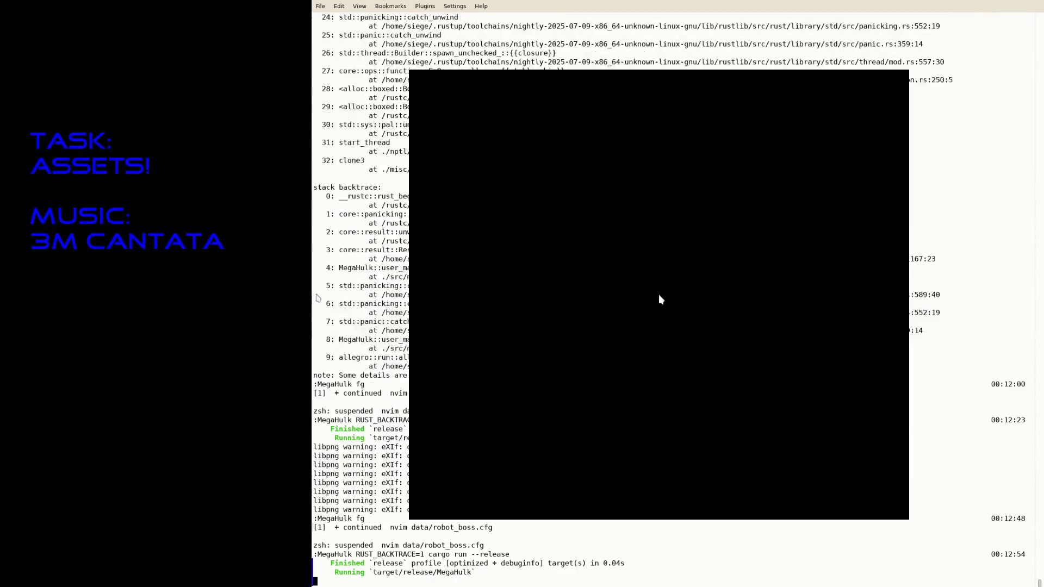
Step: Fly the corridor, destroy a robot, collect its gift, then quit MegaHulk
key("Right")
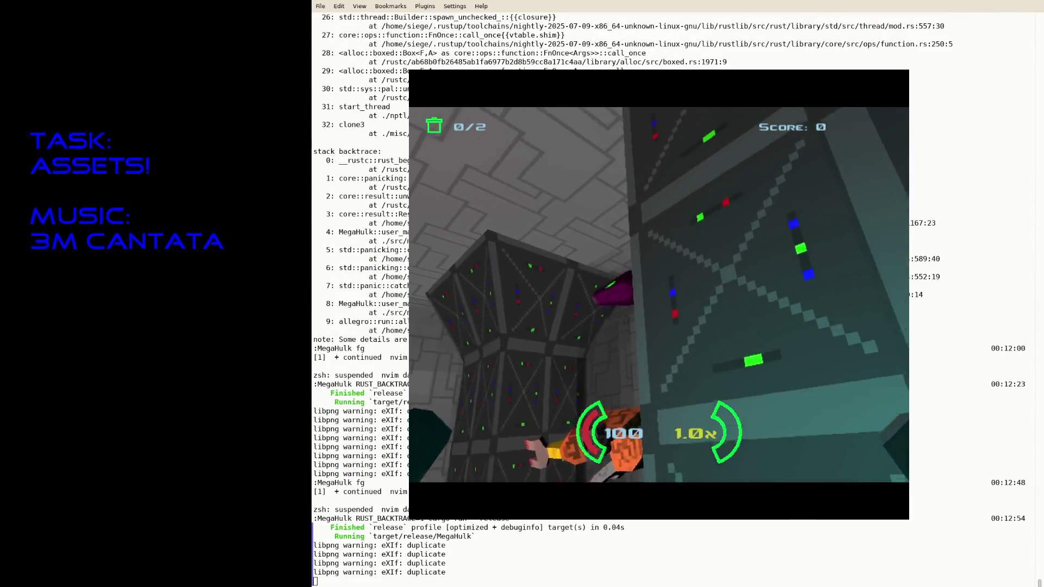
key("Up")
key("Down")
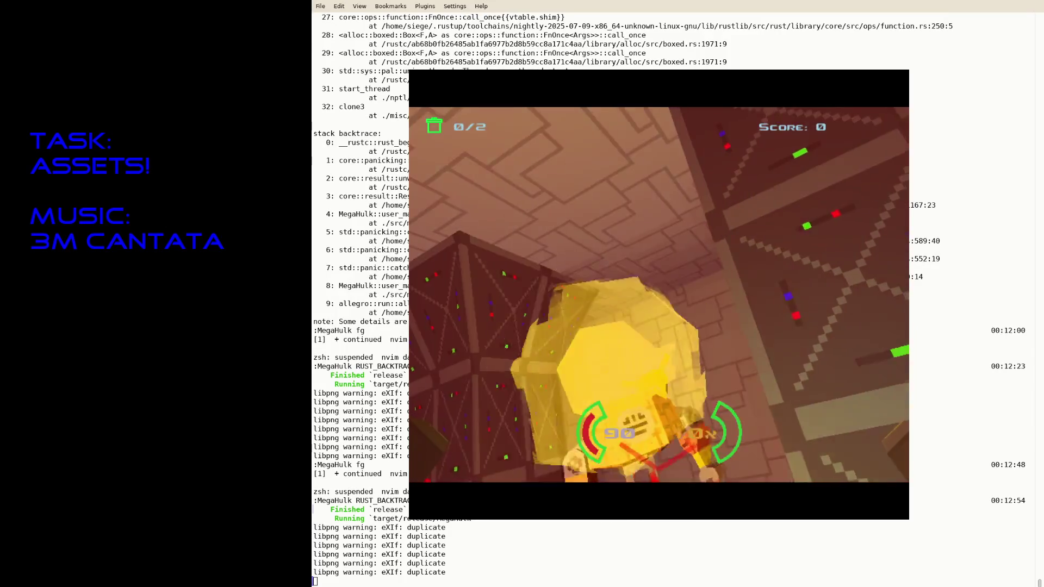
key("Right")
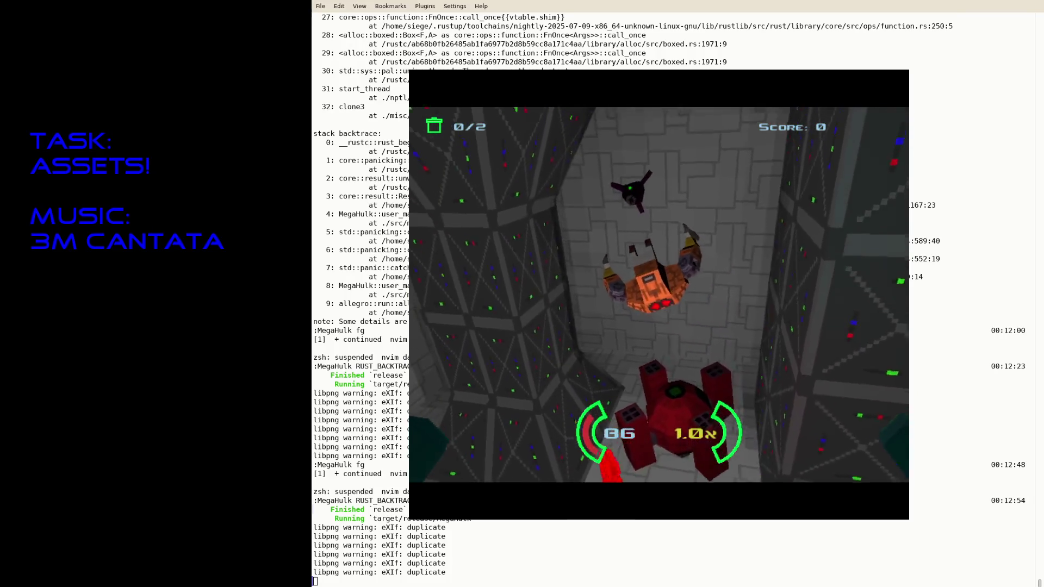
key("Left")
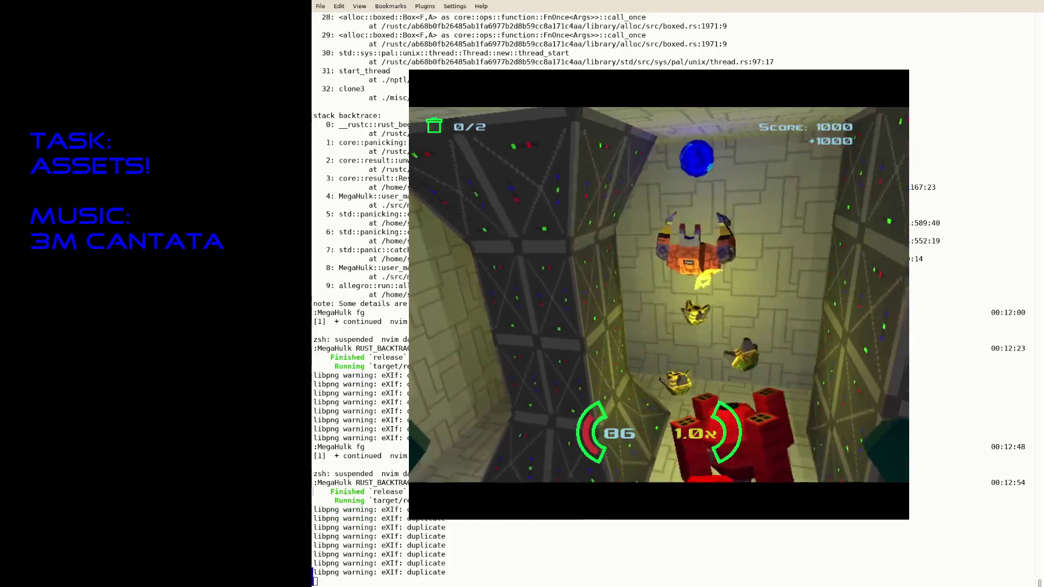
key("Down")
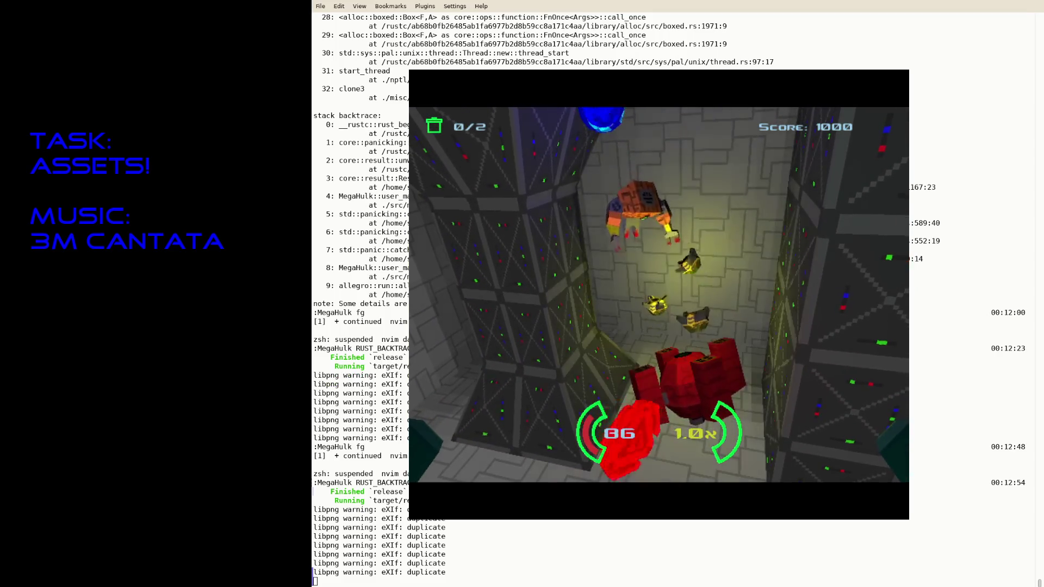
key("space")
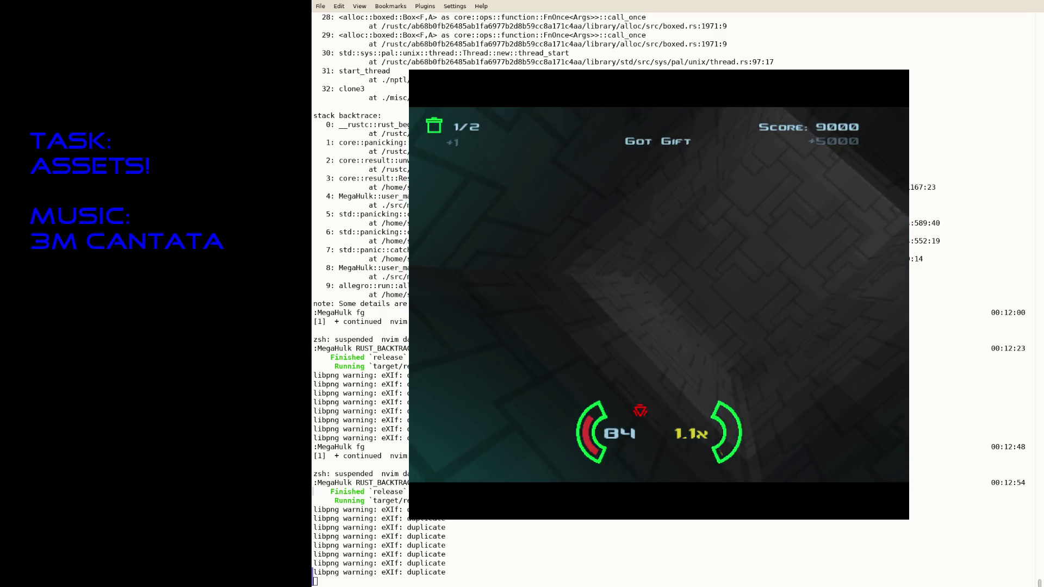
key("Escape")
type("fg")
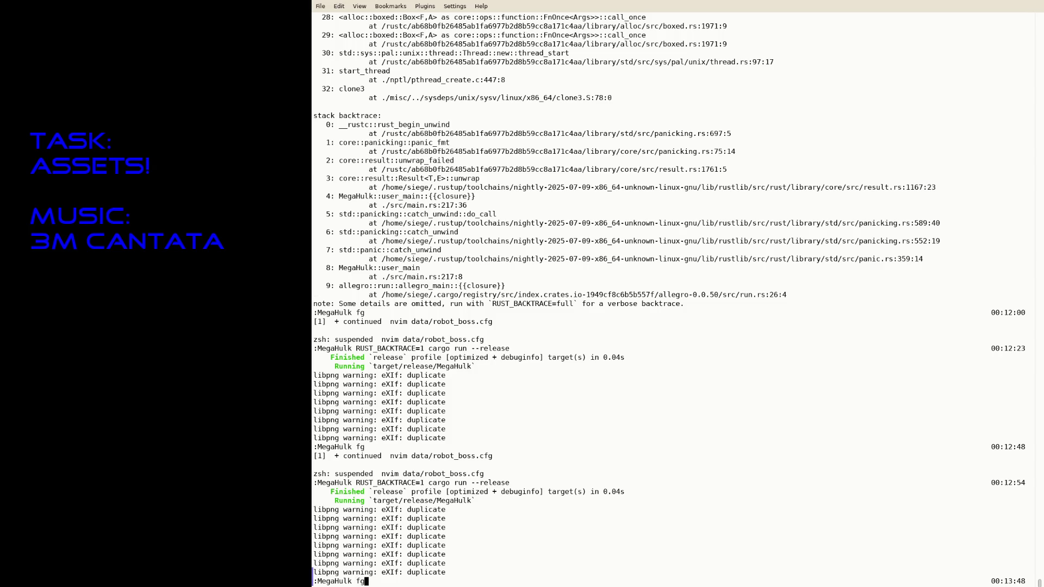
Step: Resume Neovim on robot_small.cfg (bullet speed 5) and save it with :update
key("Return")
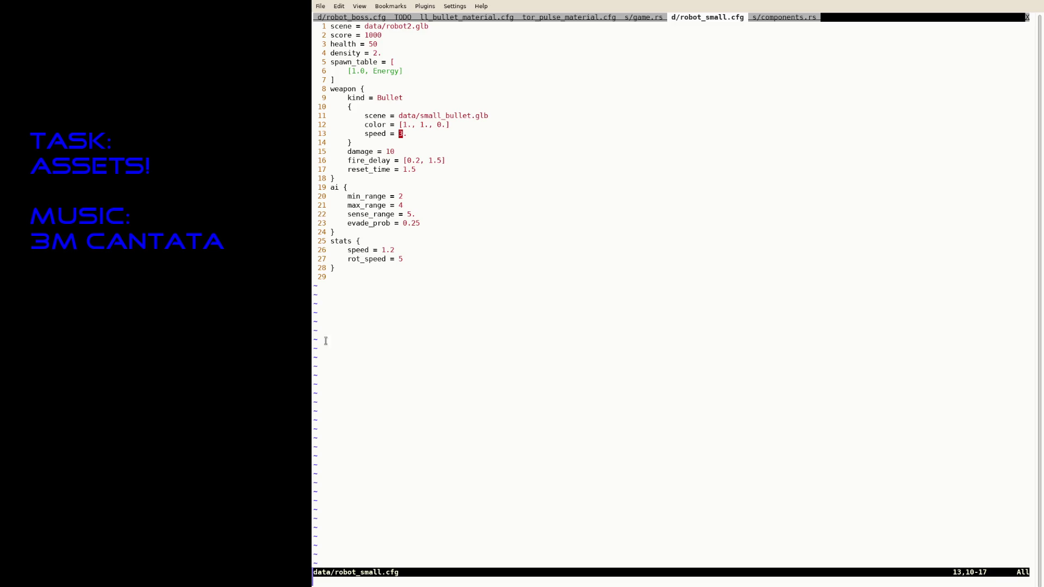
key("ctrl+s")
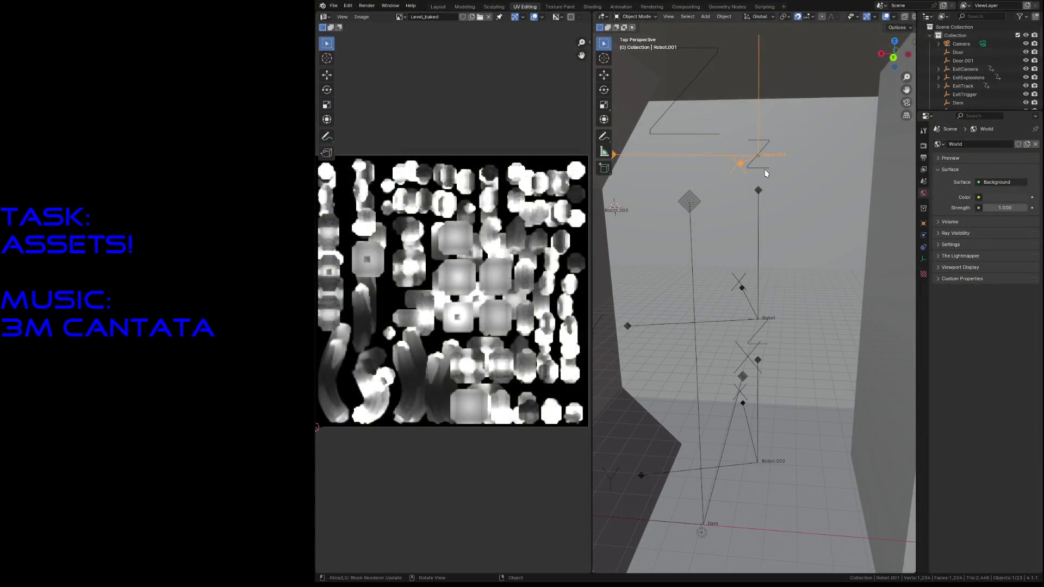
Step: Duplicate the Robot.001 armature and move the copy into position in the room from a top-down view
left_click(757, 461)
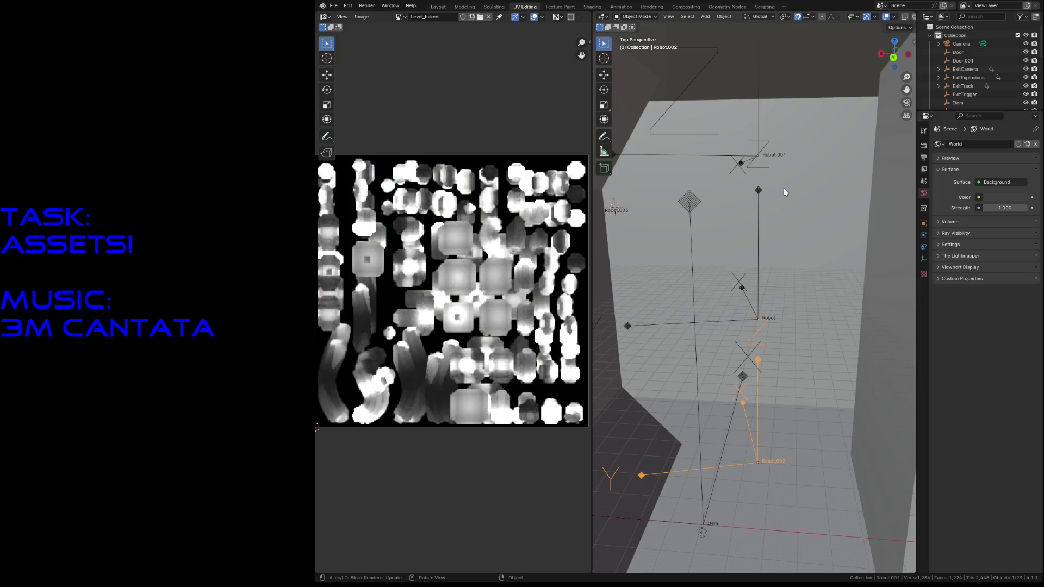
left_click(759, 154)
left_click(759, 153)
left_click(752, 109)
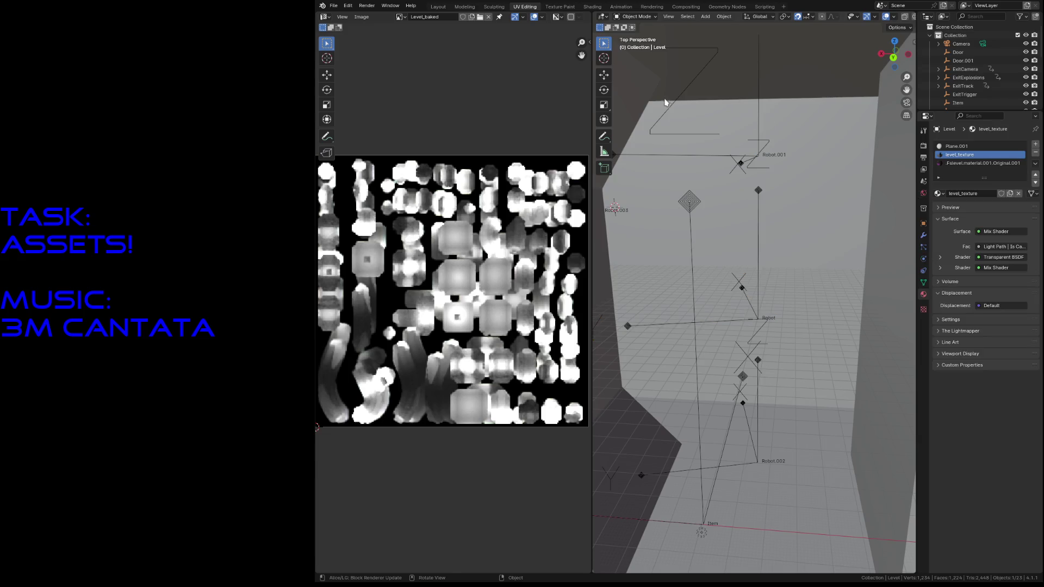
scroll(708, 102, "down", 2)
scroll(694, 104, "down", 2)
scroll(678, 104, "down", 2)
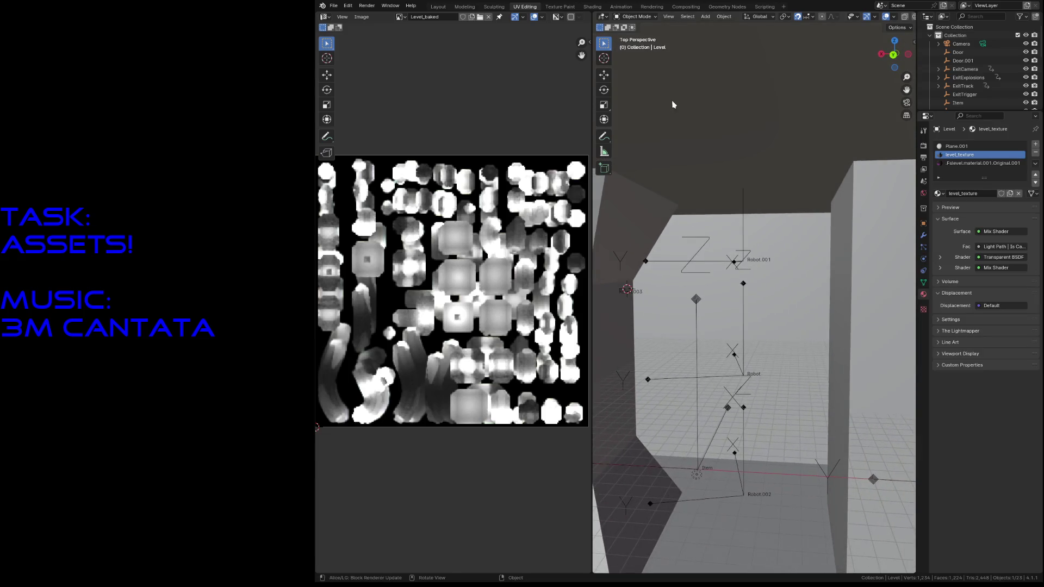
left_click(728, 265)
key("shift+d")
right_click(729, 265)
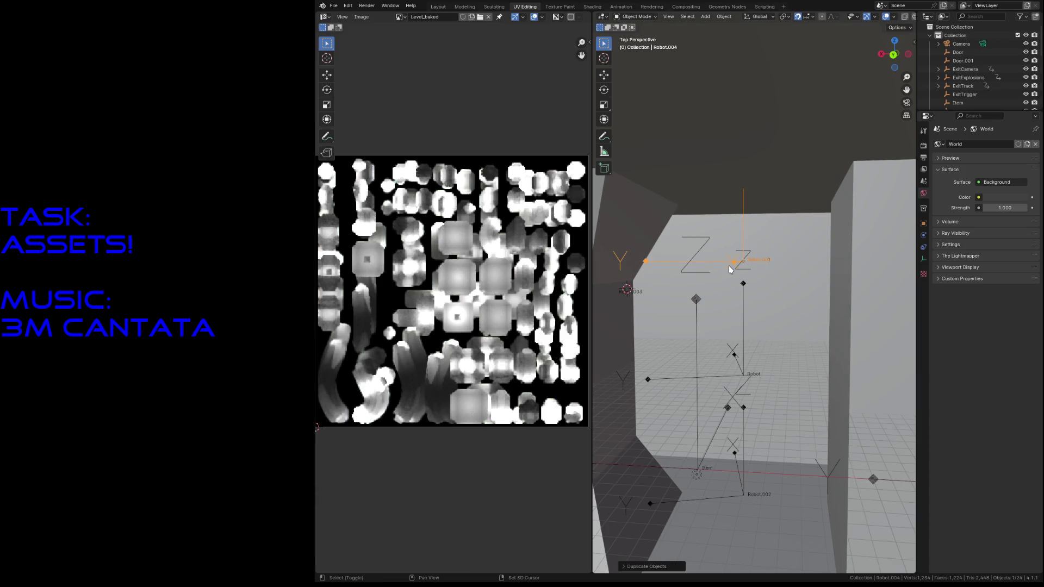
middle_click_drag(729, 265, 776, 226)
key("g")
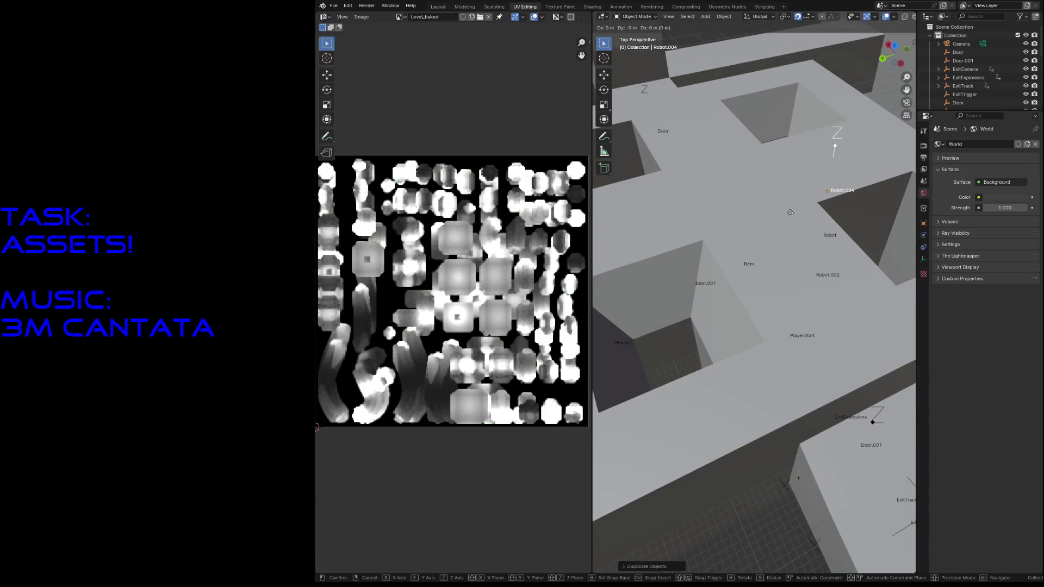
left_click(716, 253)
Step: Change the duplicate's robot_desc custom property from the small robot config to the plasma config path
key("shift+grave")
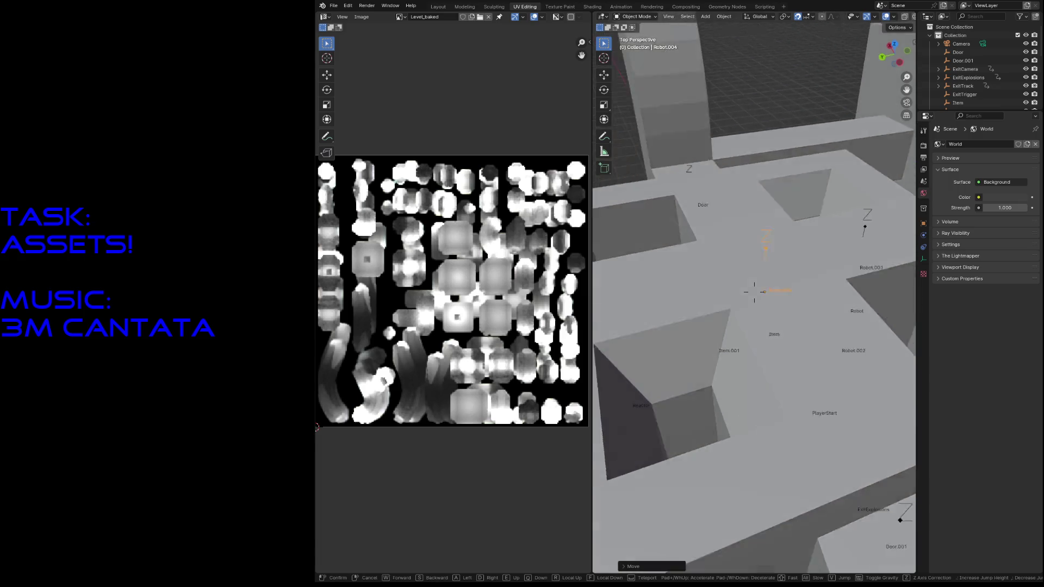
key("s")
key("w")
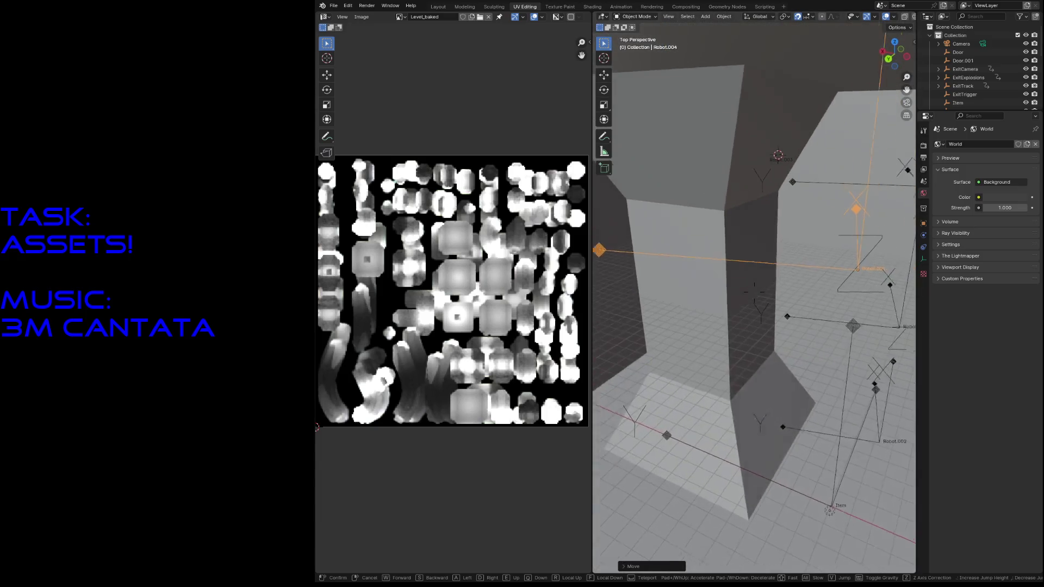
left_click(720, 240)
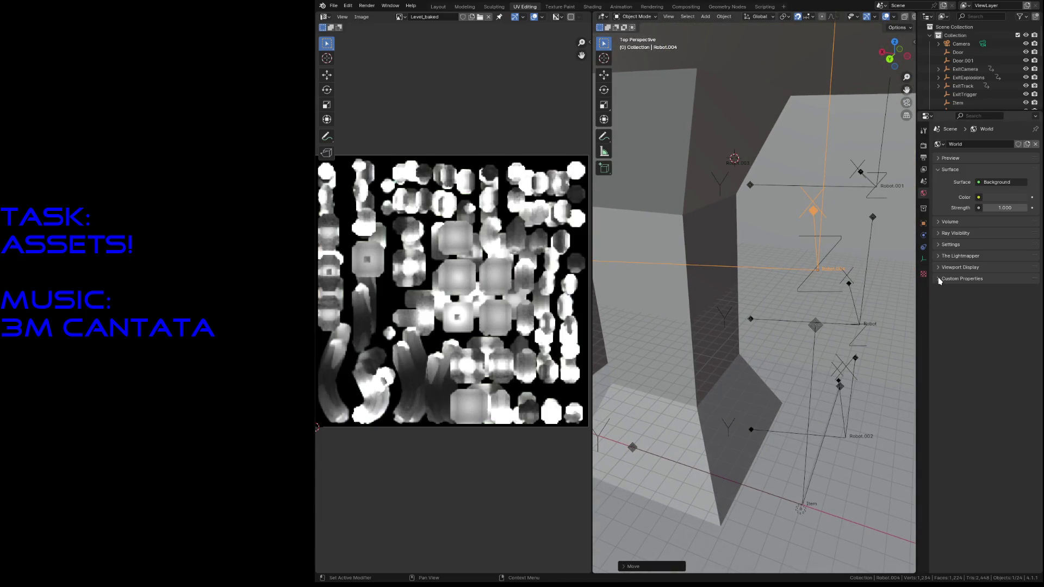
left_click(923, 223)
left_click(961, 356)
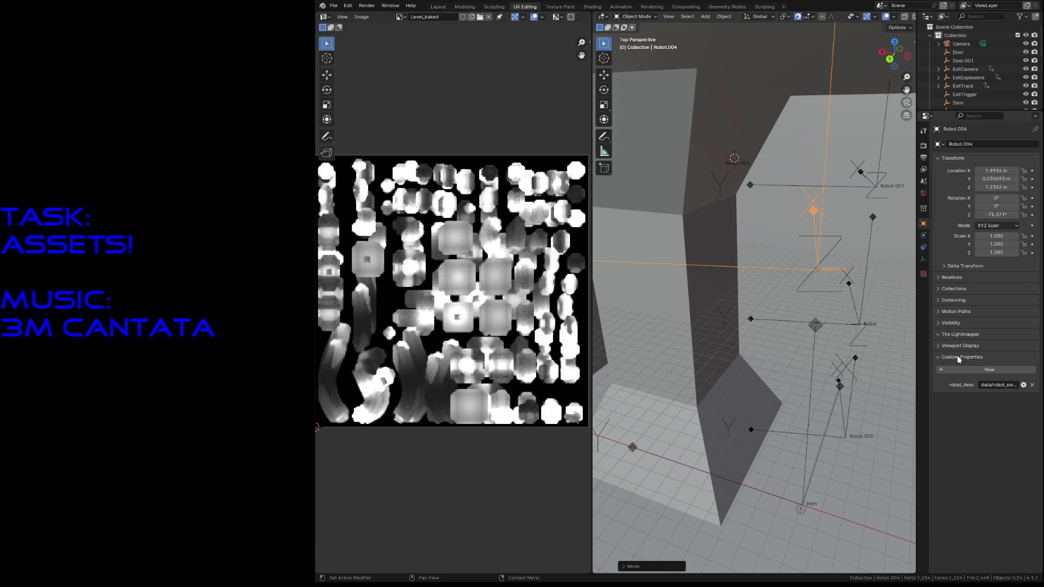
left_click(1002, 384)
left_click_drag(998, 385, 1009, 385)
type("player")
key("Return")
Step: Save the test level .blend file
key("ctrl+s")
left_click(334, 6)
mouse_move(357, 113)
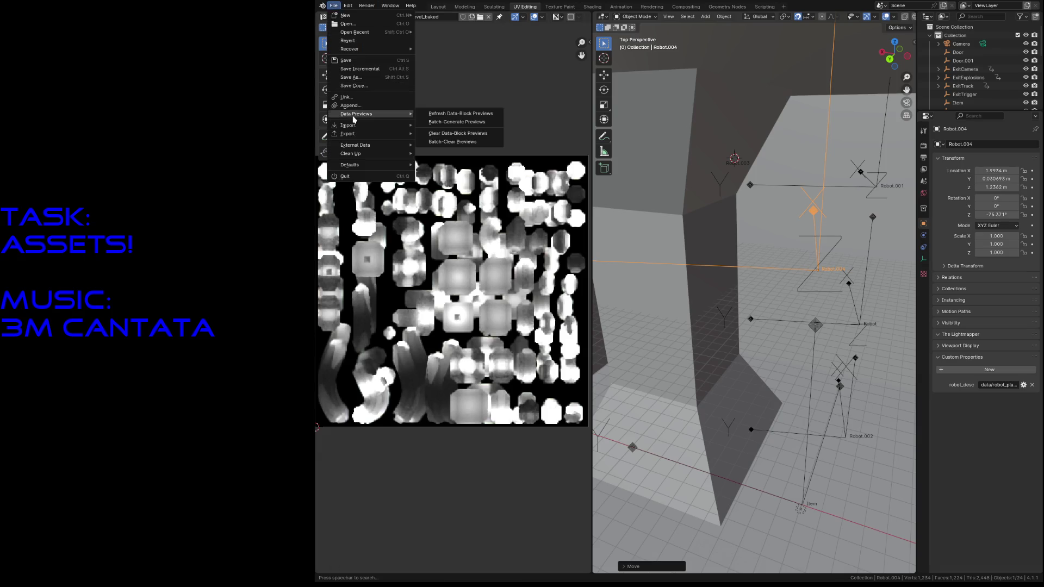
left_click(462, 230)
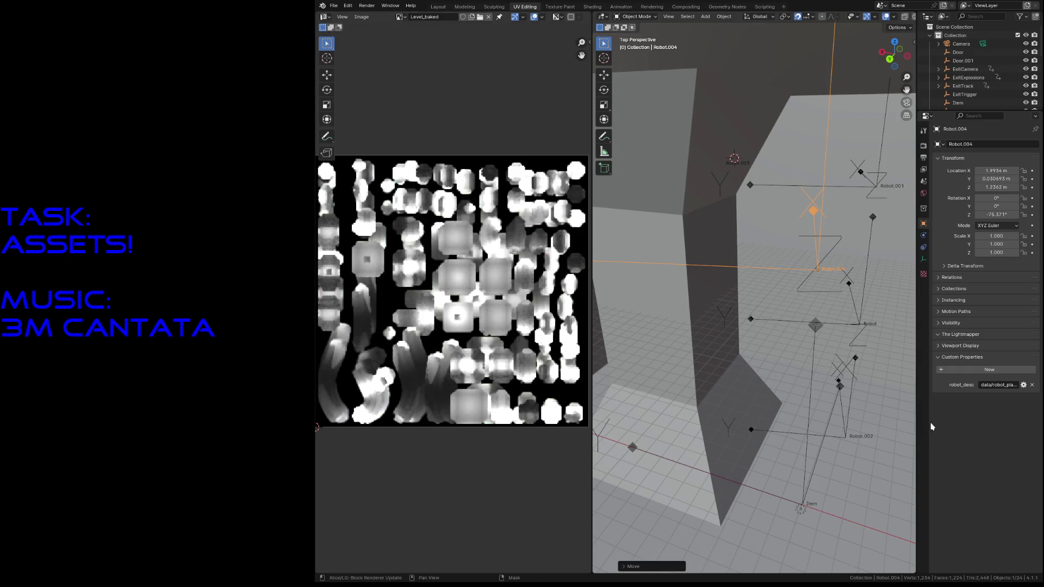
key("ctrl+s")
type(":saveas data/robot_plasma.cfg")
Step: Save a copy as data/robot_plasma.cfg and change its model on line 1 to r3
key("Return")
key("g")
key("g")
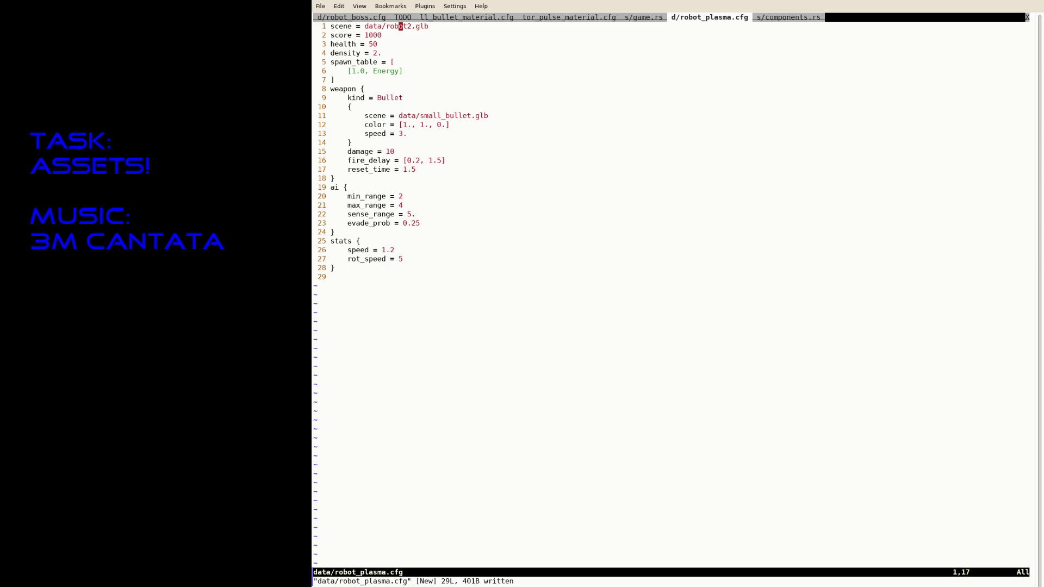
type("r3:w")
key("Return")
Step: Suspend Neovim and rerun cargo run --release to launch the game
key("ctrl+z")
key("Up")
key("Return")
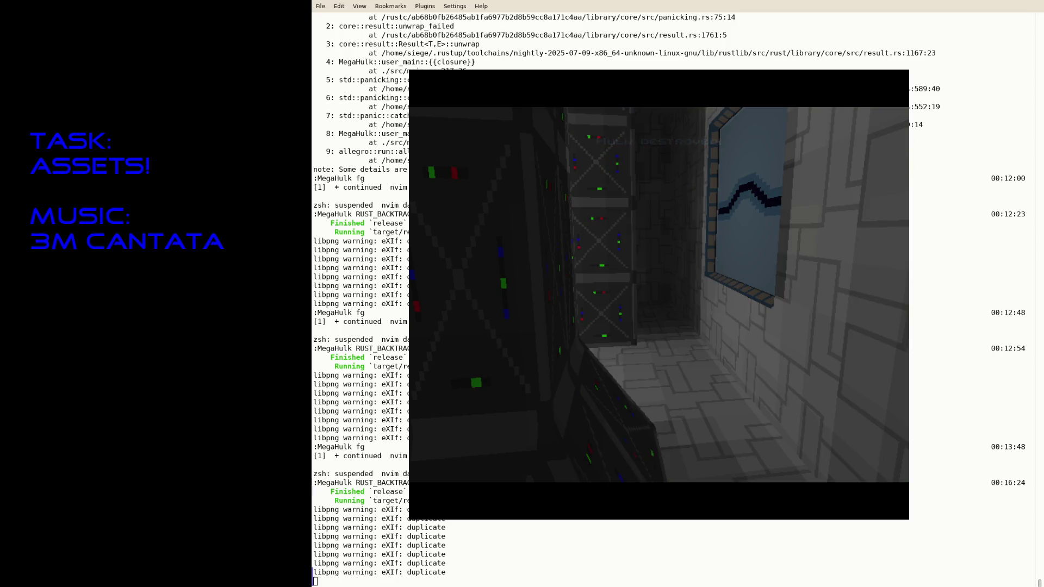
Step: Quit the MegaHulk playtest with Escape and recall the launch command
key("Escape")
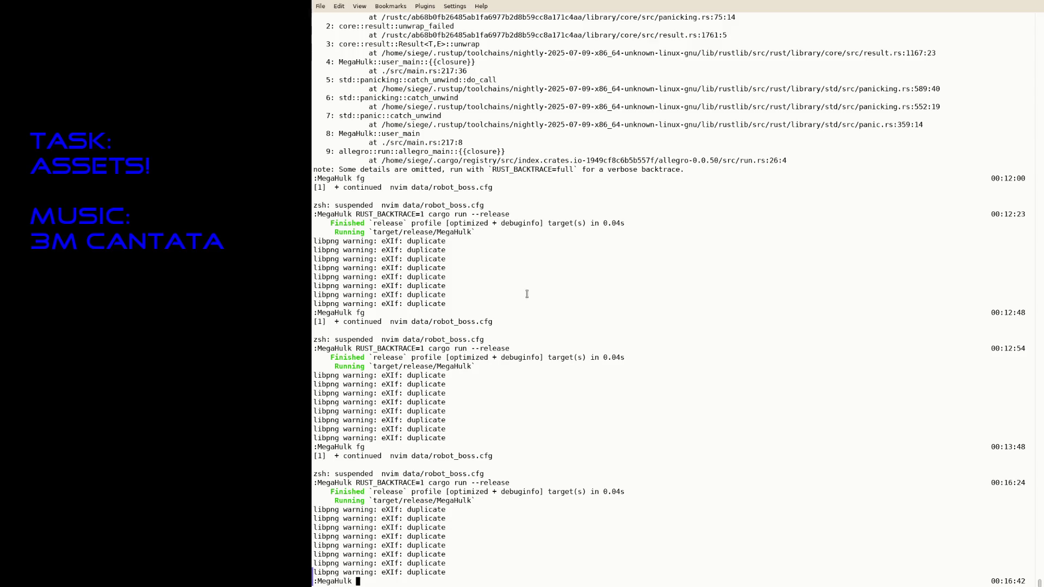
key("Up")
Step: Run the game once more, quit it, then resume Neovim on the TODO list tab
key("Return")
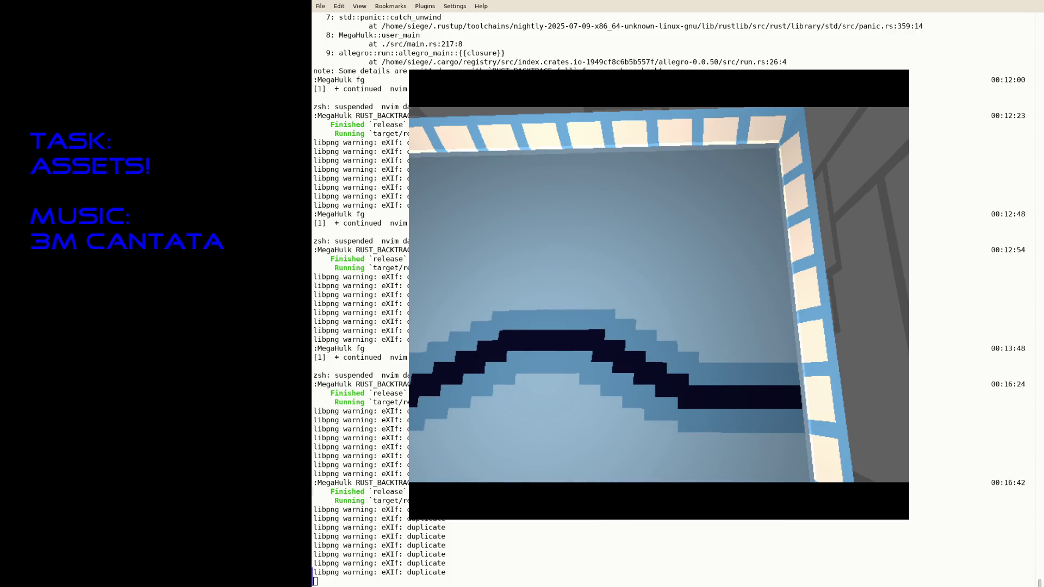
key("Escape")
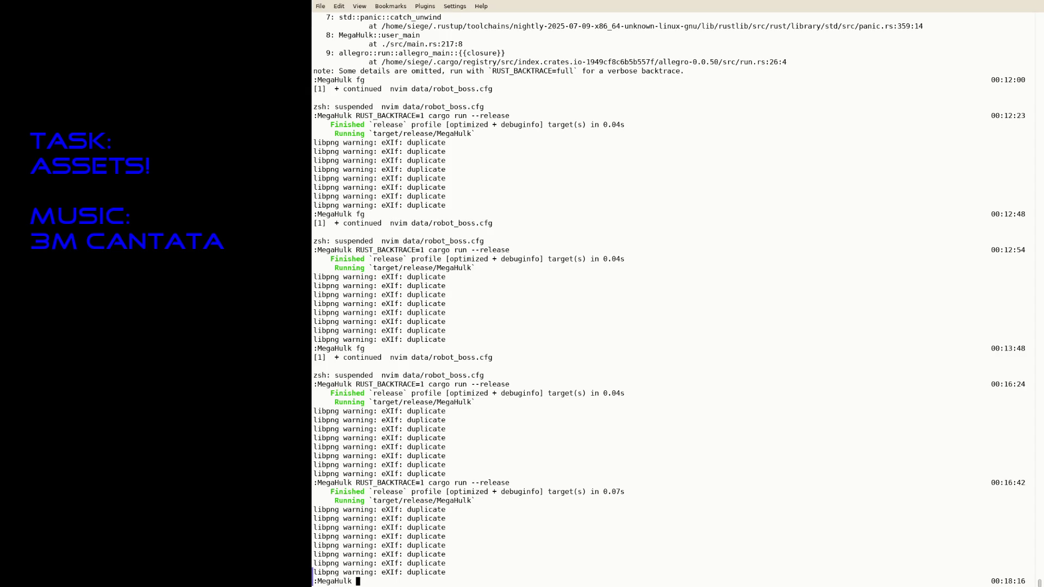
type("fg")
key("Return")
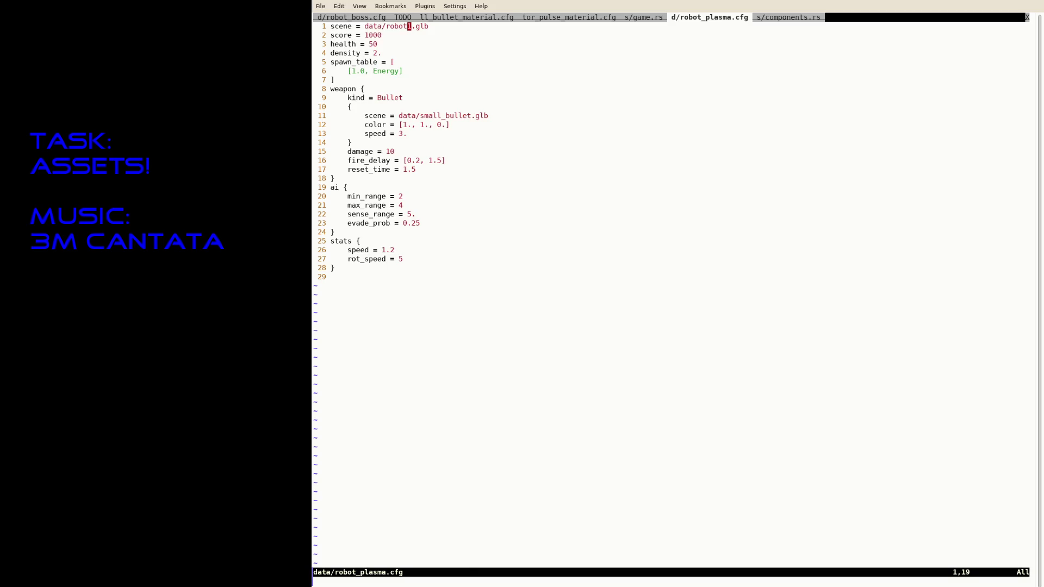
key("ctrl+Tab")
key("ctrl+Tab")
key("ctrl+Tab")
key("k")
key("k")
key("k")
key("k")
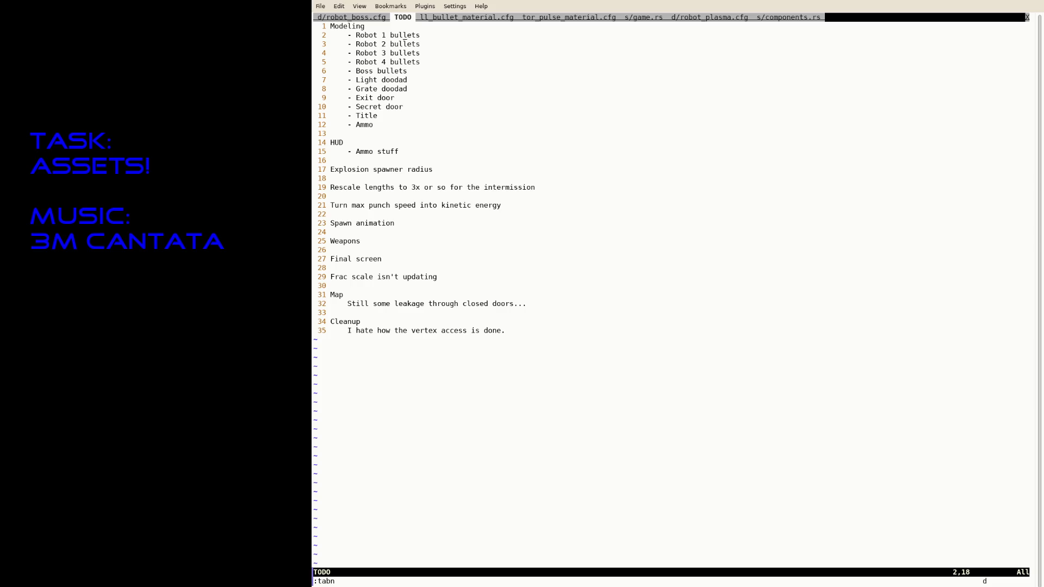
Step: Rewrite the TODO entries as Small, Rocket, Plasma and Final bullets and save
key("j")
type("k0i")
type("Small")
key("Delete")
key("Delete")
key("Delete")
key("Delete")
key("Delete")
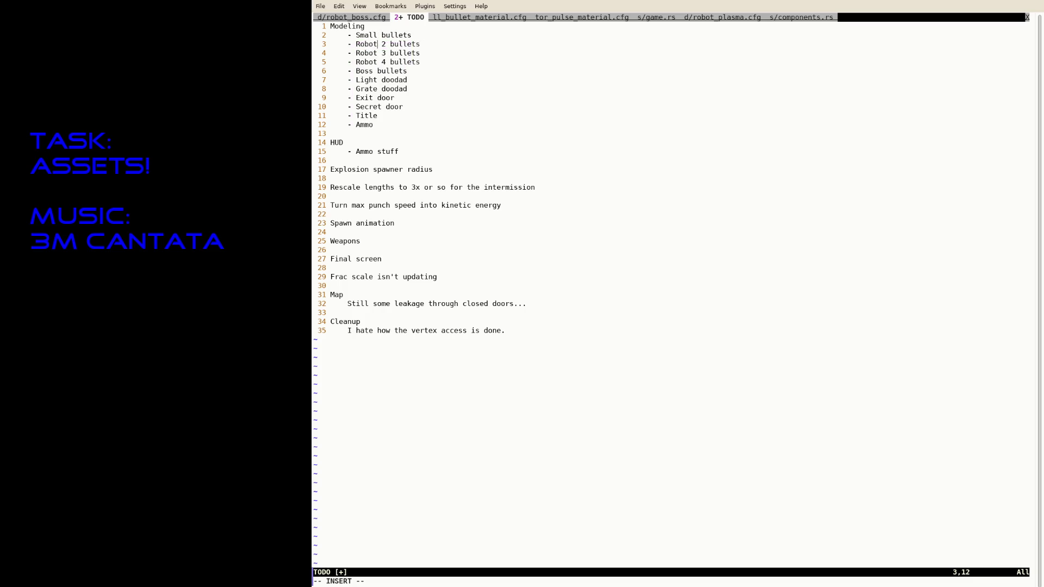
key("Delete")
type("Rockets")
key("Delete")
key("Delete")
key("Delete")
type("bul")
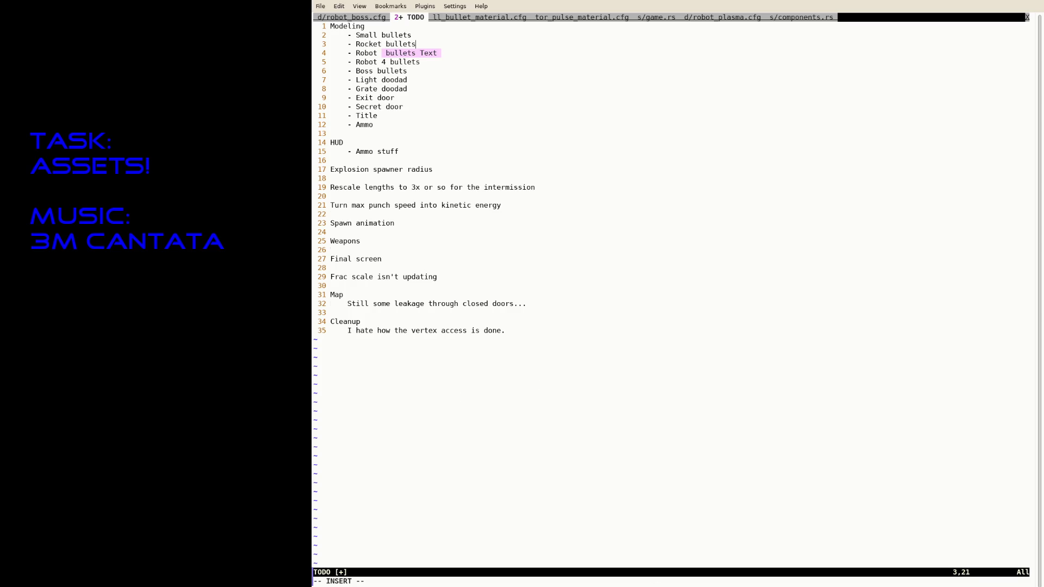
key("Escape")
key("o")
type("Plasma bullets")
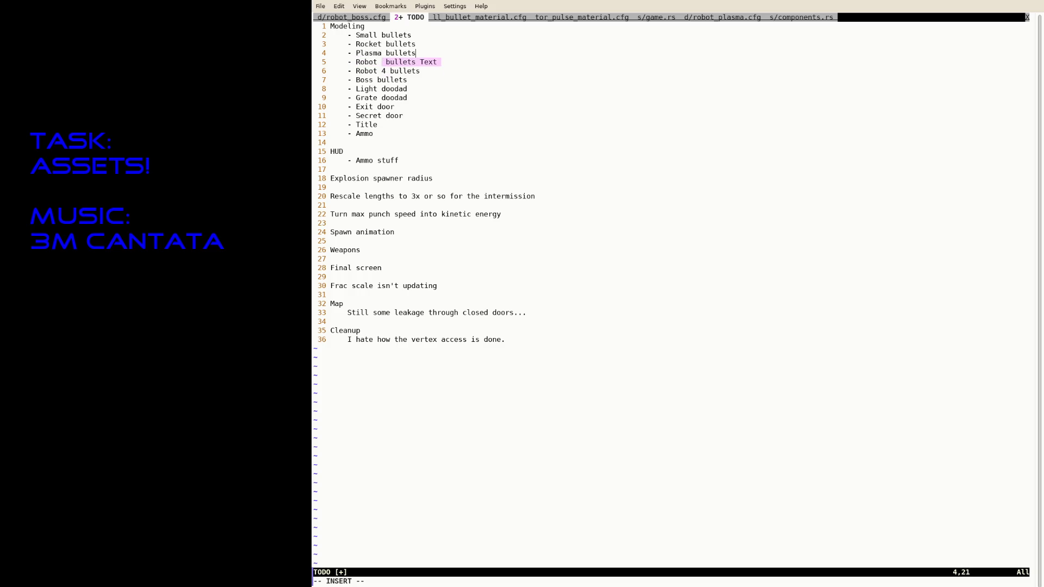
key("Escape")
type("o")
type("inal bullets")
key("Escape")
type(":w")
key("Return")
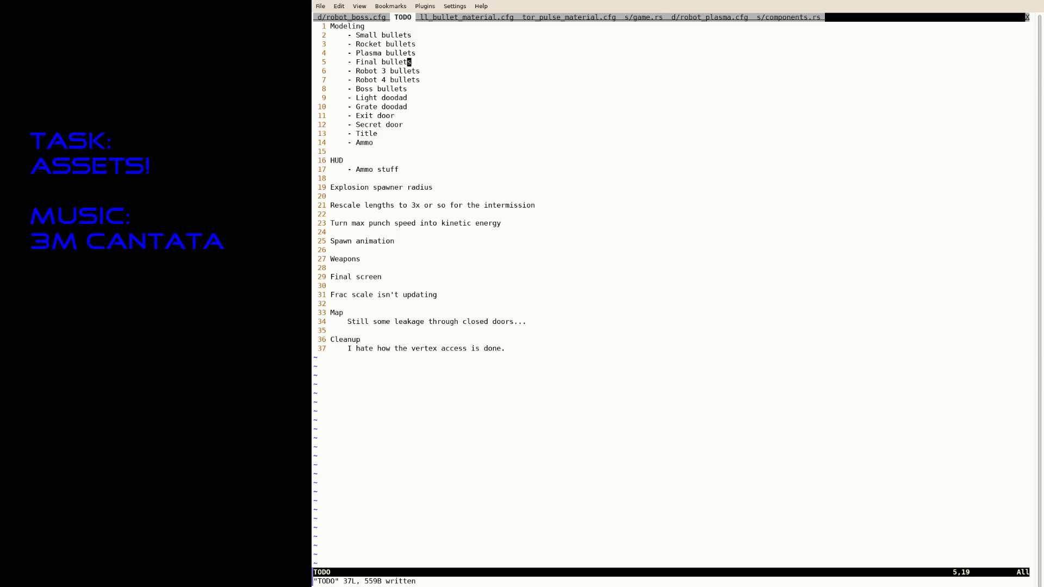
Step: Delete the old Robot 3/4, Boss and Small bullets lines, save, and return to Blender
key("j")
key("V")
key("j")
key("j")
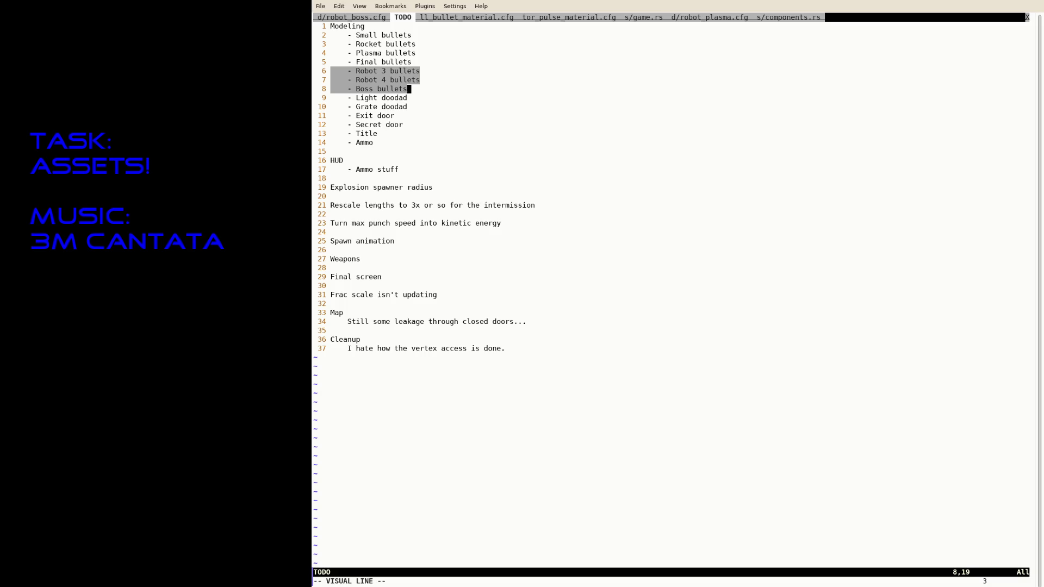
type("d:w")
key("Return")
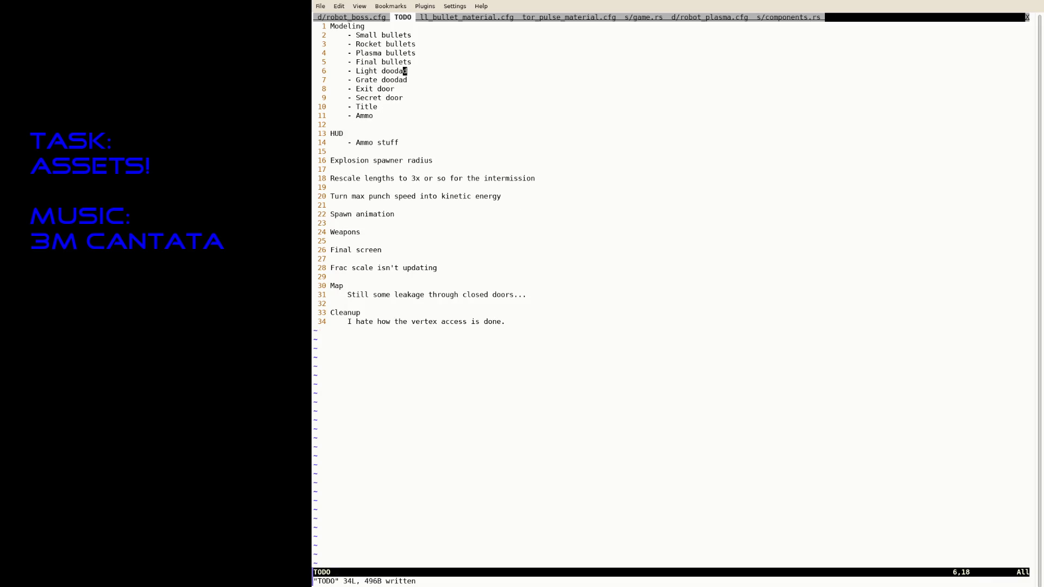
key("O")
key("Escape")
key("k")
key("k")
type("d:w")
key("Return")
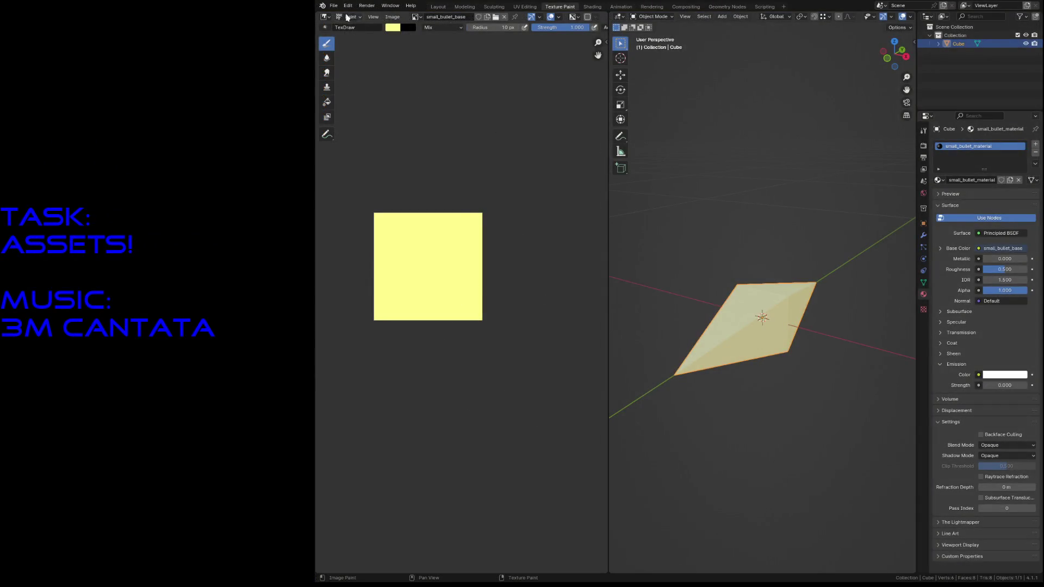
left_click(334, 6)
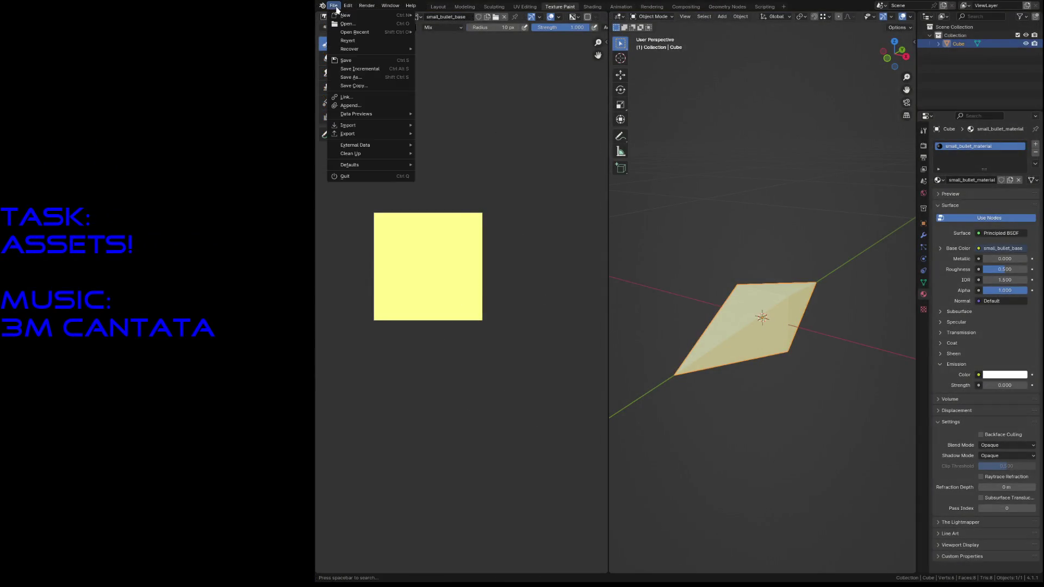
Step: Save the small bullet file, then save the scene as a new rocket_bullet.blend
left_click(720, 179)
key("shift+grave")
key("s")
key("w")
left_click(721, 180)
key("ctrl+s")
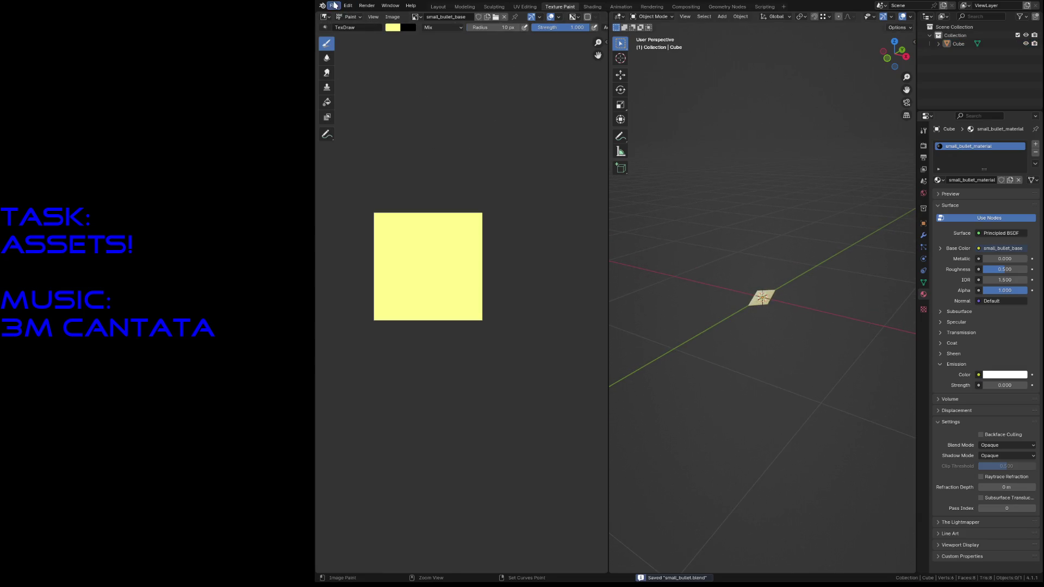
left_click(334, 6)
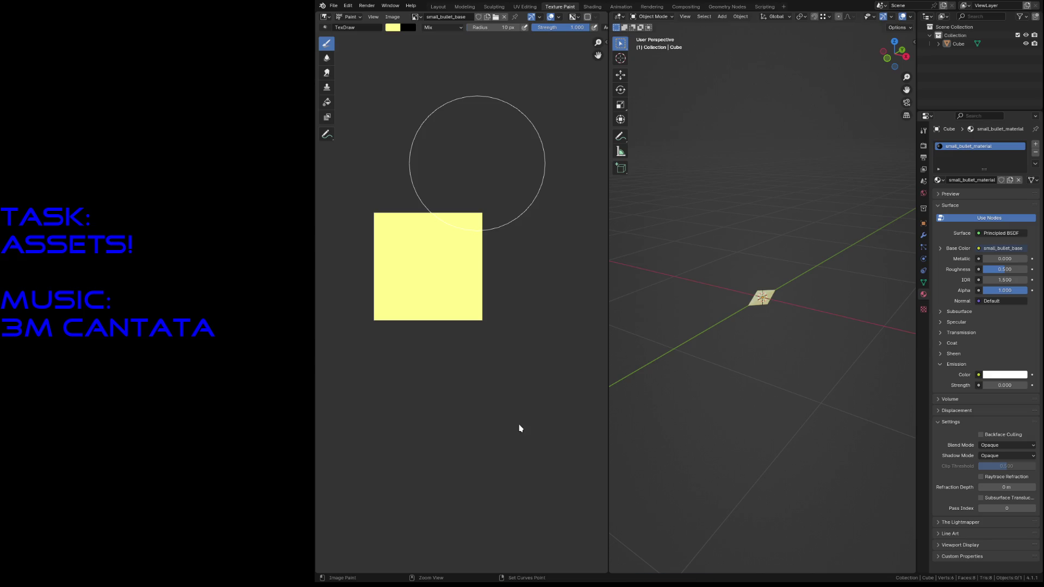
key("ctrl+s")
Step: Briefly inspect the cube's mesh in Edit Mode before adding new geometry
left_click(769, 305)
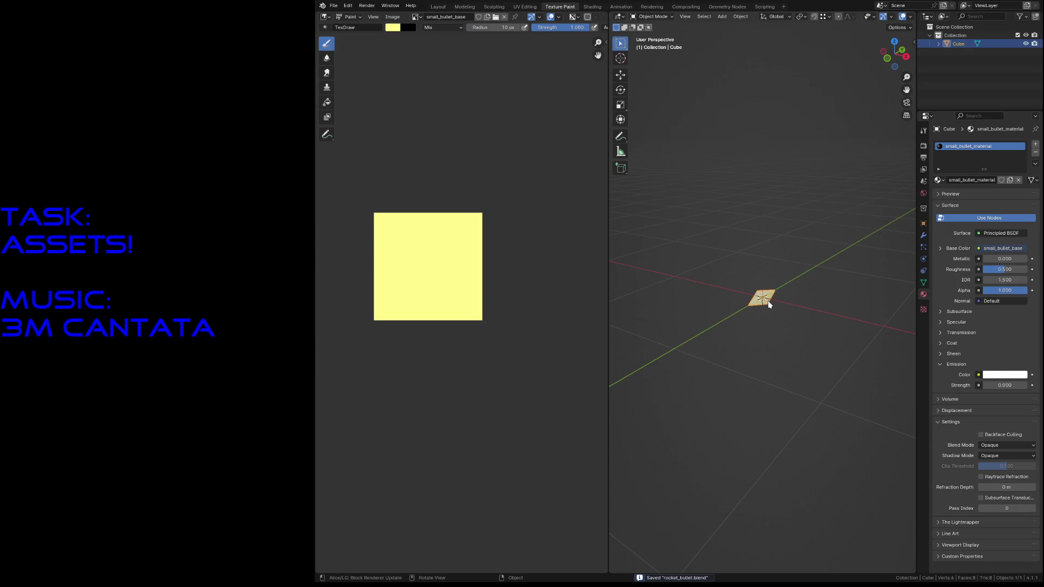
left_click(781, 316)
key("shift+a")
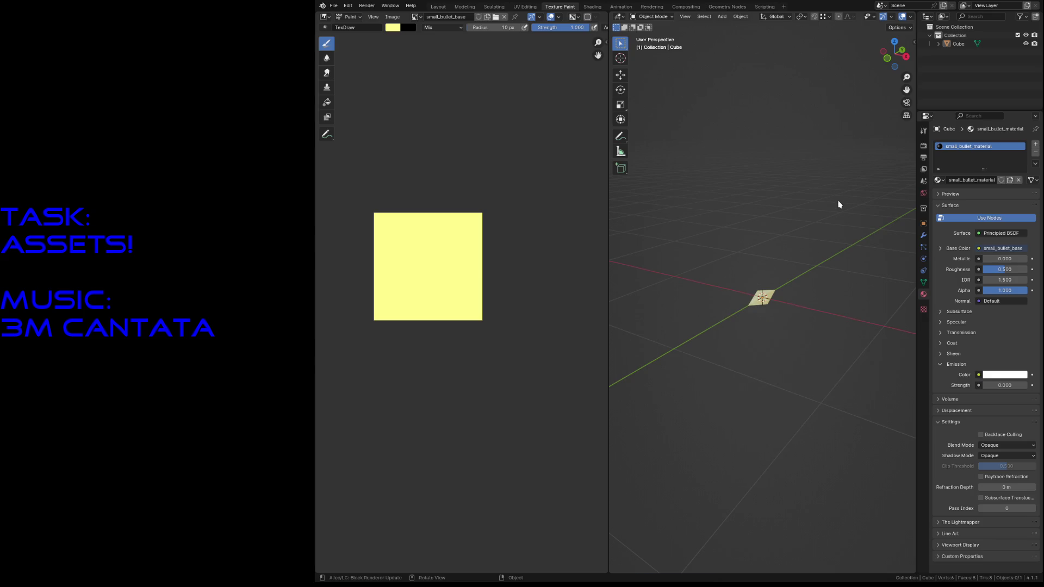
key("Tab")
left_click(765, 291)
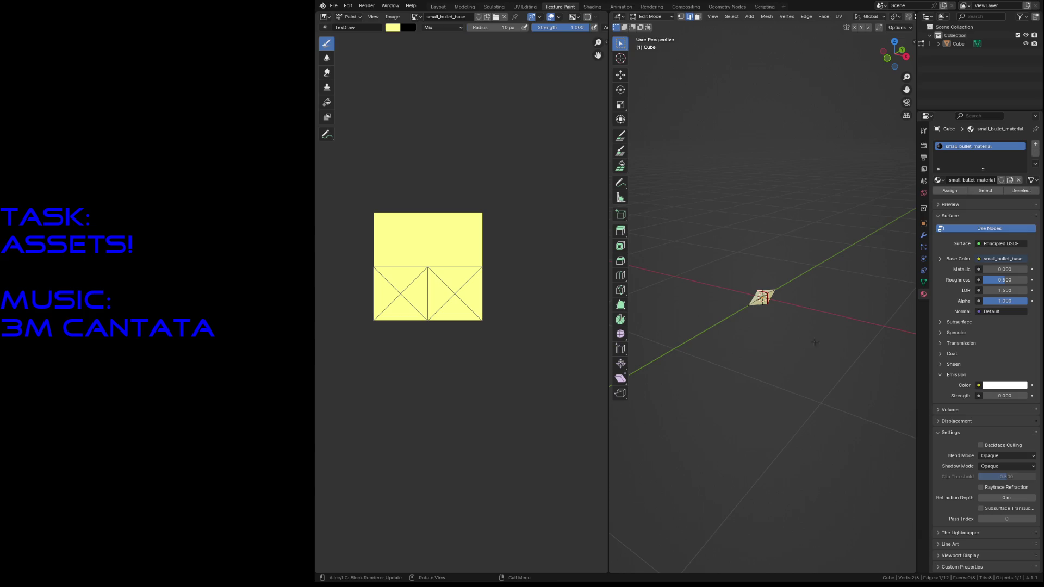
key("Tab")
key("shift+a")
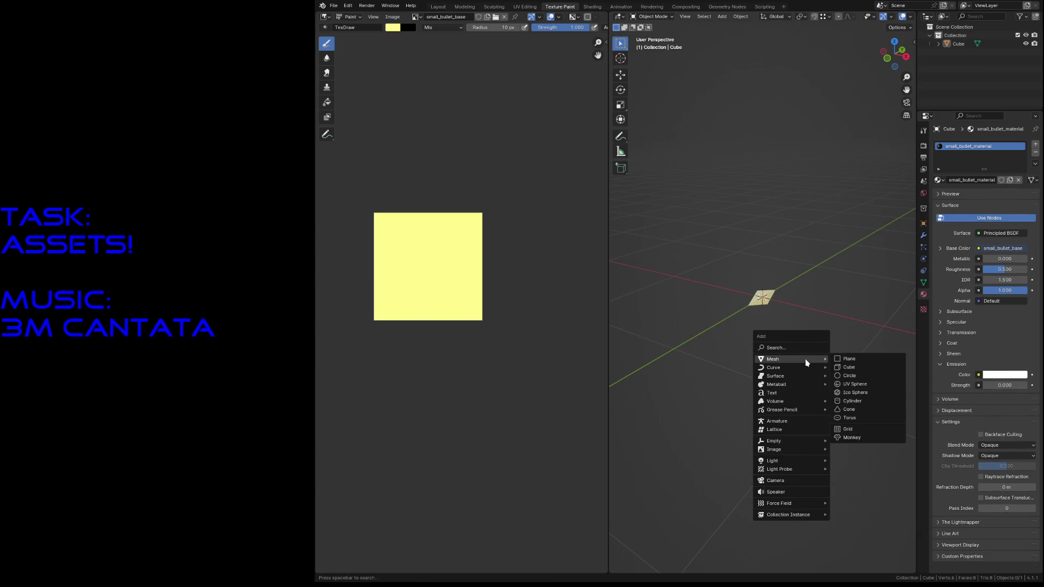
Step: Add a cylinder, try rotating it, then undo and delete it
left_click(854, 401)
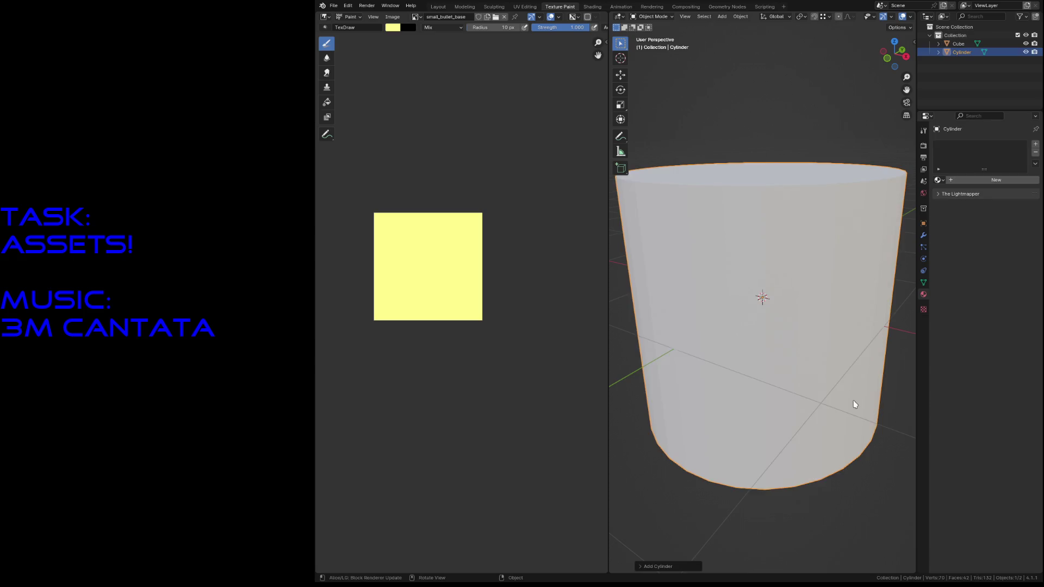
type("rx")
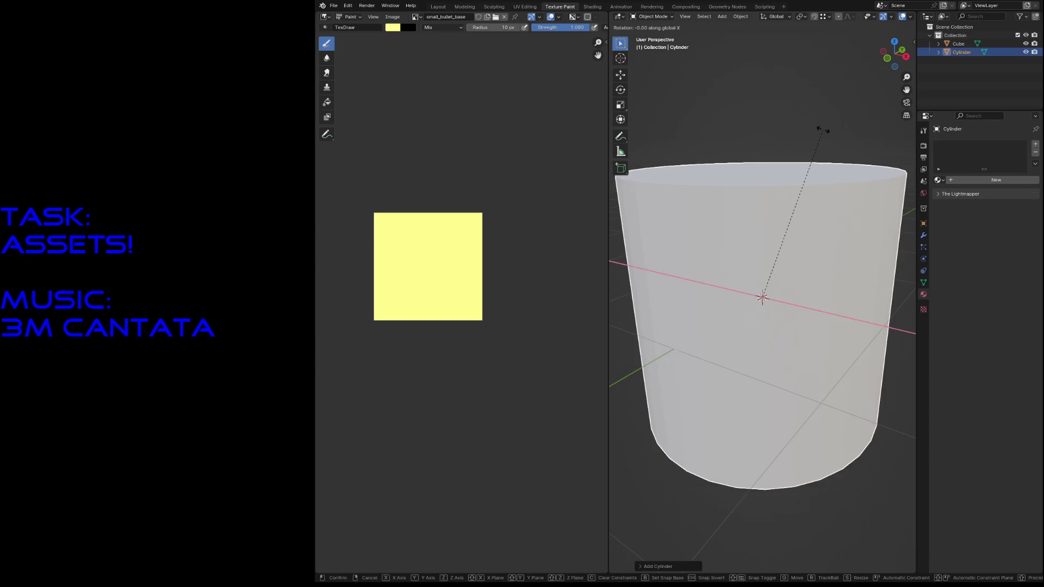
type("90")
key("Return")
key("ctrl+z")
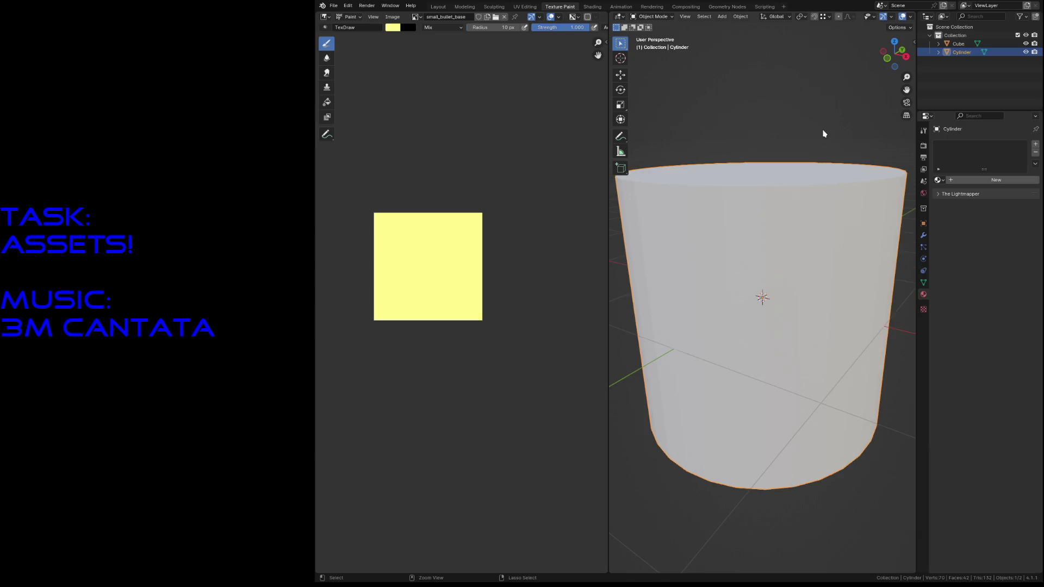
key("Delete")
key("shift+a")
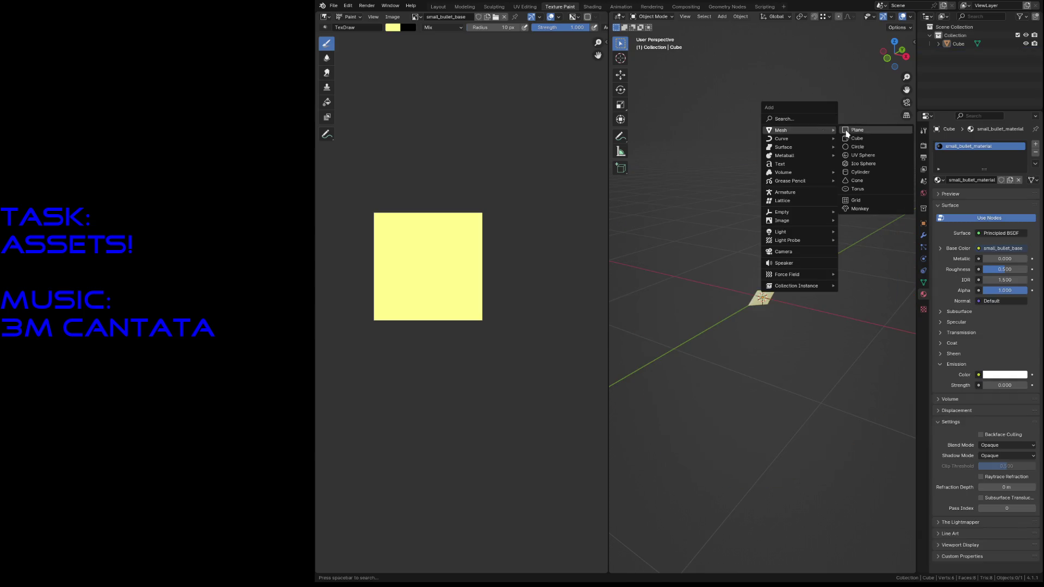
Step: Add a new cylinder with Vertices set to 6 for a hexagonal prism
left_click(873, 172)
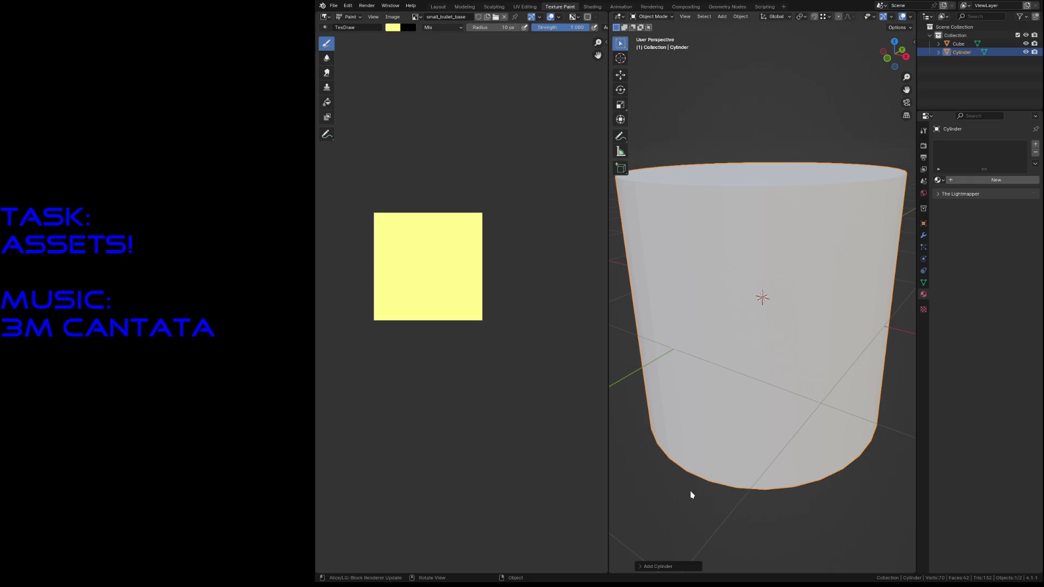
left_click(658, 567)
left_click(714, 465)
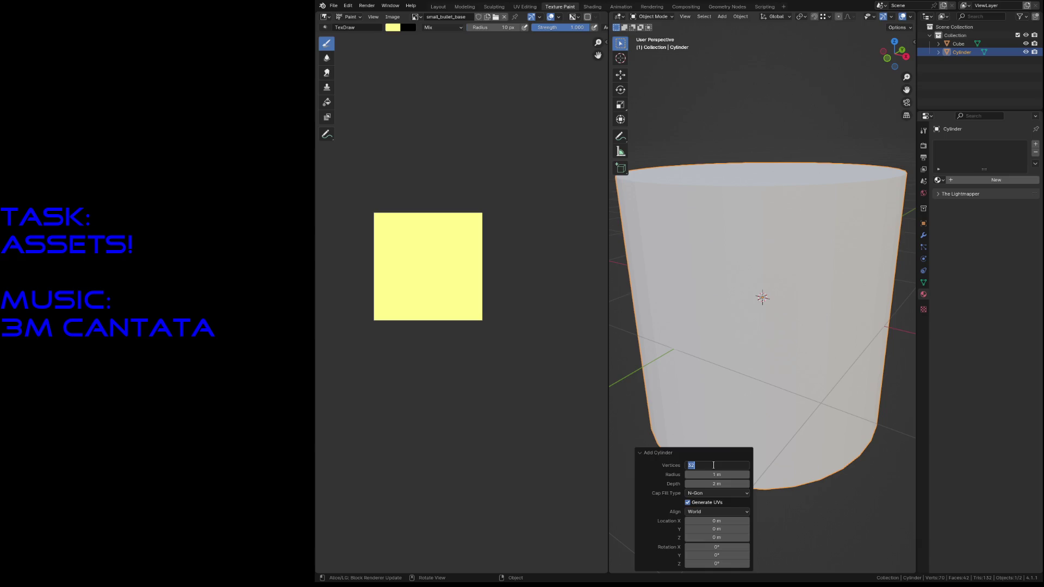
key("Return")
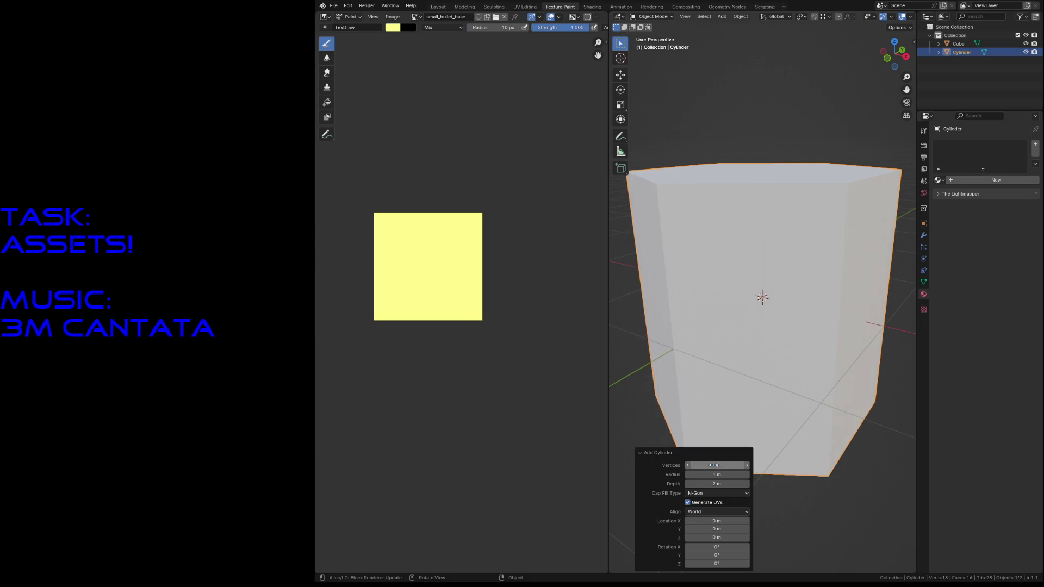
left_click(804, 189)
left_click(787, 162)
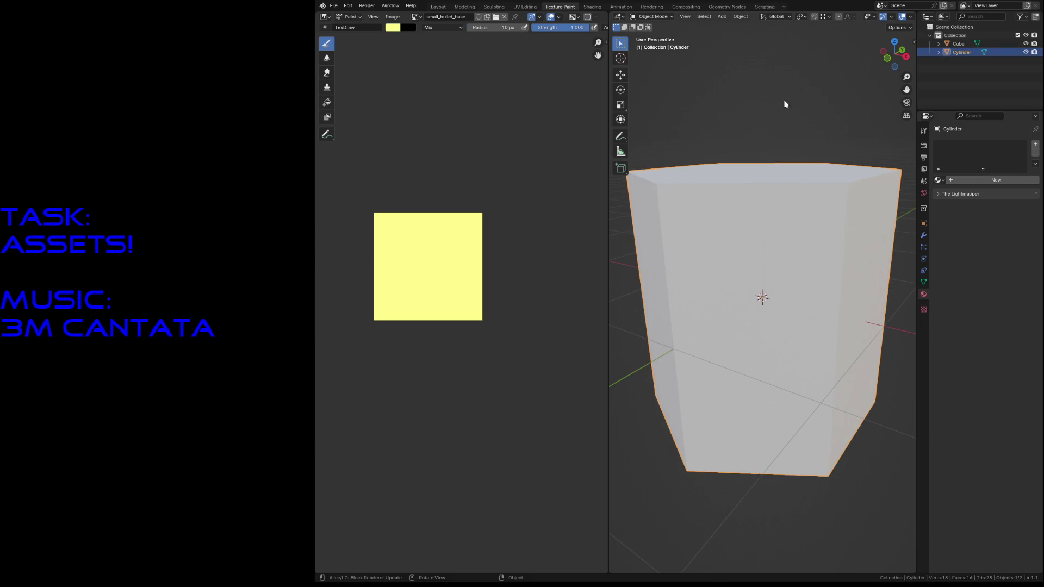
type("rx")
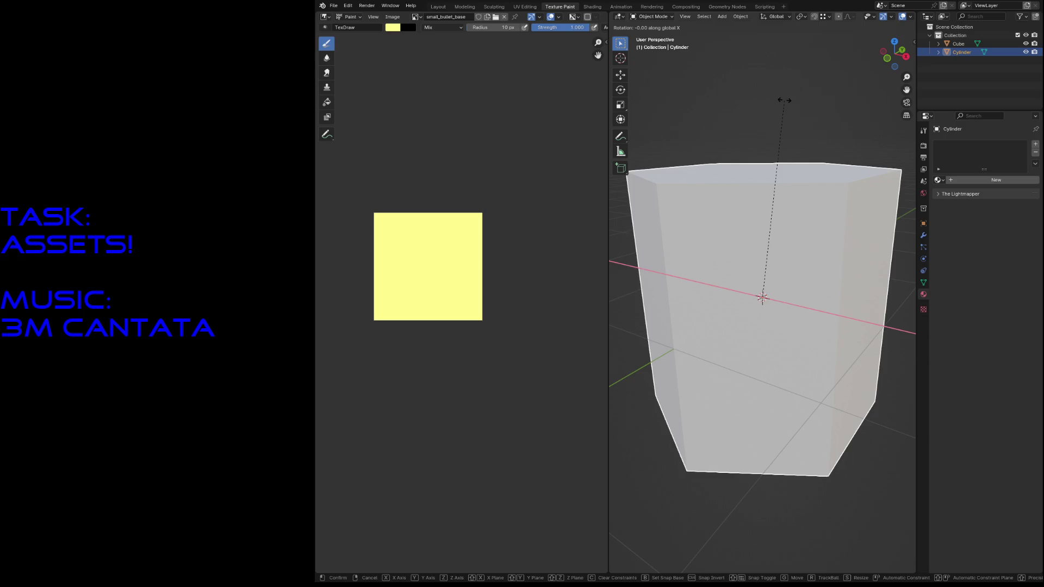
type("90")
Step: Rotate the hexagonal cylinder 90° about X and scale its mesh down small
key("Return")
key("Tab")
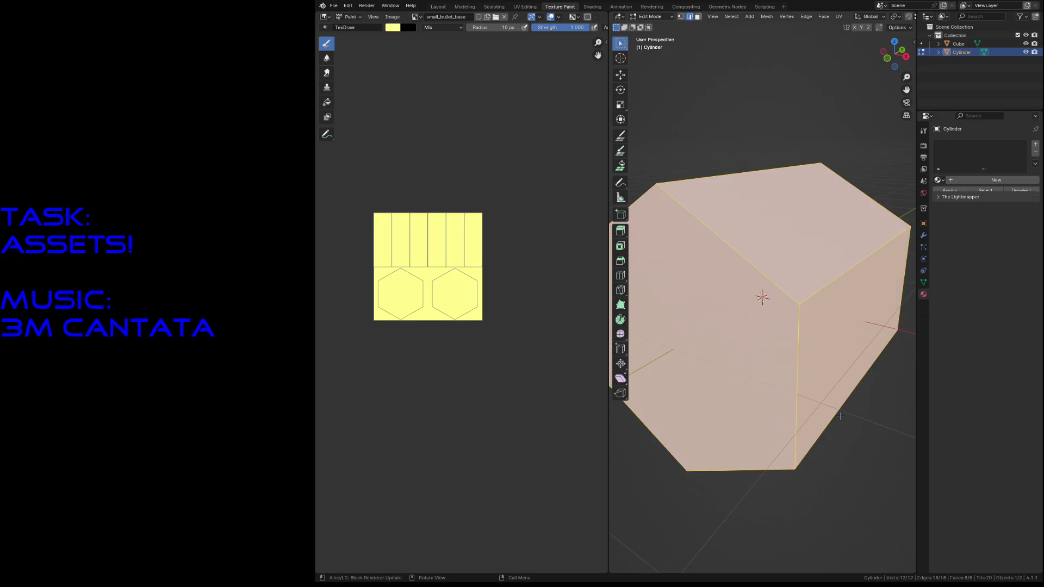
key("s")
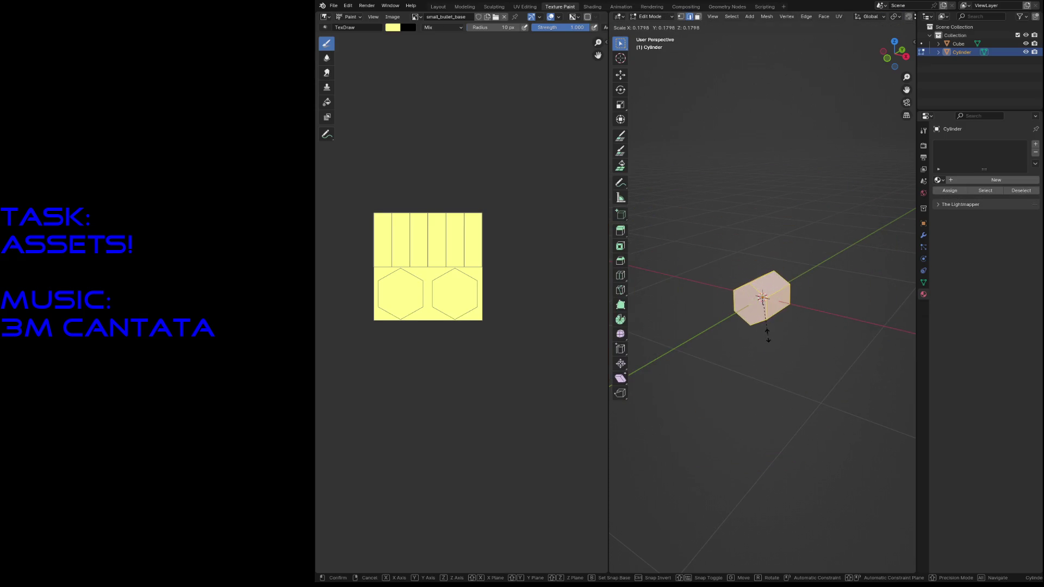
left_click(768, 335)
key("shift+grave")
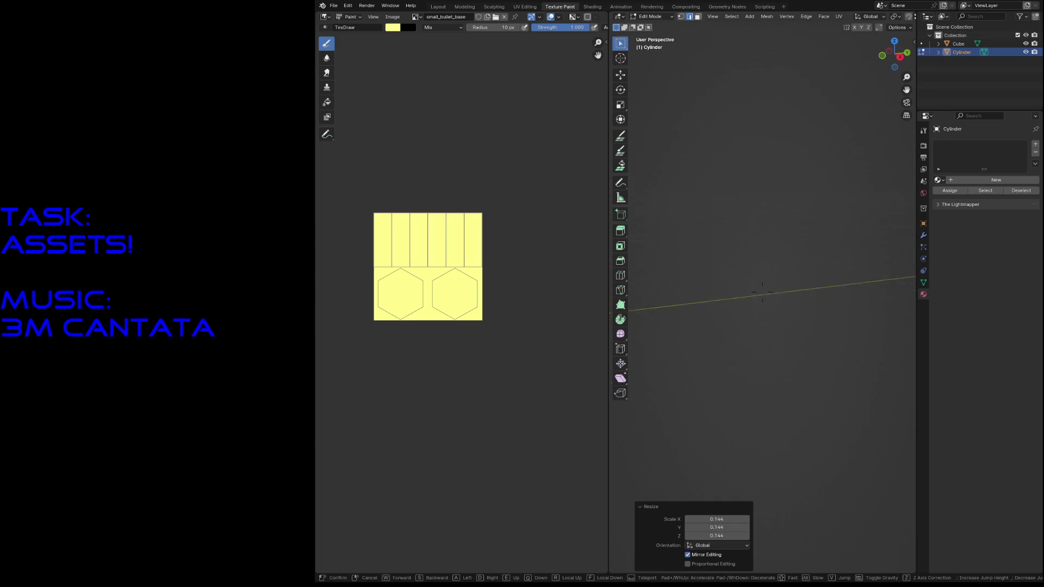
key("Return")
key("Tab")
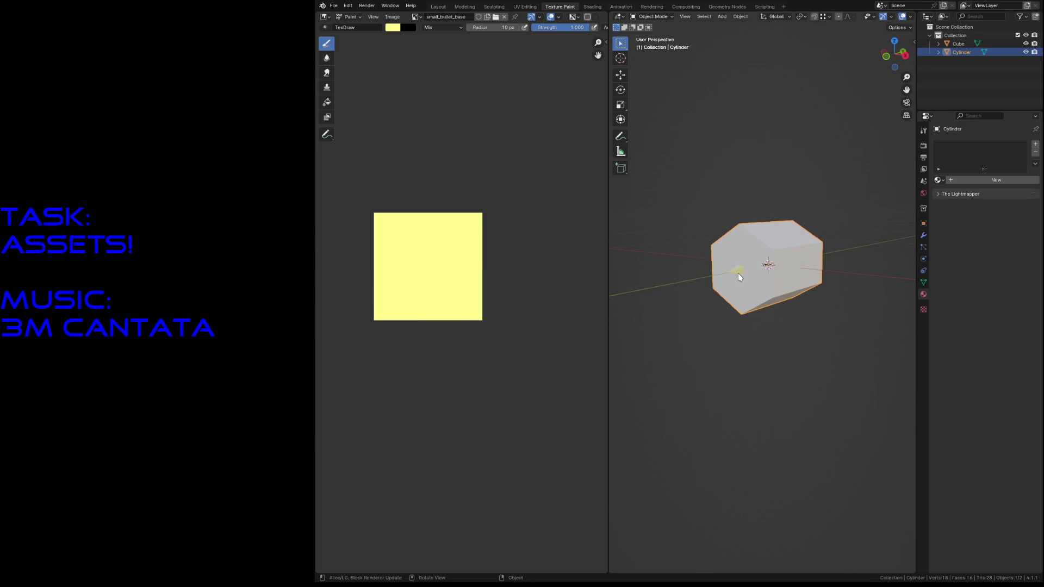
Step: Delete the cube and start editing the hexagonal cylinder's mesh
left_click(738, 273)
key("Delete")
left_click(738, 274)
key("Tab")
Step: Extrude the front hexagon face outward and scale it down into a narrow nose
left_click(738, 274)
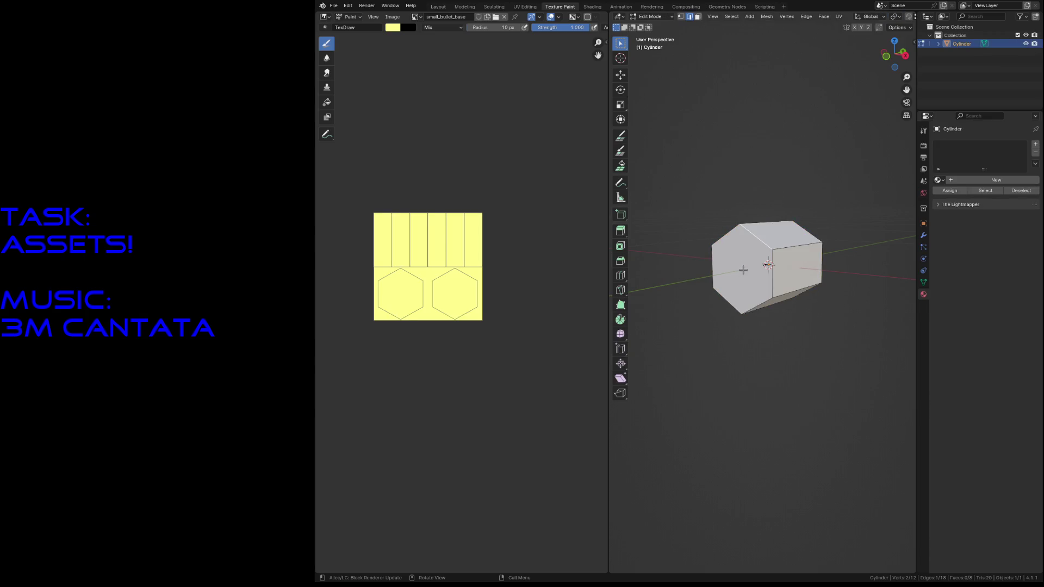
key("3")
left_click(739, 270)
key("e")
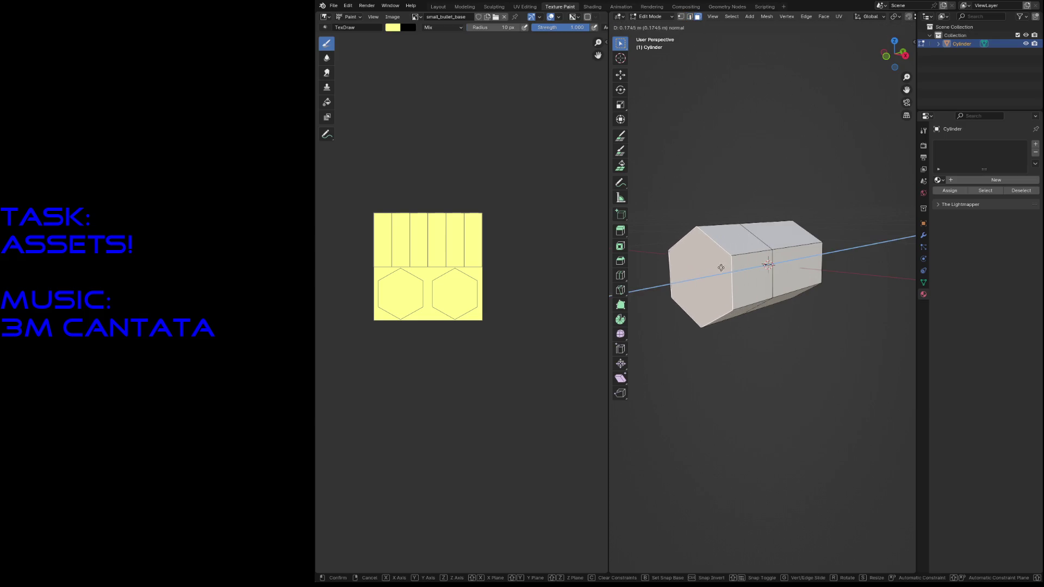
left_click(739, 281)
key("s")
left_click(760, 309)
Step: Extrude the opposite end face to lengthen the body, then select rear side faces
middle_click_drag(760, 309, 815, 305)
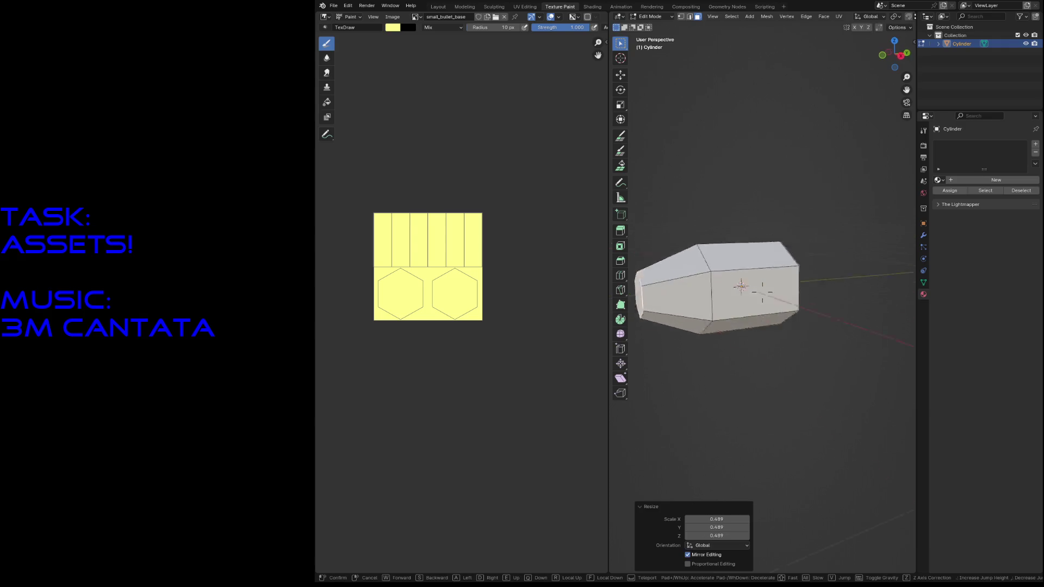
left_click(816, 303)
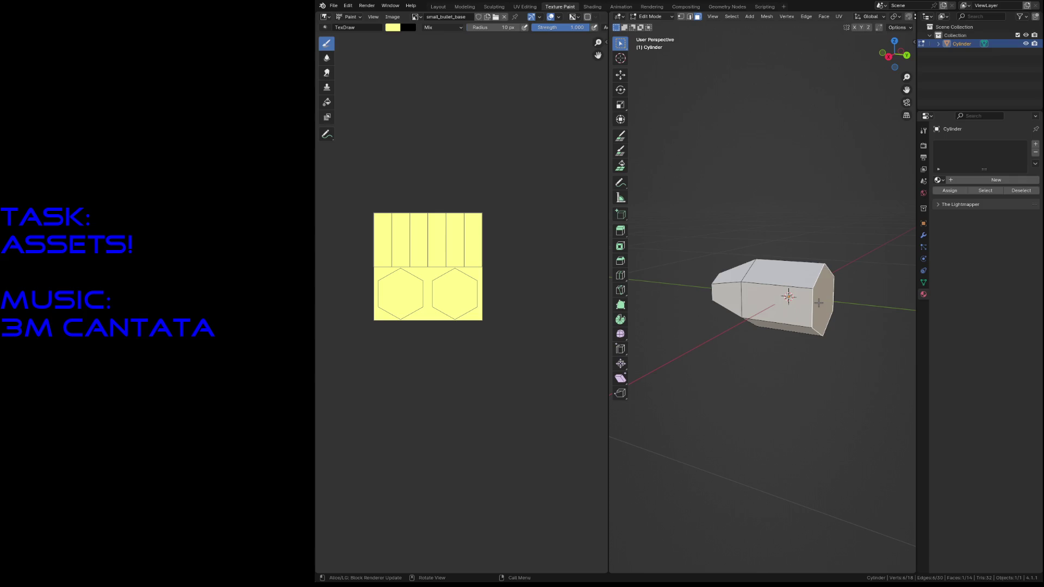
key("e")
left_click(878, 320)
middle_click_drag(854, 282, 854, 294)
key("shift+grave")
key("w")
left_click(848, 379)
left_click(834, 338, "shift")
key("F3")
type("extr")
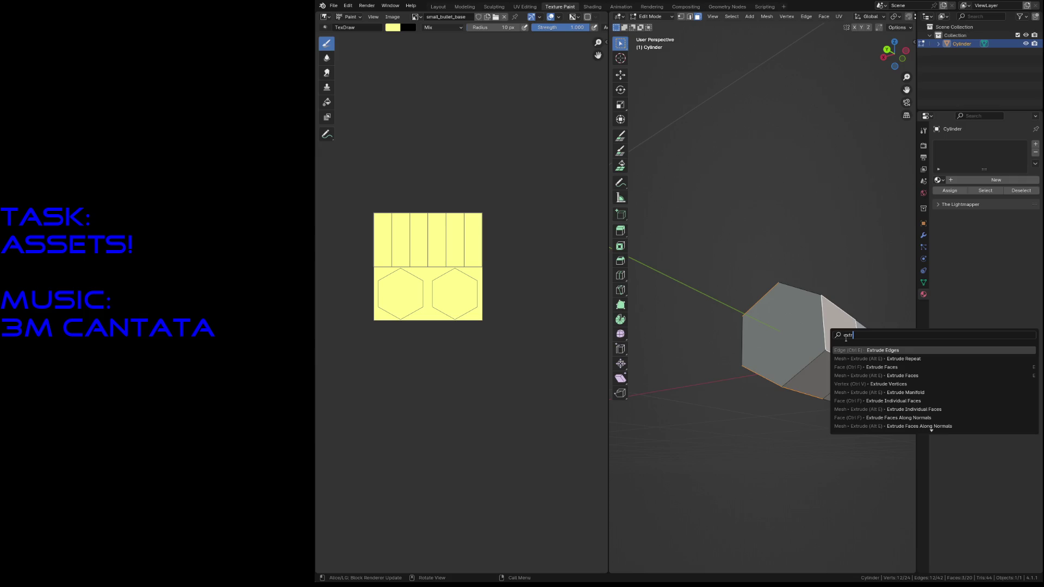
Step: Extrude the selected faces along normals, inspect the oversized result and undo it
left_click(900, 426)
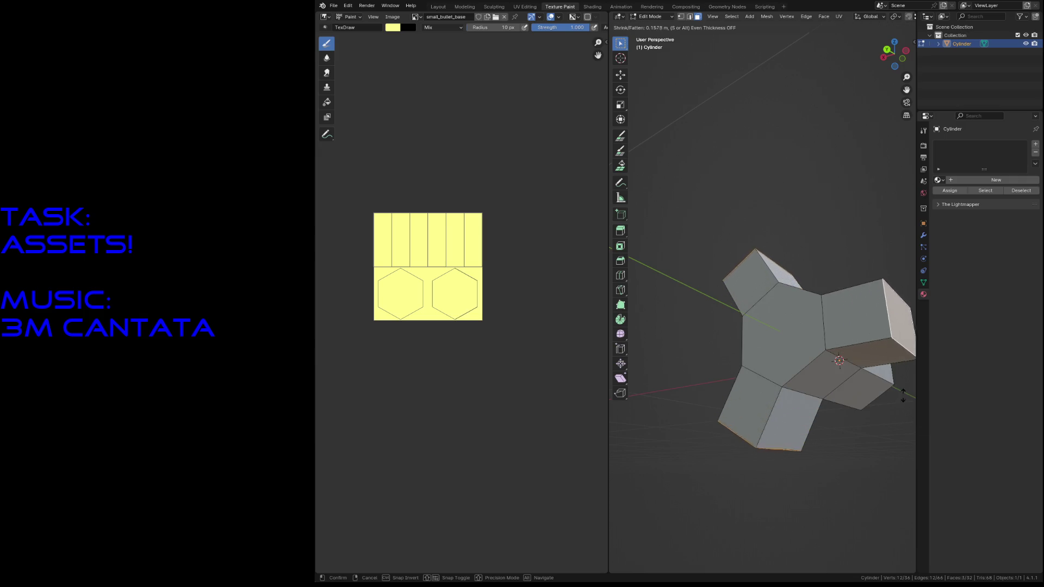
left_click(903, 395)
key("shift+grave")
key("w")
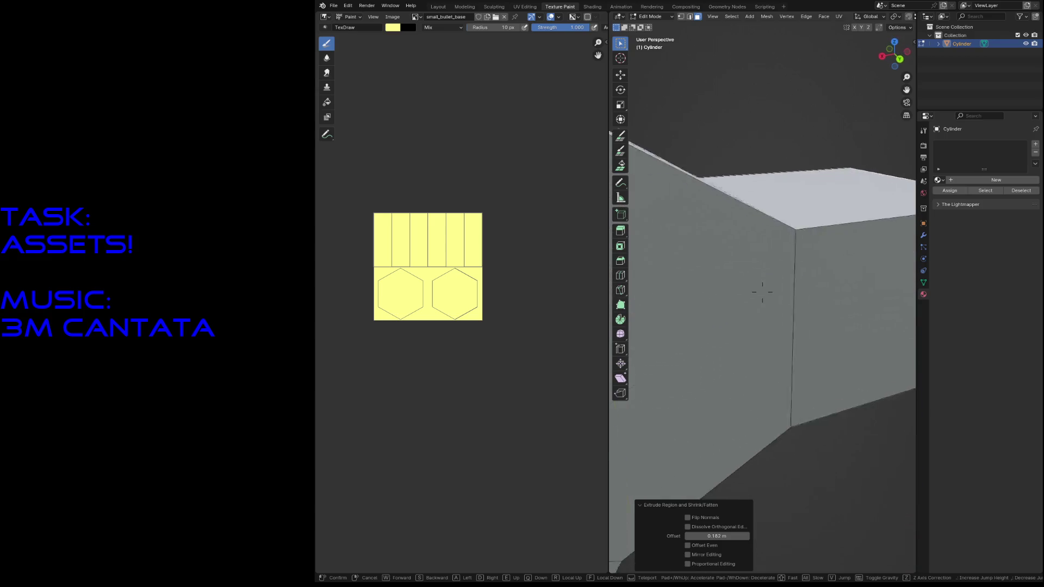
key("Escape")
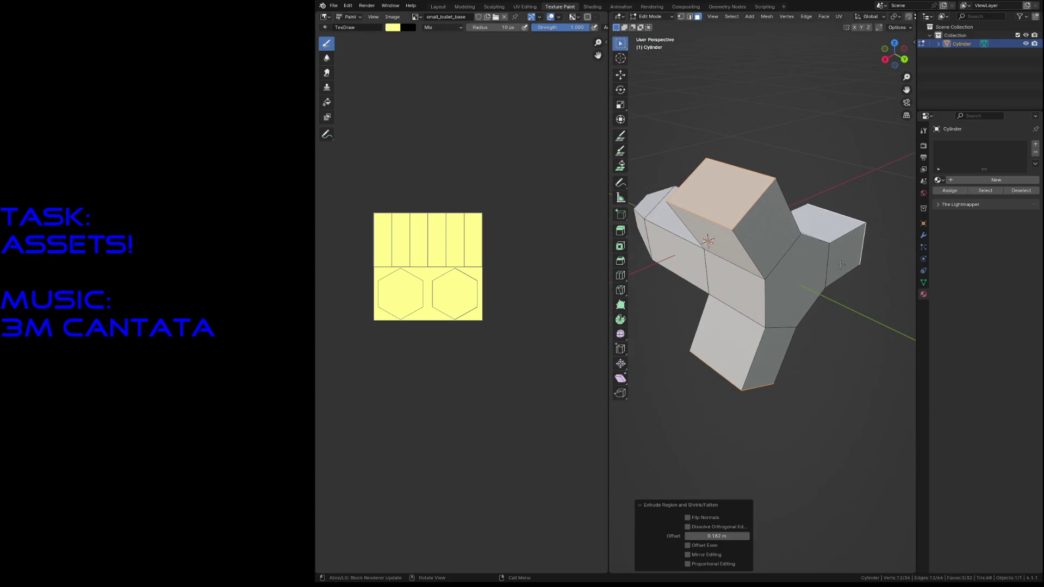
key("ctrl+z")
Step: Redo Extrude Faces Along Normals with a thin 0.028 m offset and switch to the Layout workspace
key("F3")
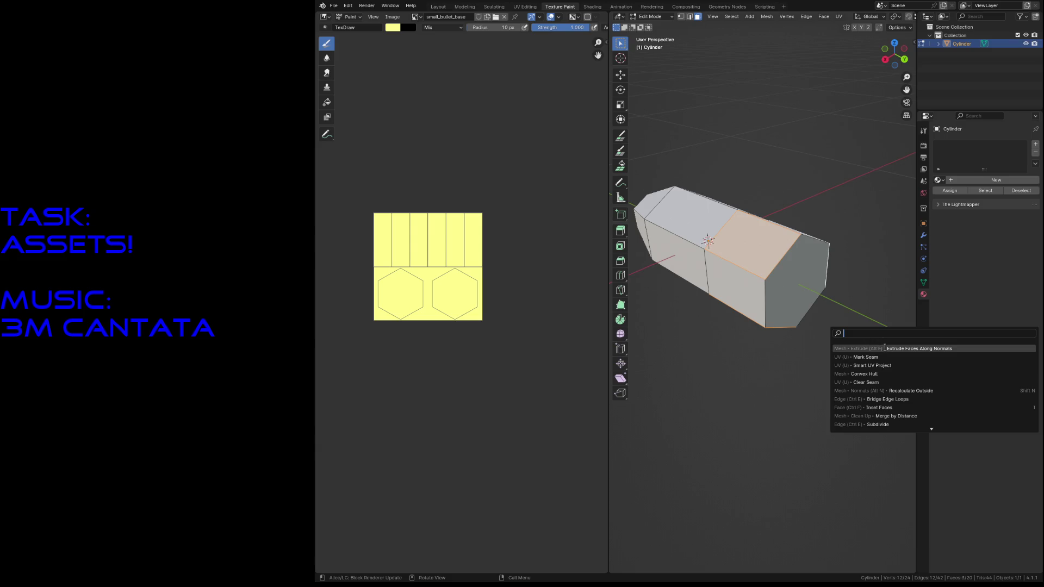
key("Return")
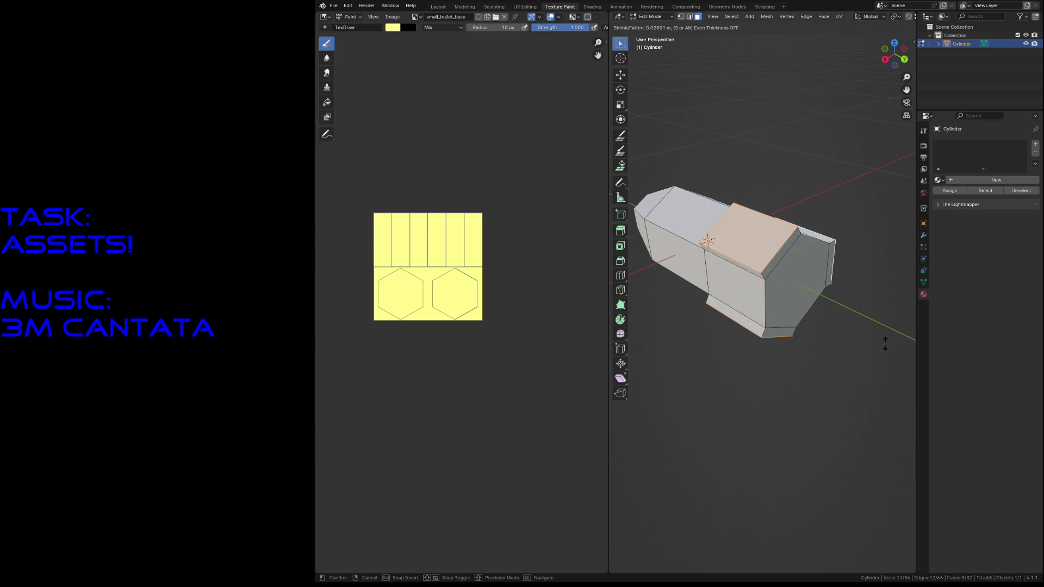
left_click(885, 344)
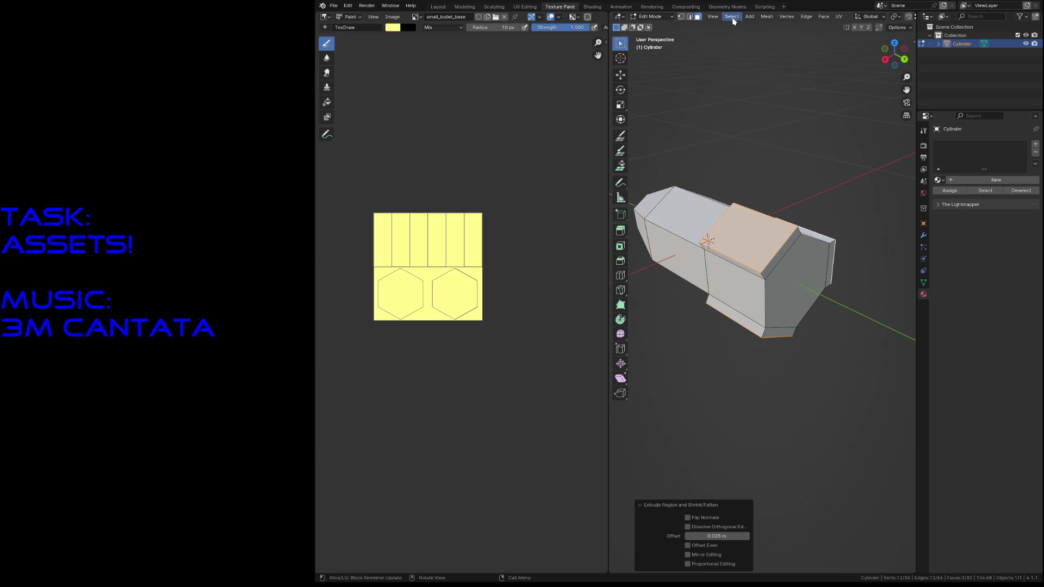
left_click(435, 8)
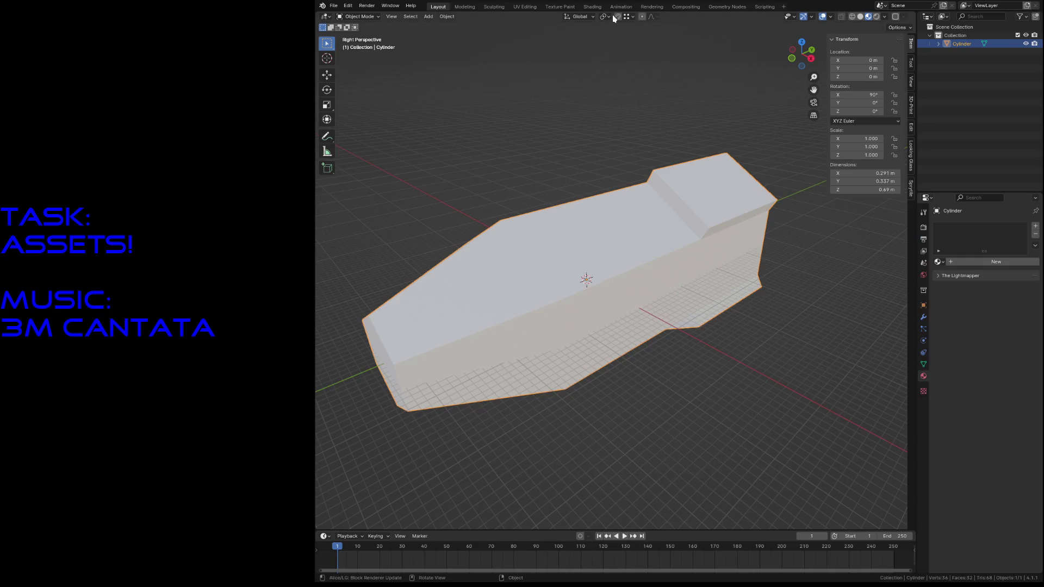
Step: In Edit Mode, shrink the rocket's end face about its own pivot on every axis except Y
key("Tab")
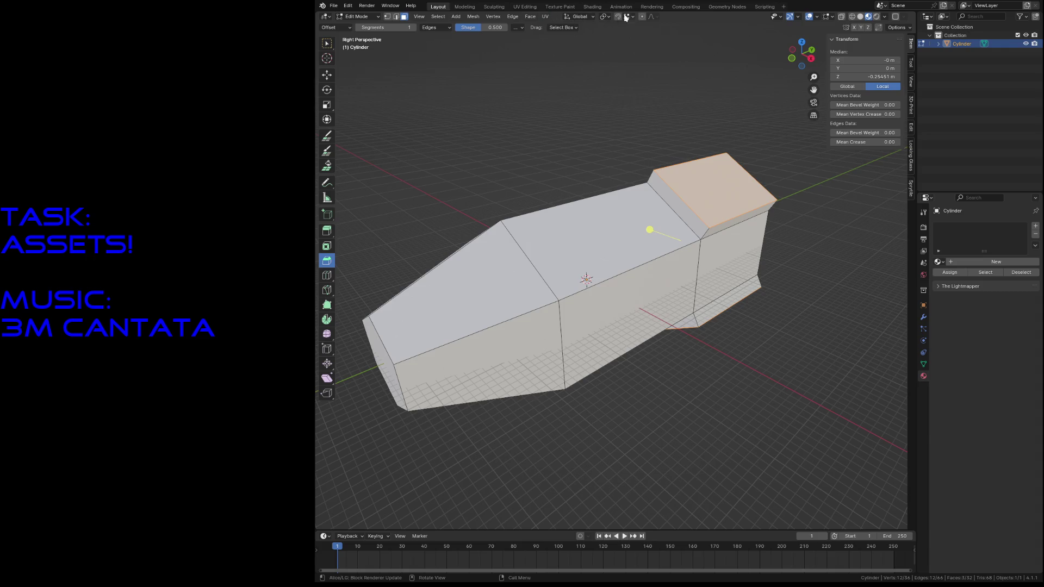
left_click(602, 19)
left_click(605, 59)
key("s")
key("shift+y")
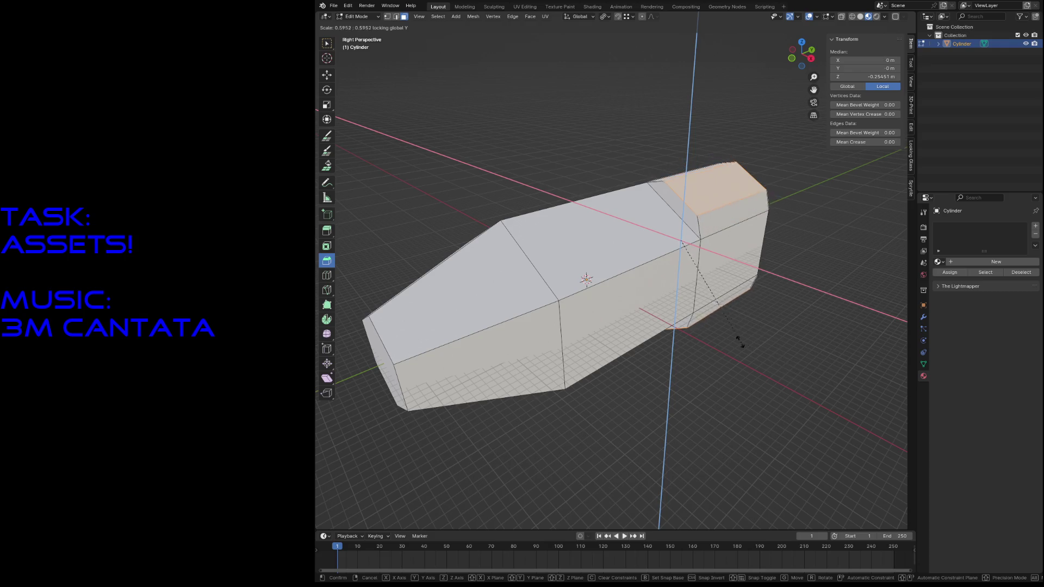
left_click(695, 311)
Step: Extrude the end faces along their normals into fins and slide them along the Y axis
key("F3")
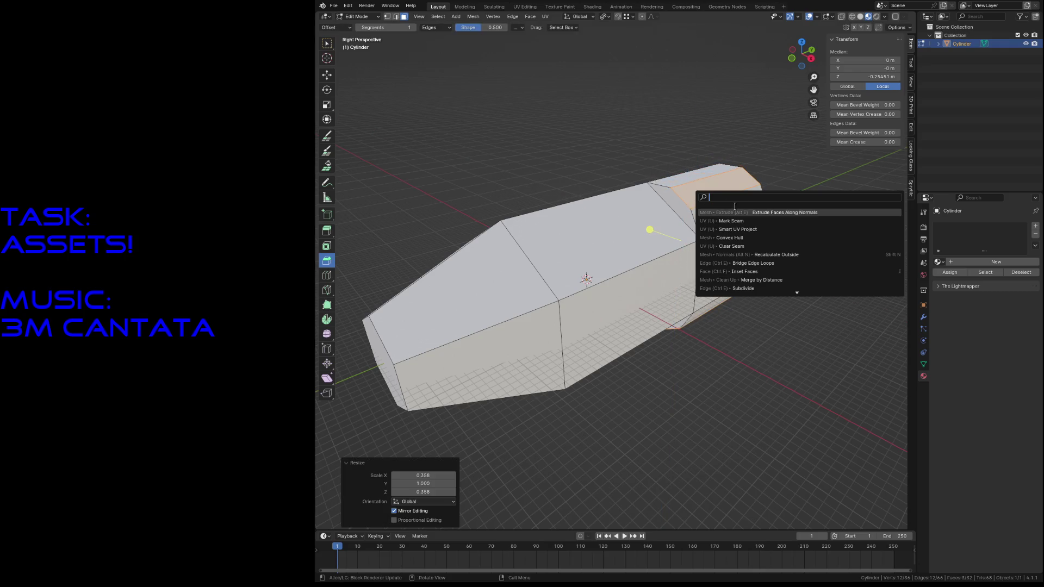
left_click(755, 211)
left_click(803, 174)
key("g")
key("y")
left_click(804, 174)
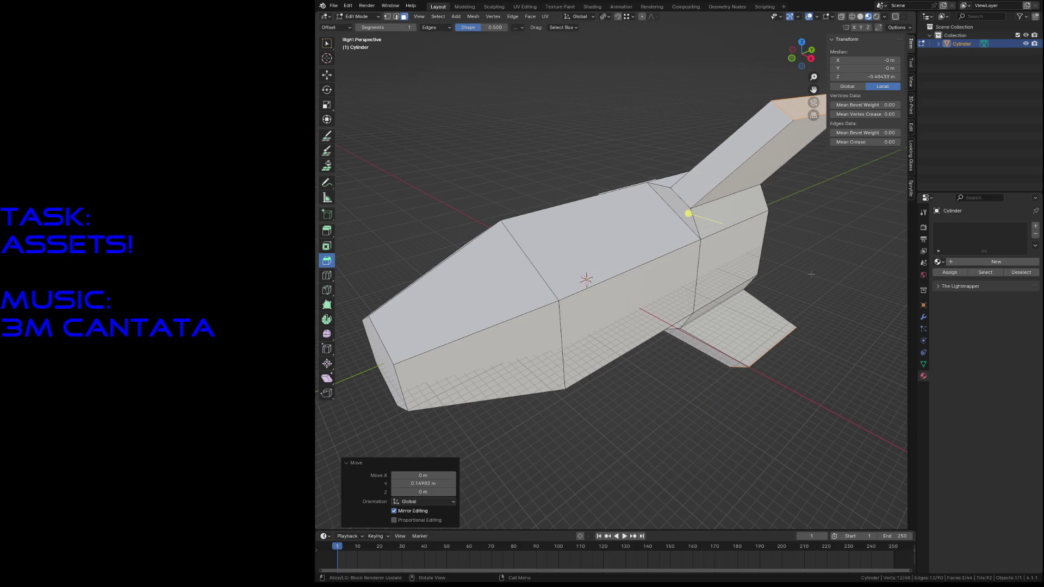
Step: Box-select the nose section in wireframe view and slide it along the Y axis
key("shift+grave")
key("s")
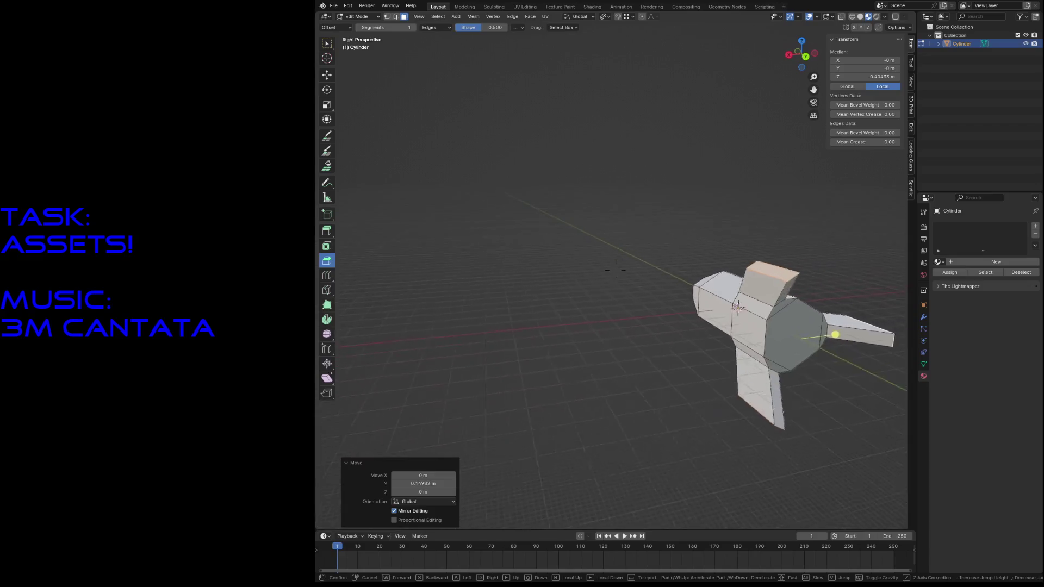
key("w")
key("s")
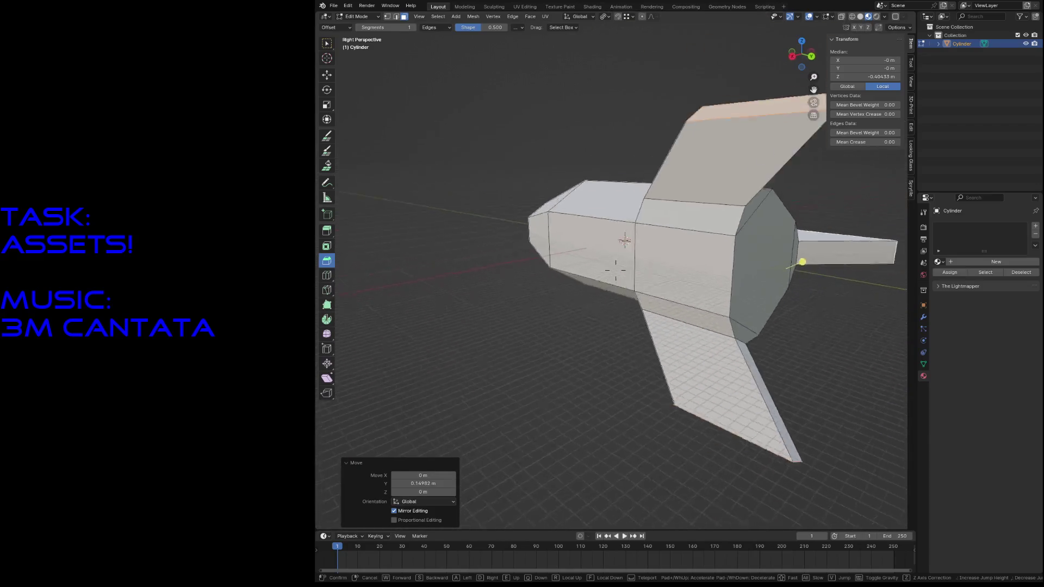
left_click(575, 200)
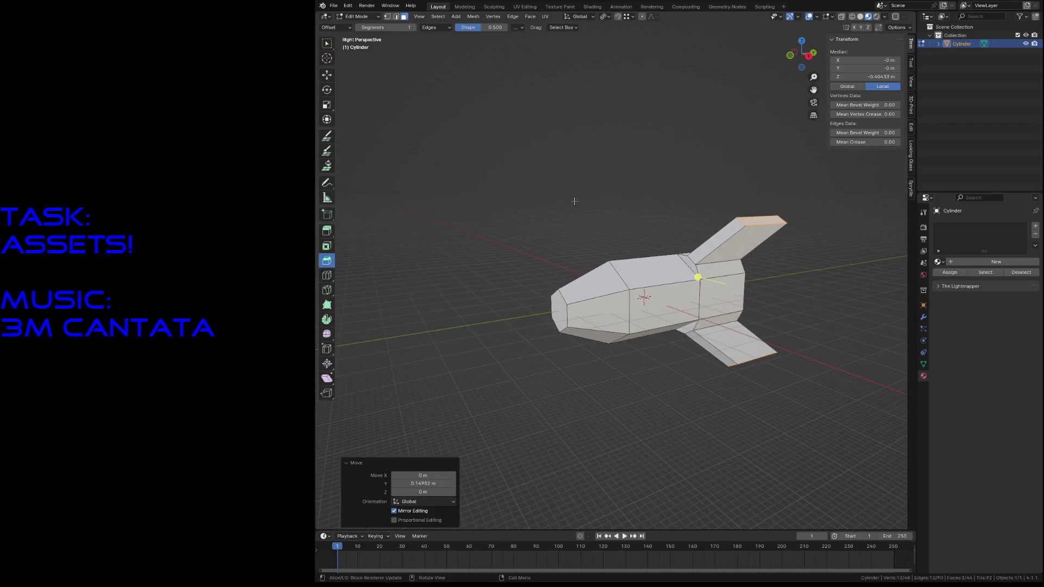
key("alt+a")
key("z")
left_click(508, 202)
left_click_drag(509, 227, 638, 354)
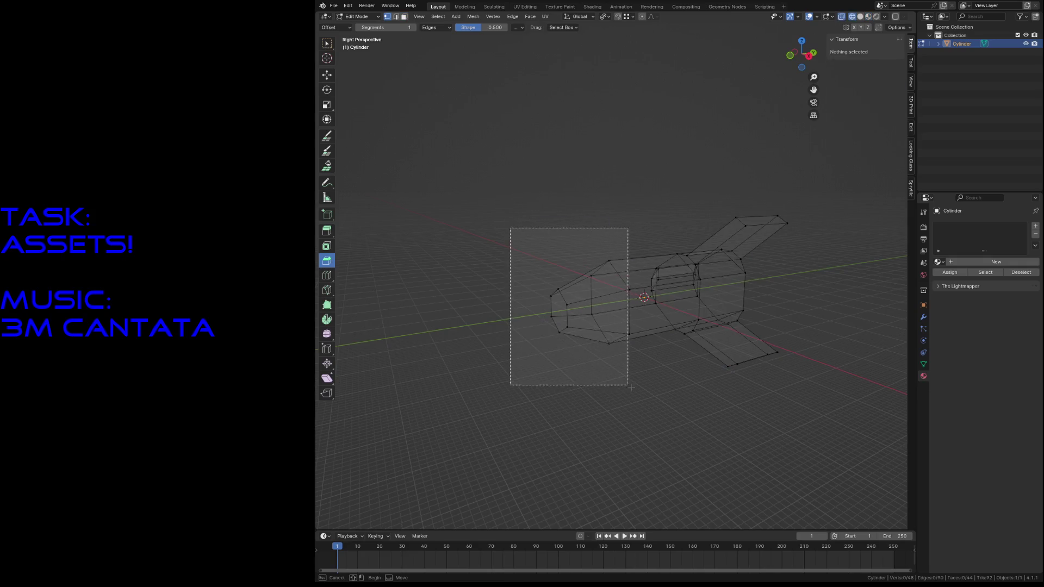
key("g")
key("y")
left_click(634, 377)
Step: Leave Edit Mode, restore solid shading and fly in close to the rocket
key("Tab")
key("alt+a")
key("z")
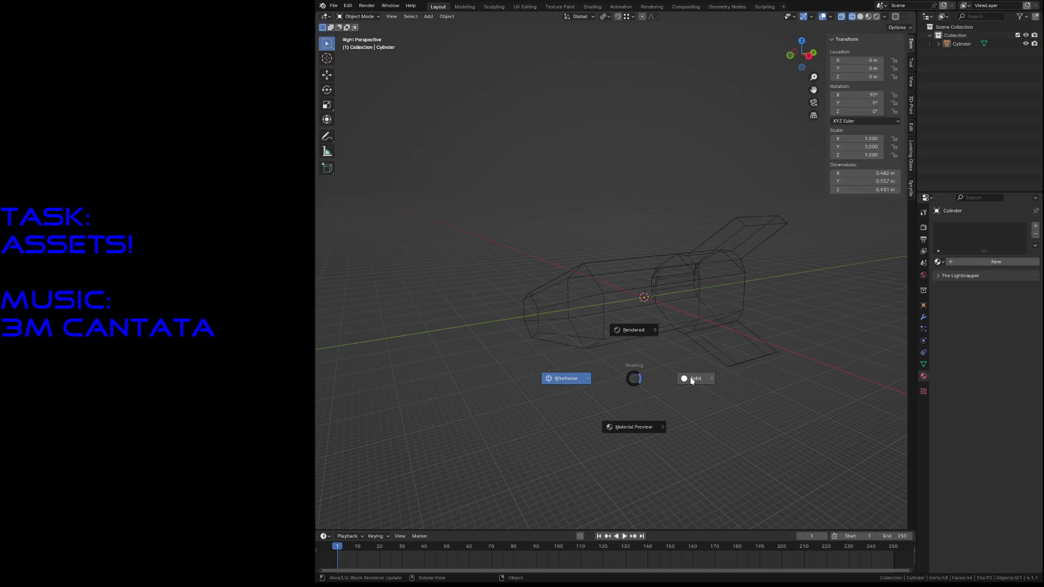
left_click(691, 378)
key("shift+grave")
key("w")
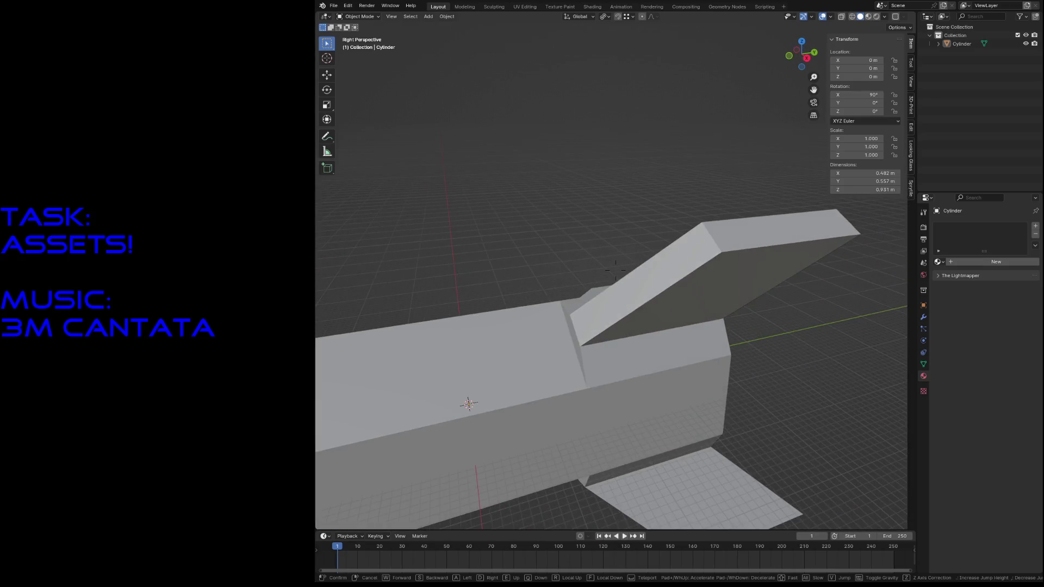
Step: Re-enter Edit Mode and inspect a vertex at the bevel corner up close
key("Return")
left_click(644, 410)
key("Tab")
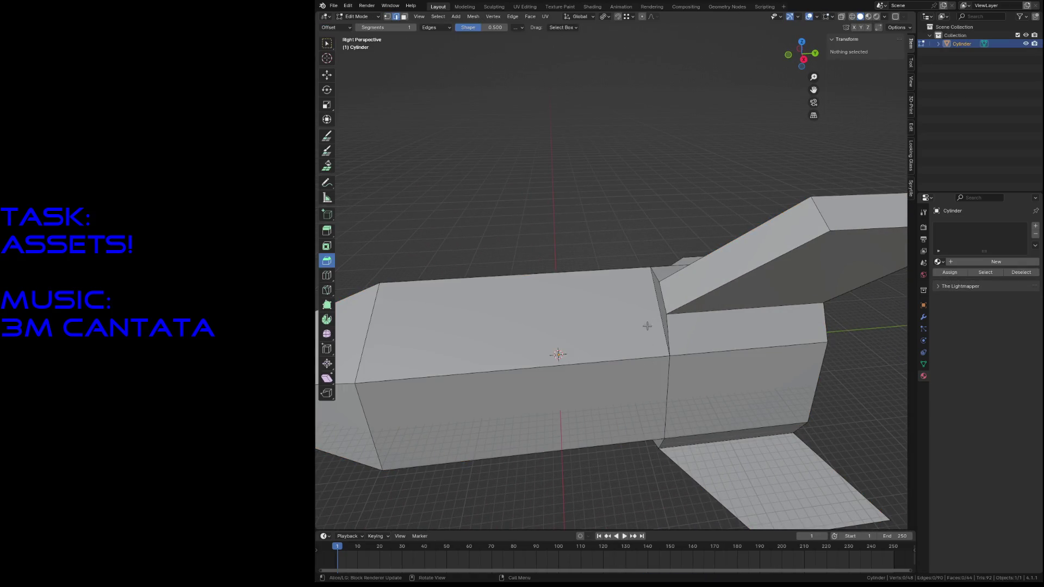
left_click(656, 317)
key("shift+grave")
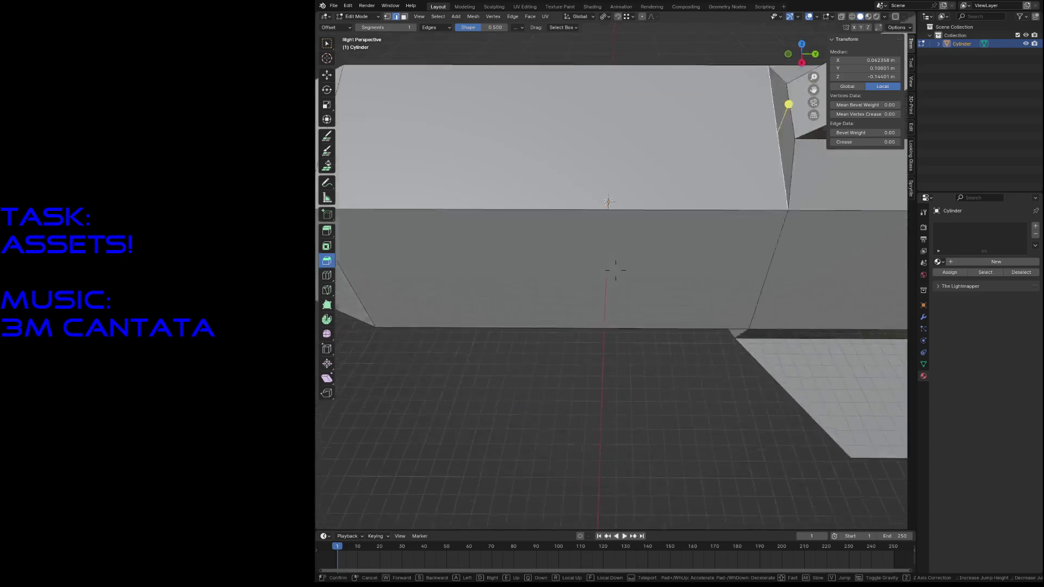
key("Escape")
key("alt+a")
Step: Try selecting a path along the body's vertical edge ring, then clear the selection
left_click(660, 361, "shift")
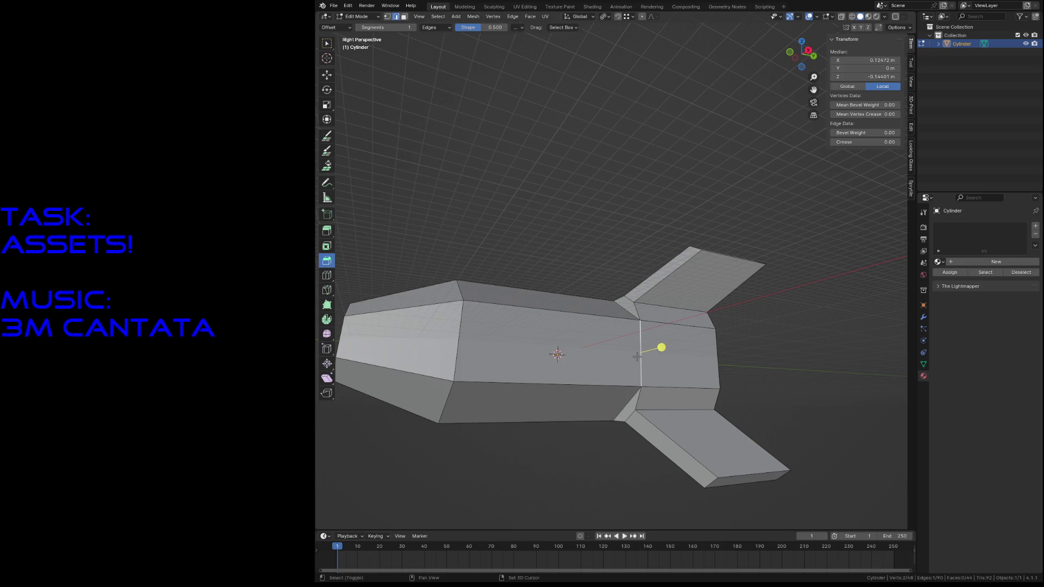
left_click(636, 356, "ctrl")
left_click(536, 316, "alt")
left_click(661, 347, "alt")
left_click(635, 398, "ctrl")
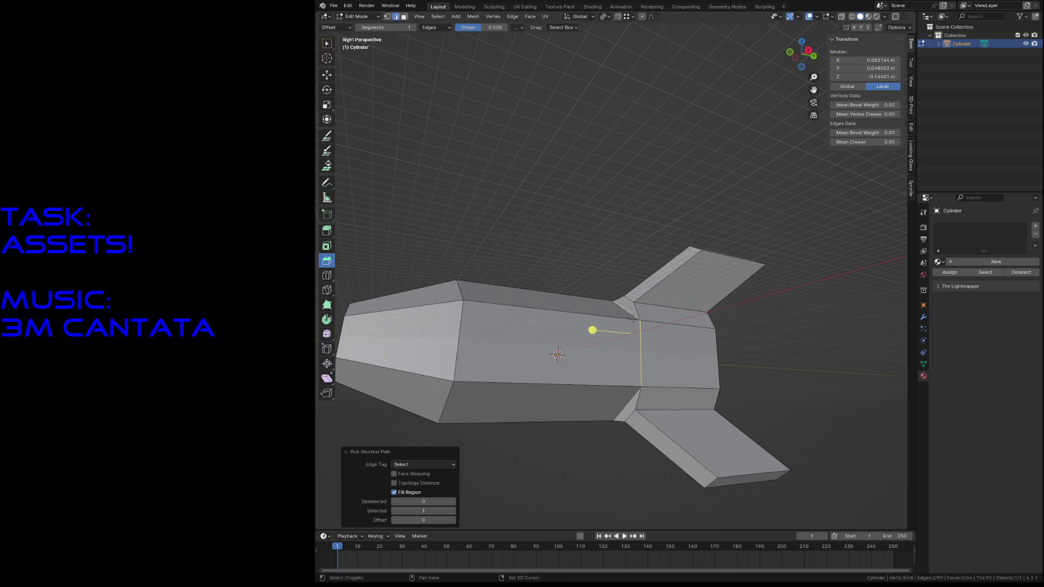
left_click(632, 403)
key("alt+a")
Step: From a level wireframe side view, select the body's vertical edge ring and slide it along Y
middle_click_drag(633, 403, 718, 352)
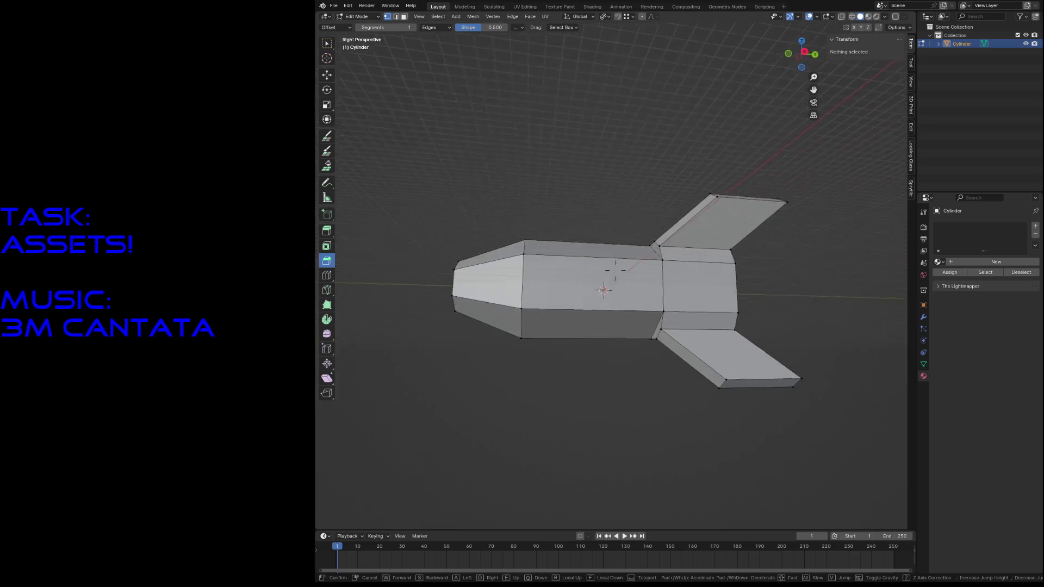
key("z")
left_click(647, 329)
key("shift+grave")
key("w")
left_click(669, 321)
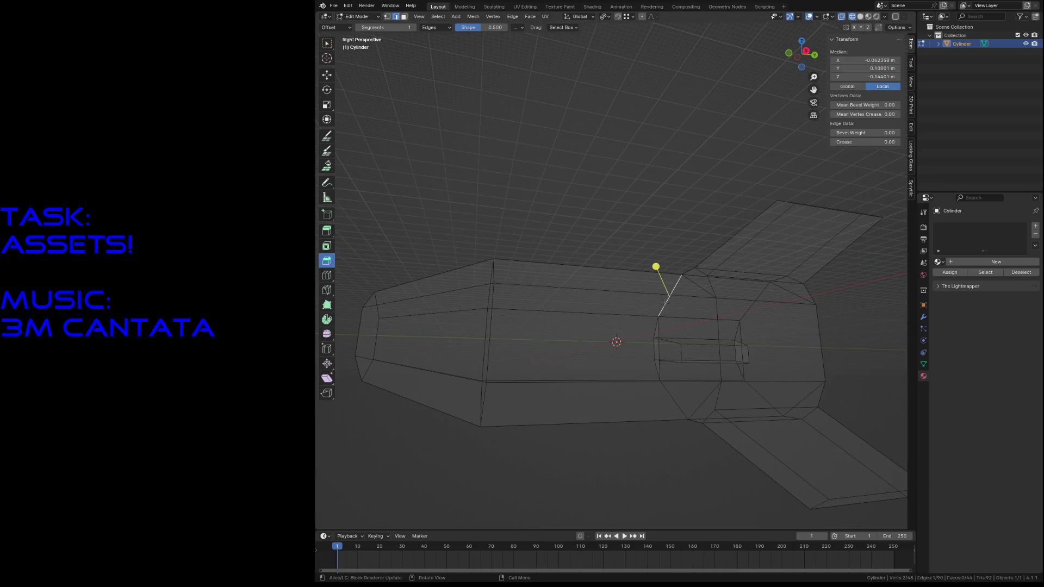
left_click(665, 384, "shift")
left_click(719, 339, "shift")
key("g")
key("y")
left_click(677, 337)
Step: Check the rocket in solid shading from several angles and save it as rocket_bullet.blend
key("z")
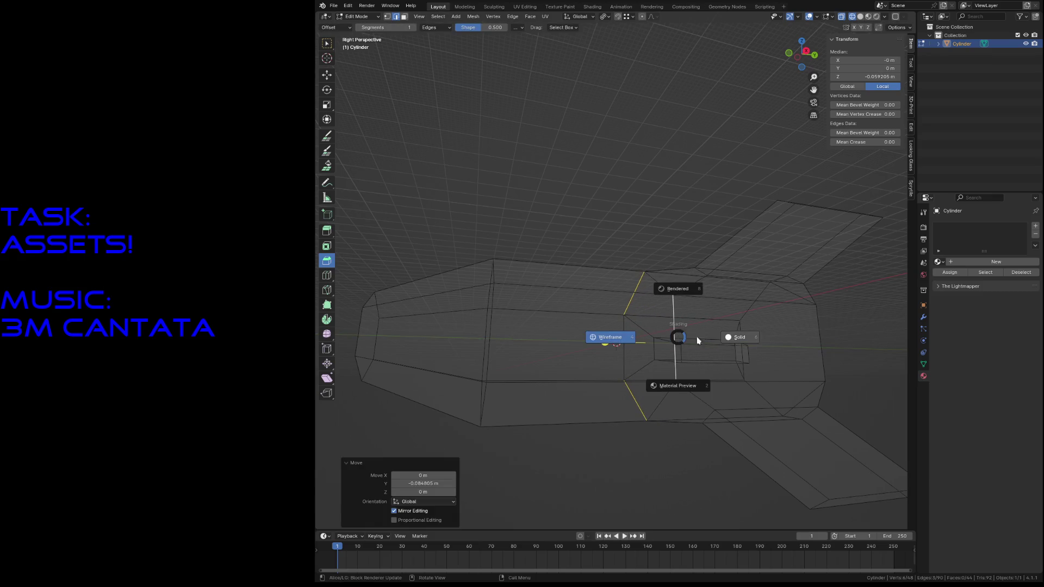
left_click(726, 342)
key("alt+a")
key("shift+grave")
key("s")
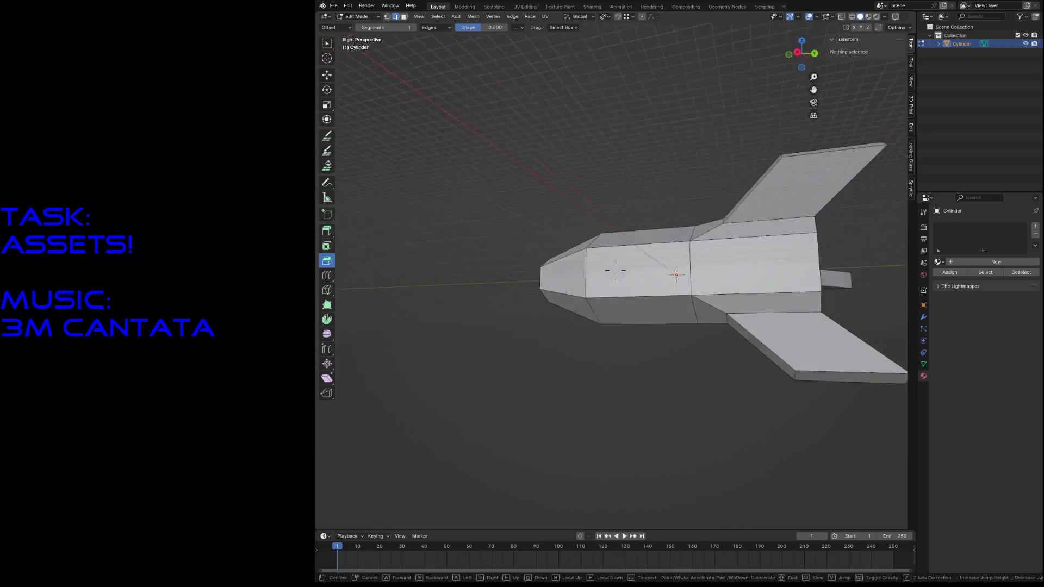
key("w")
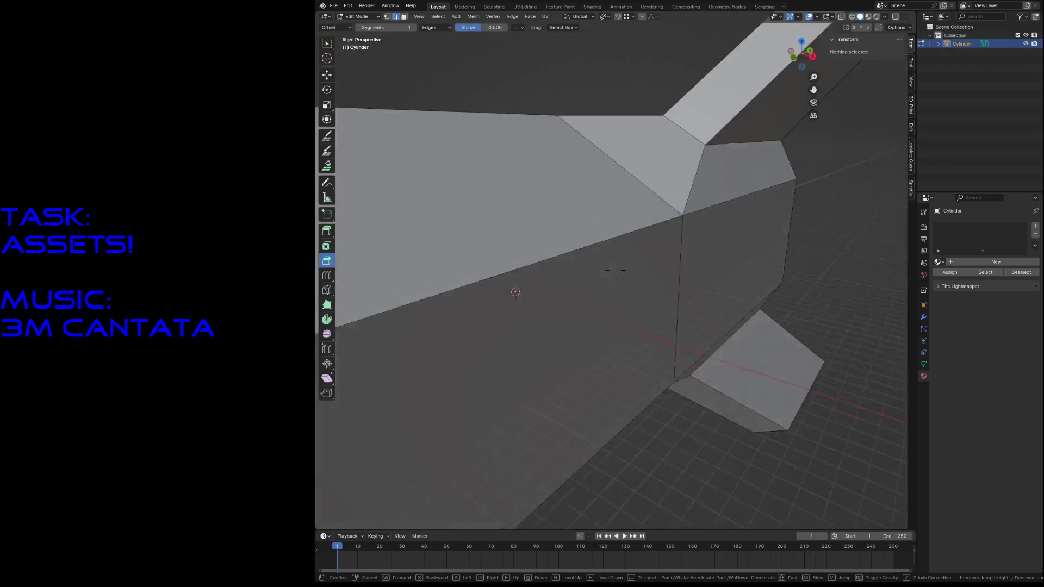
key("s")
key("s")
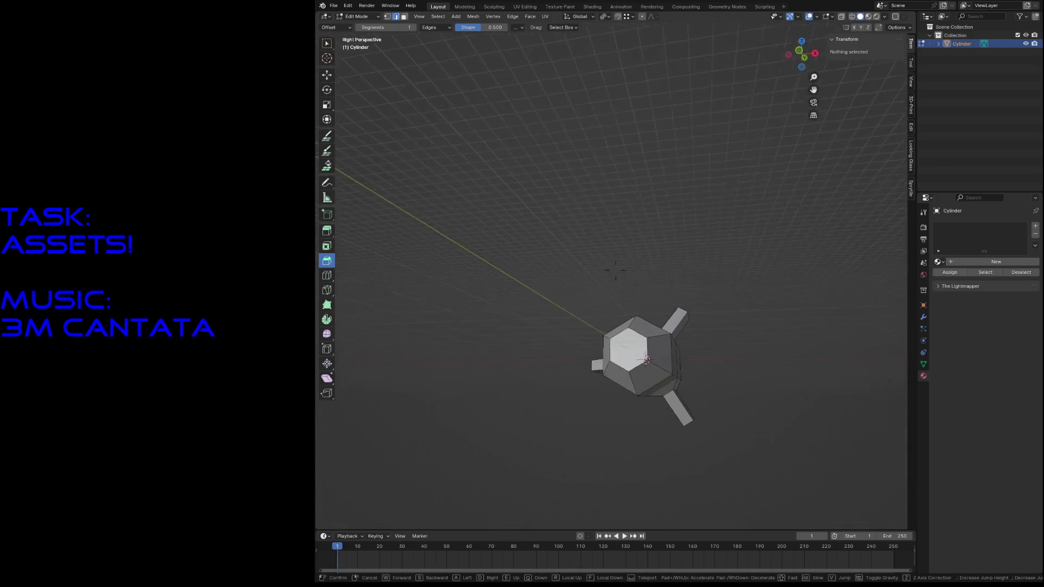
key("w")
key("s")
key("Return")
key("ctrl+s")
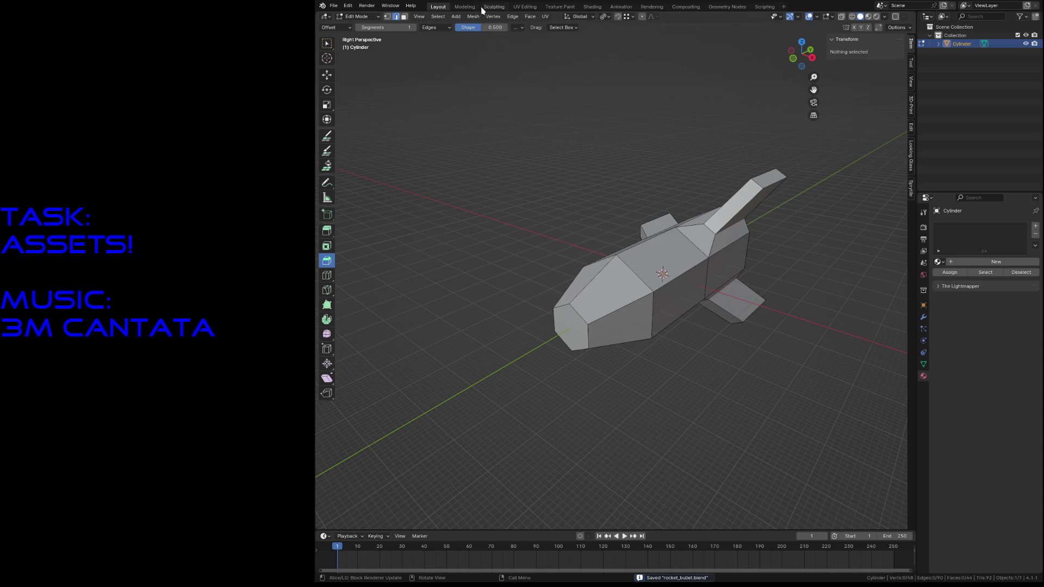
left_click(525, 6)
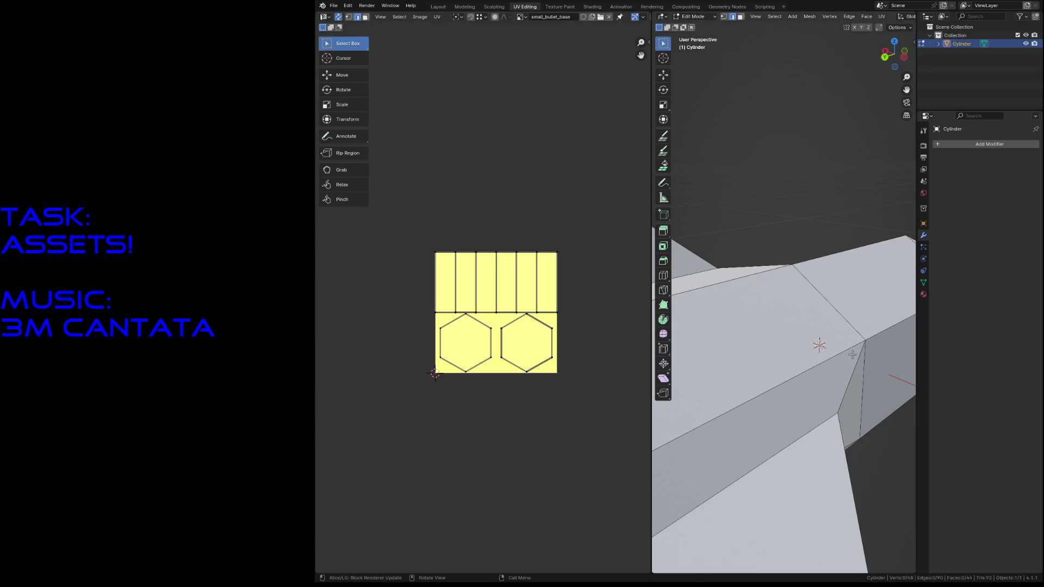
Step: Mark the already selected nose ring edges as a UV seam and clear the selection
key("shift+grave")
key("w")
key("s")
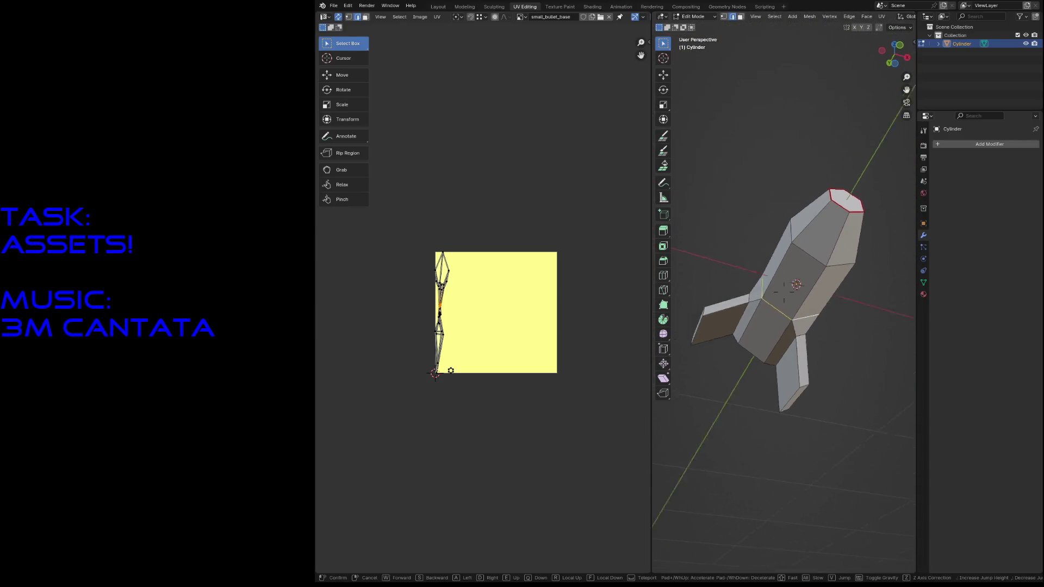
key("w")
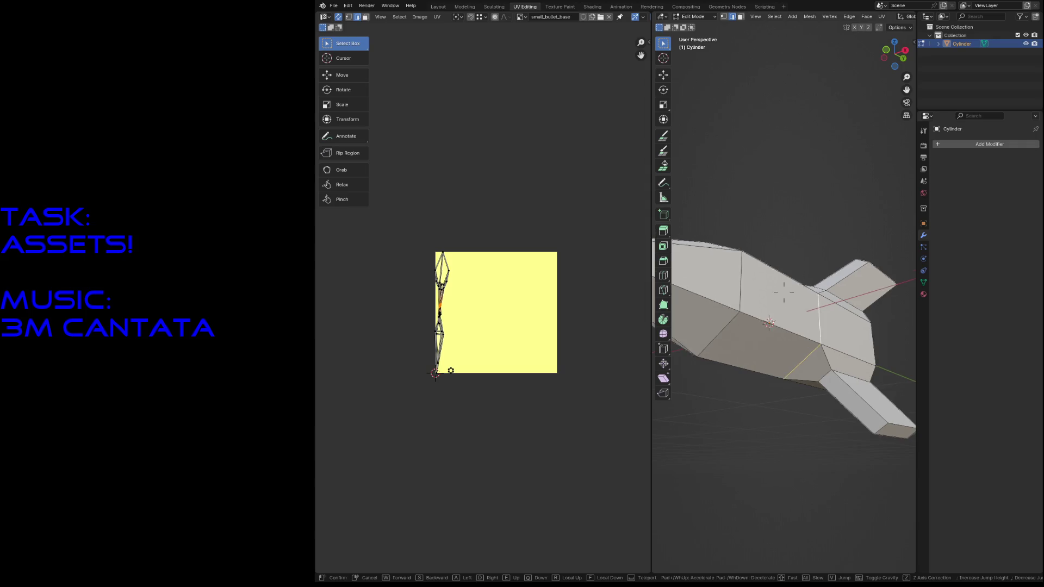
left_click(783, 291)
key("F3")
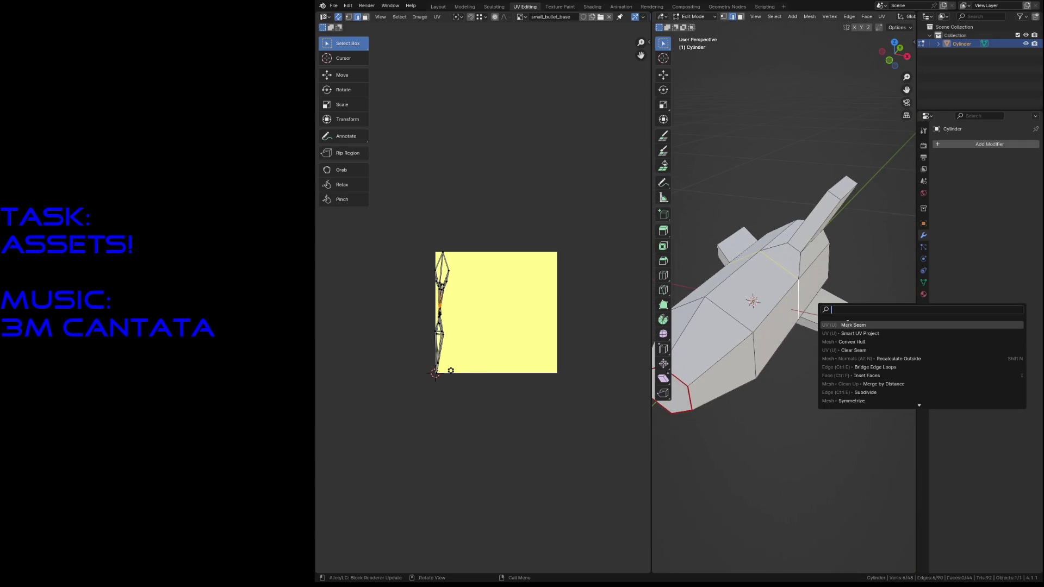
left_click(848, 325)
left_click(795, 386)
Step: Mark seams on a nose edge and along a lengthwise vertical edge of the body
left_click(693, 320)
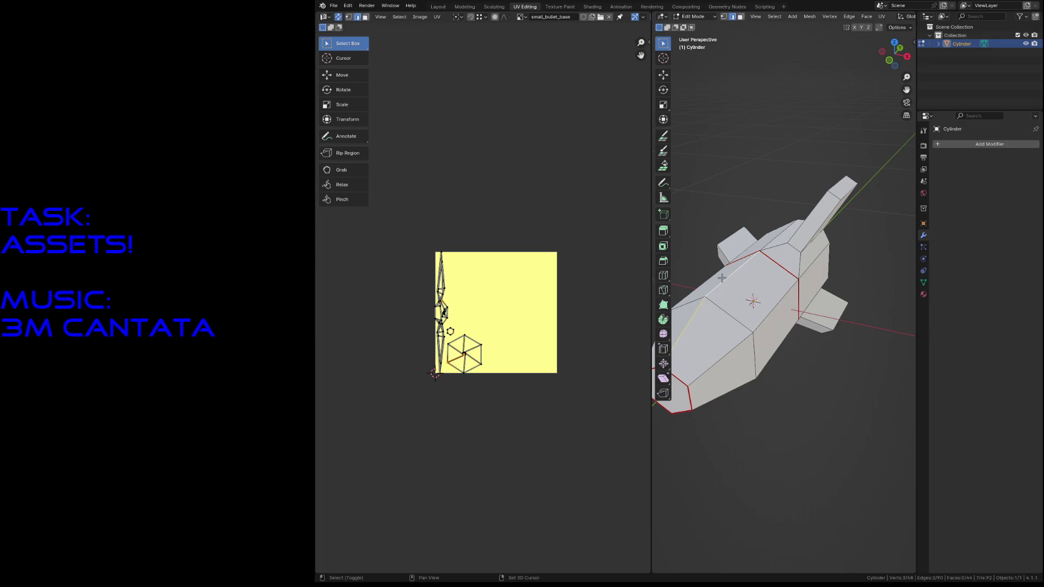
key("F3")
left_click(760, 293)
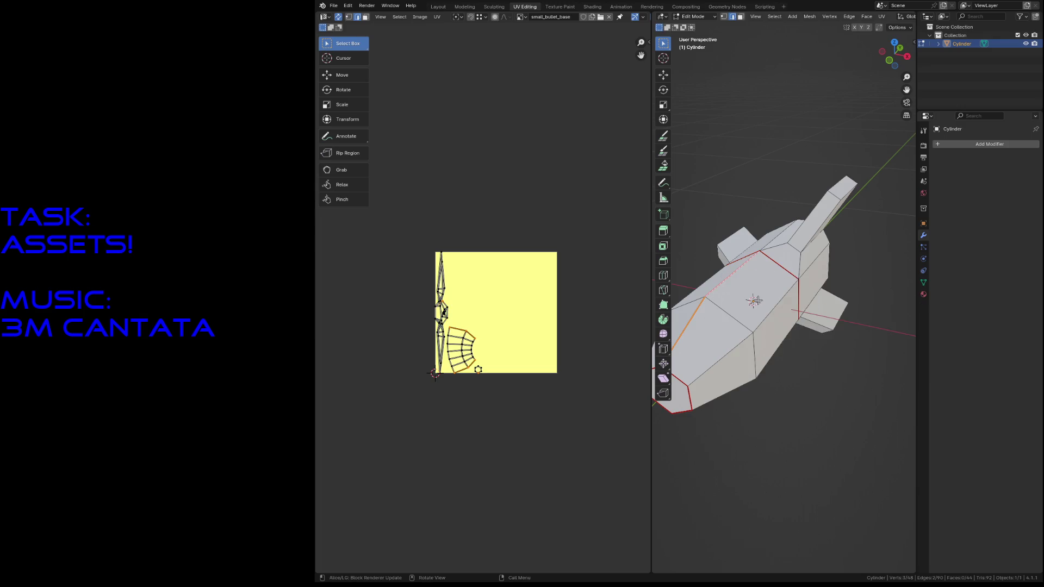
left_click(724, 363)
mouse_move(730, 387)
middle_mouse_down()
mouse_move(819, 320)
mouse_move(811, 315)
middle_mouse_up()
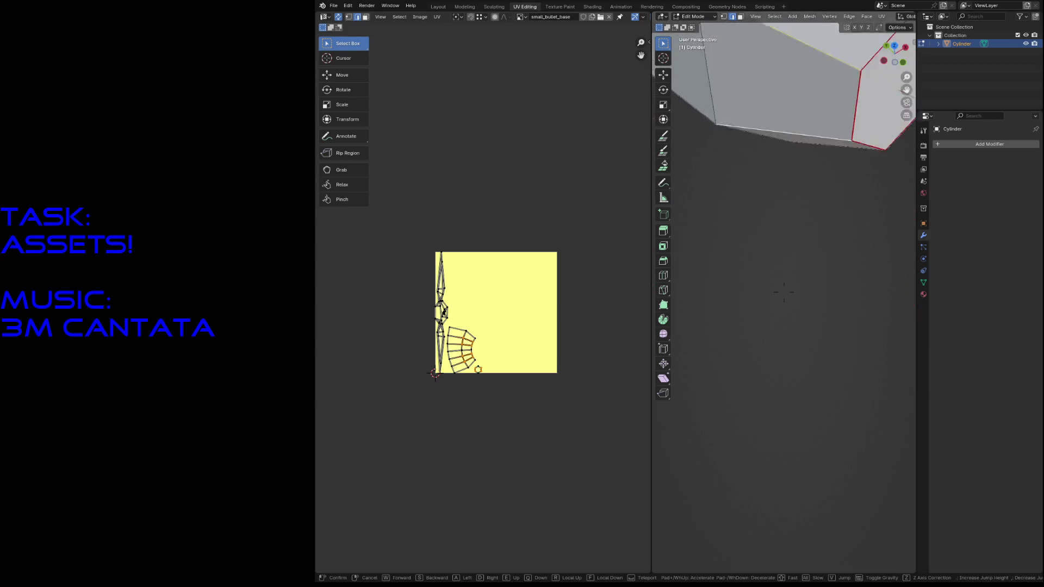
left_click(800, 305, "shift")
key("u")
left_click(817, 373)
left_click(825, 411)
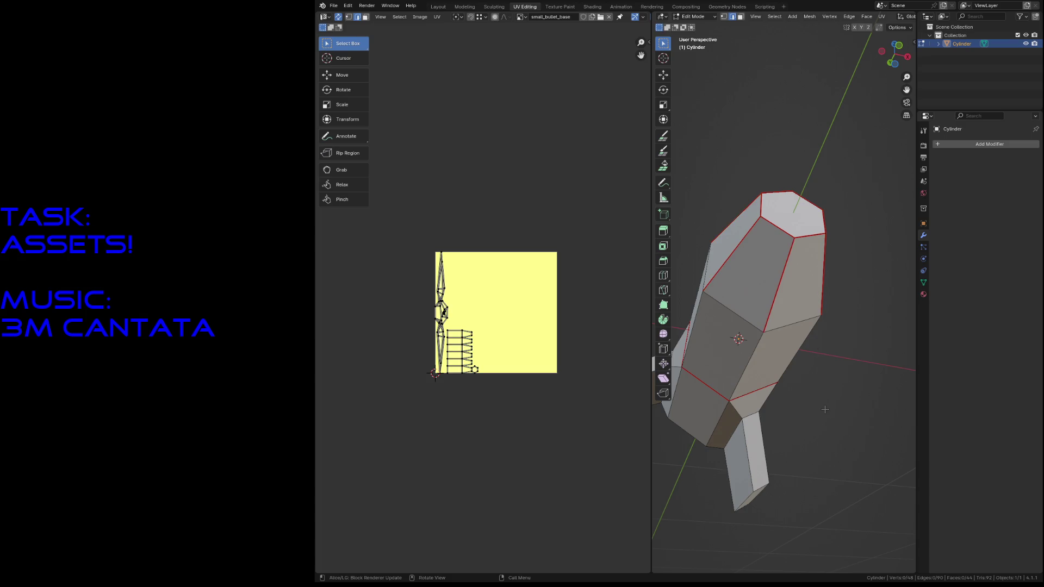
Step: Inspect the body's edge loops from several angles to pick the next edges to seam
middle_click_drag(824, 410, 761, 359)
key("shift+grave")
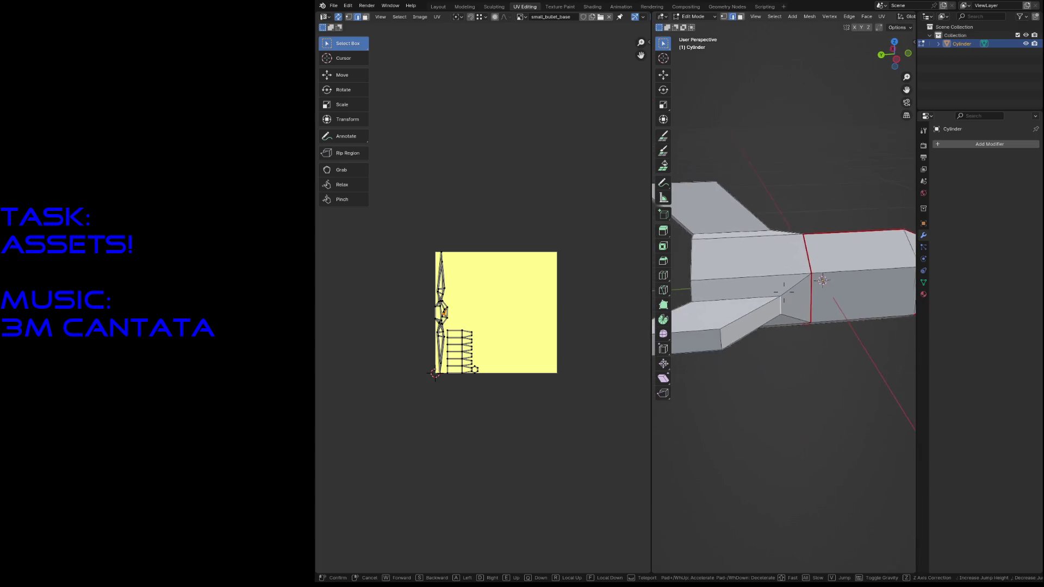
left_click(749, 302)
middle_click_drag(749, 301, 749, 301)
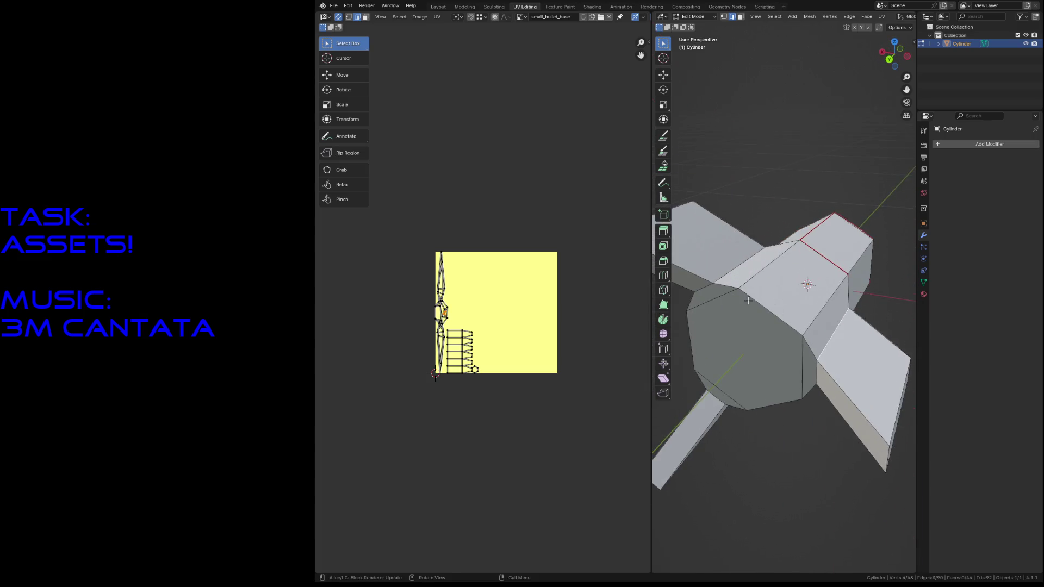
left_click(723, 284, "alt")
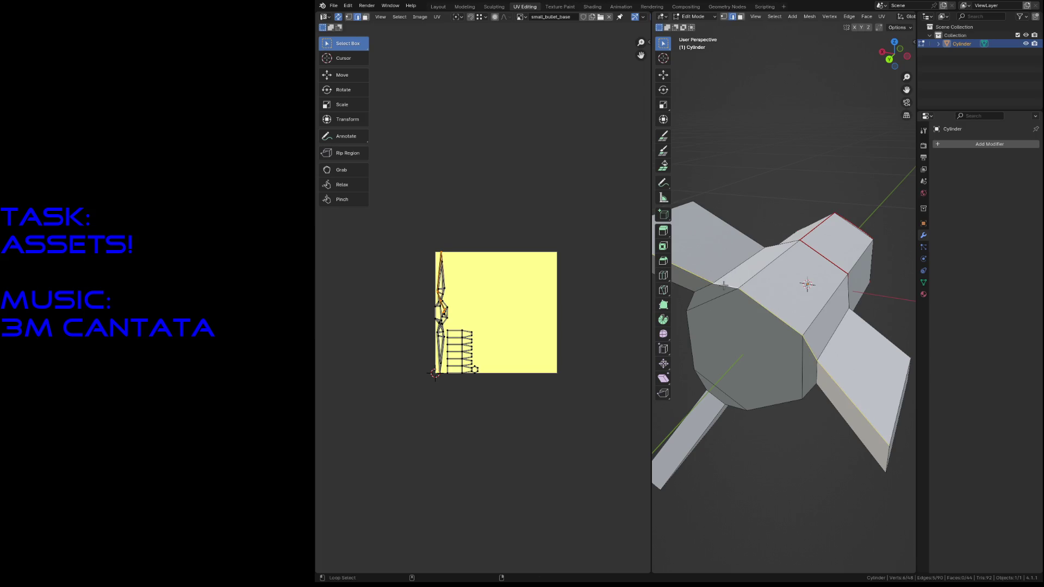
left_click(723, 283, "alt+shift")
middle_click_drag(843, 298, 754, 242)
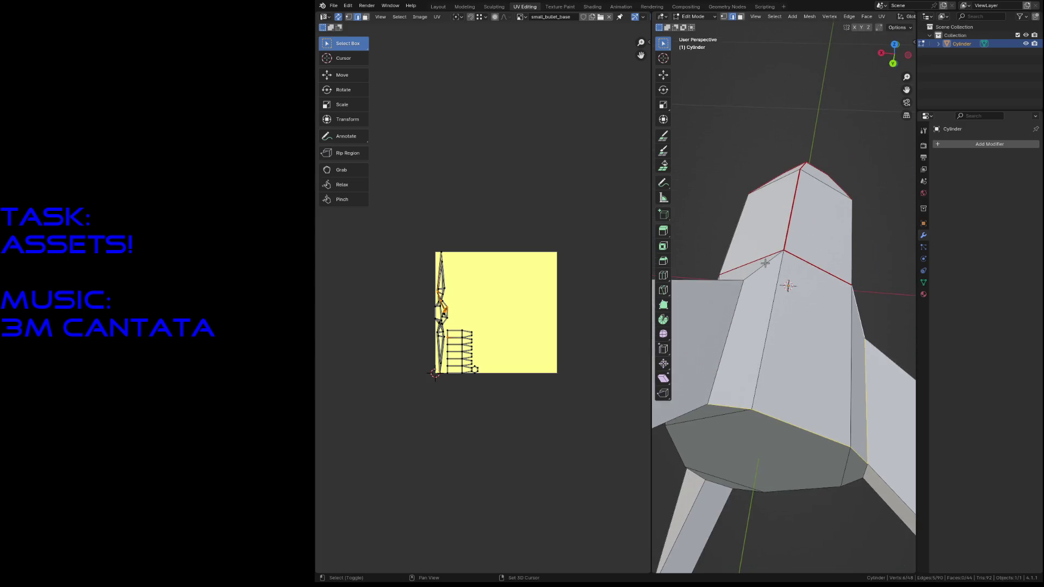
key("shift+grave")
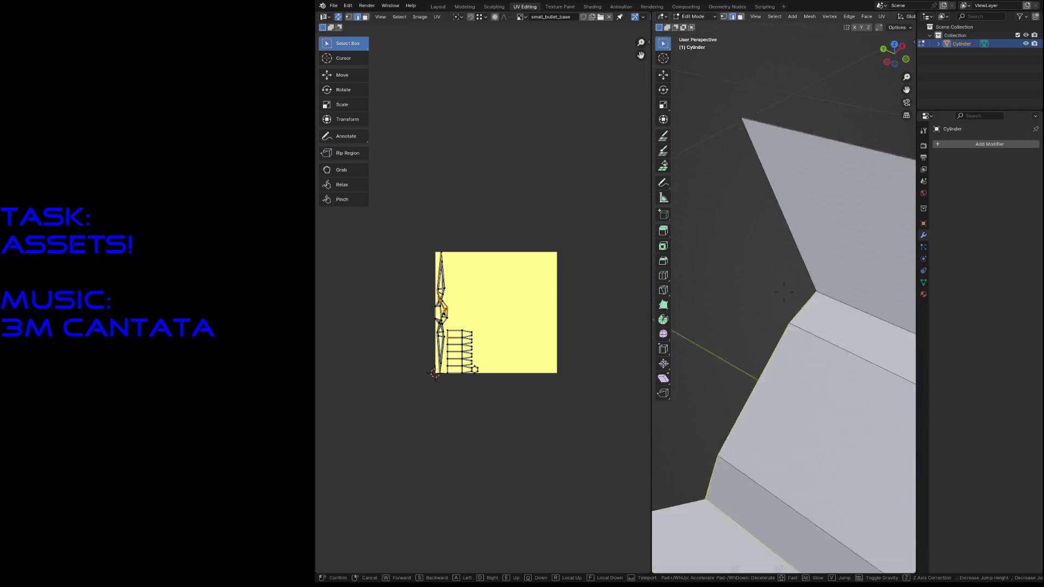
left_click(835, 335)
key("F3")
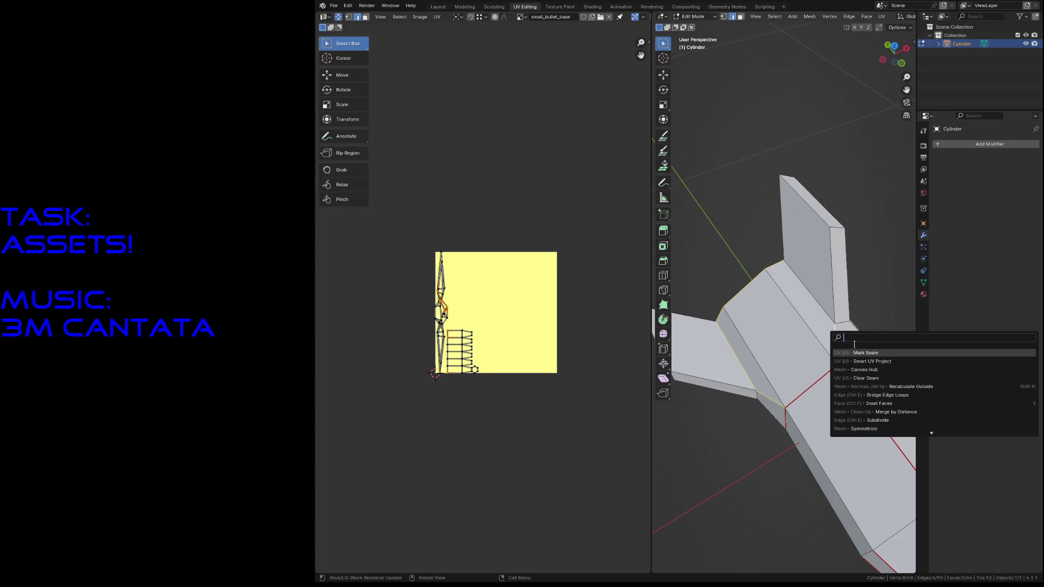
Step: Mark the selected edges as a seam and re-unwrap to check the resulting islands
left_click(866, 353)
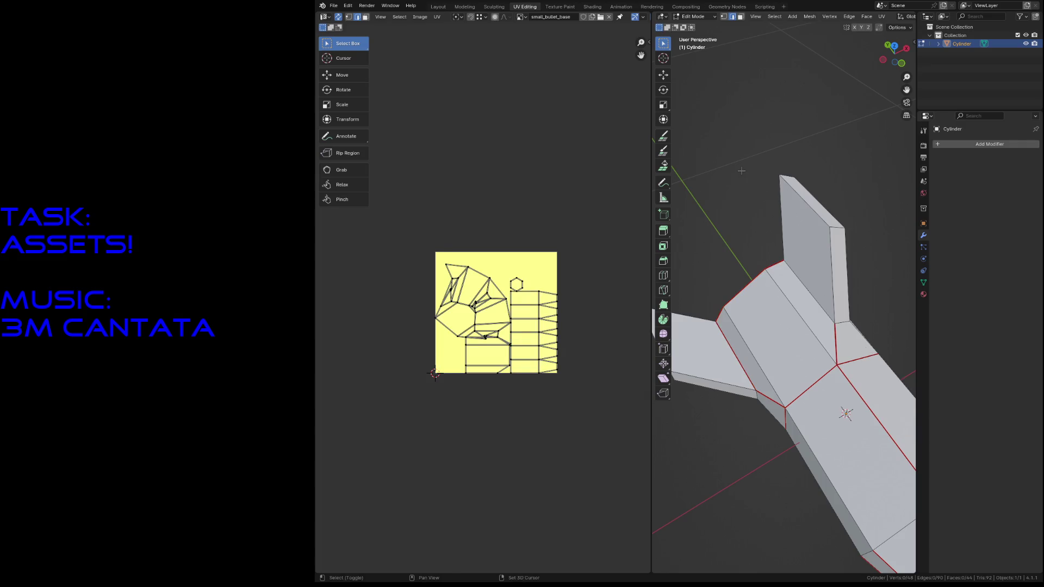
key("shift+grave")
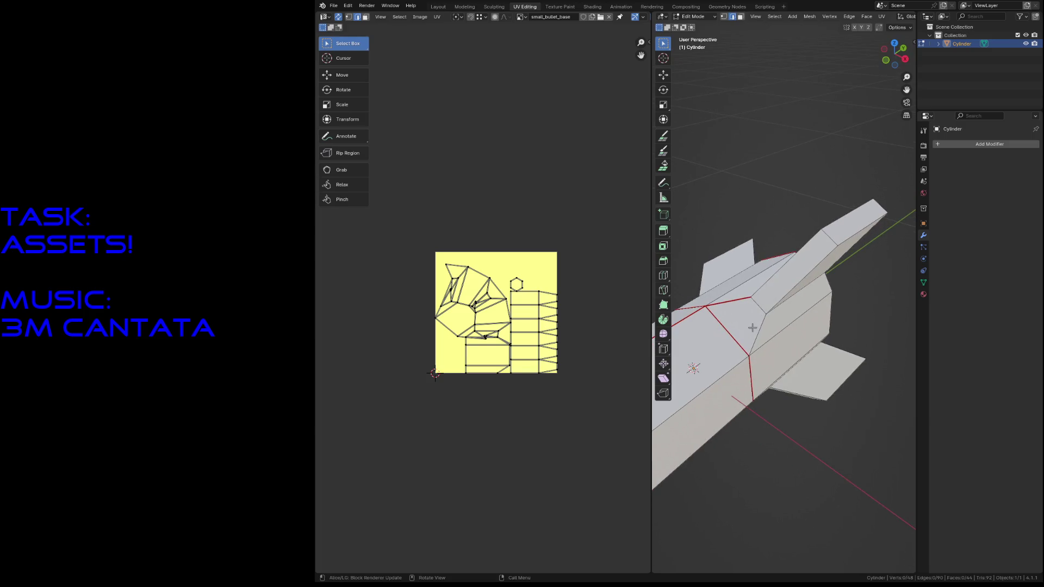
key("w")
left_click(784, 292)
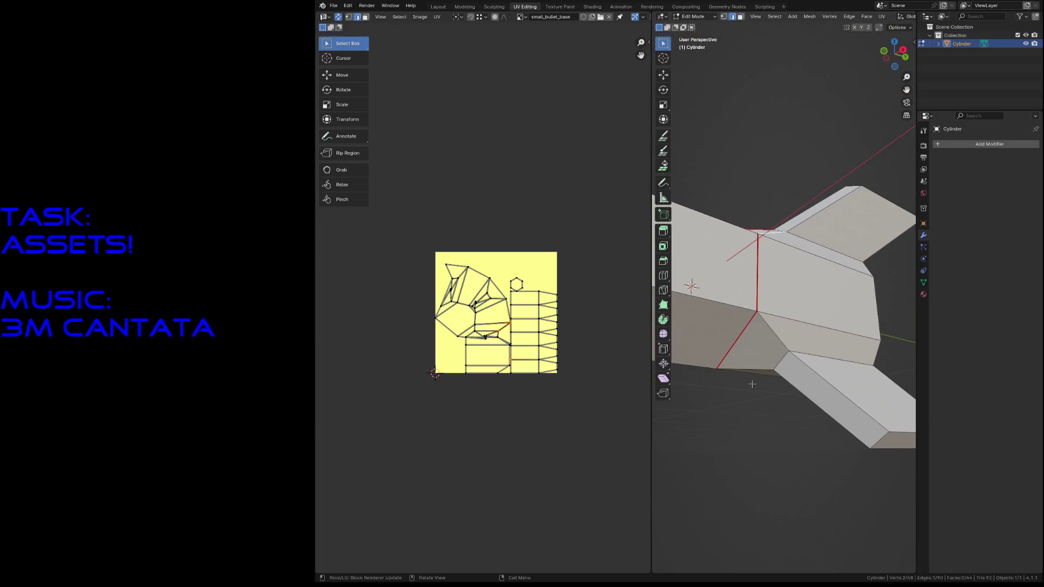
key("u")
left_click(816, 350)
Step: Mark a body edge as a seam via Mark Seam and save the rocket file
middle_click_drag(755, 367, 834, 264)
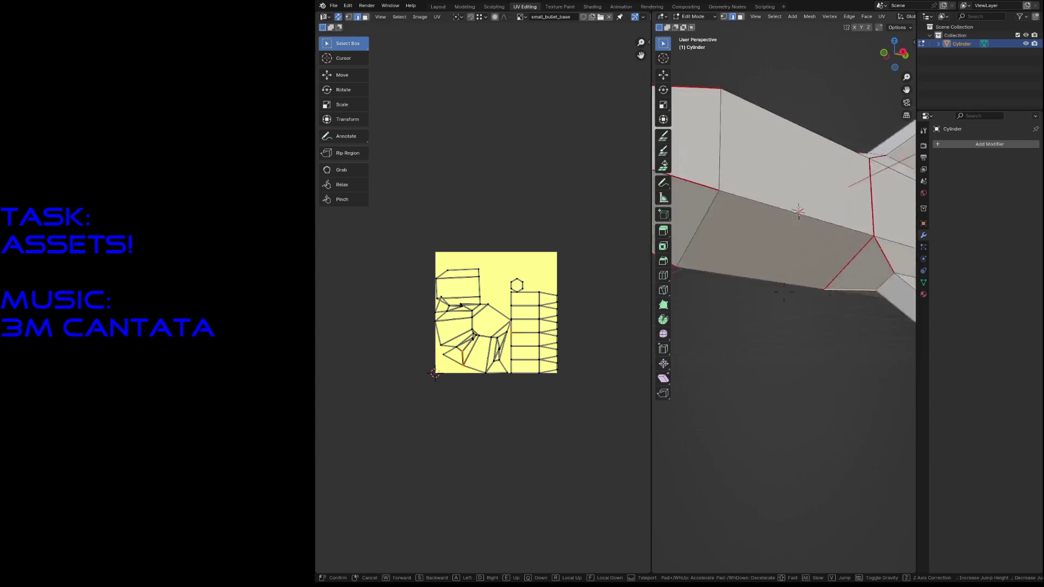
left_click(834, 263)
key("F3")
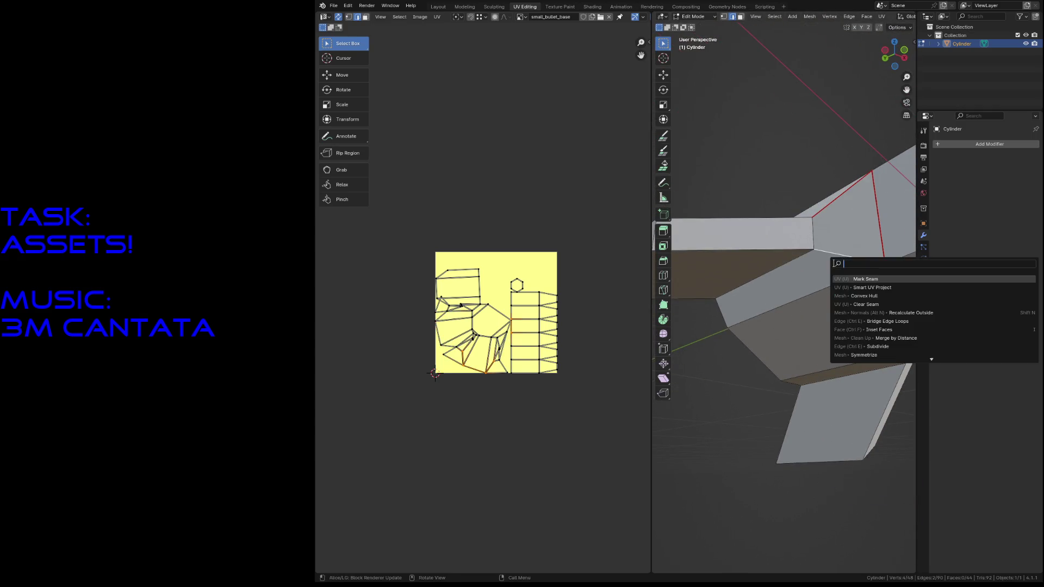
left_click(854, 280)
key("shift+grave")
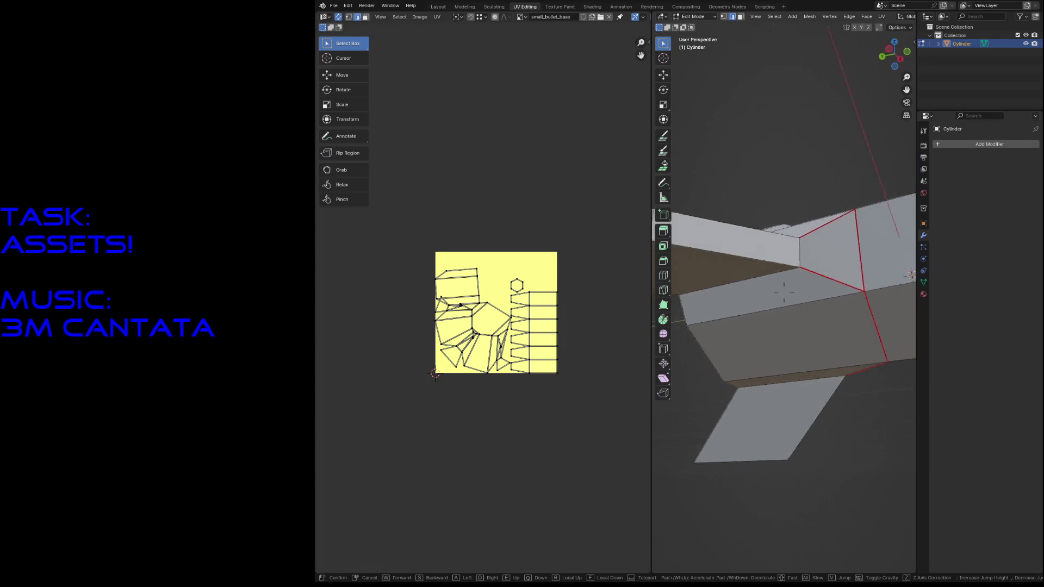
left_click(784, 294)
key("ctrl+s")
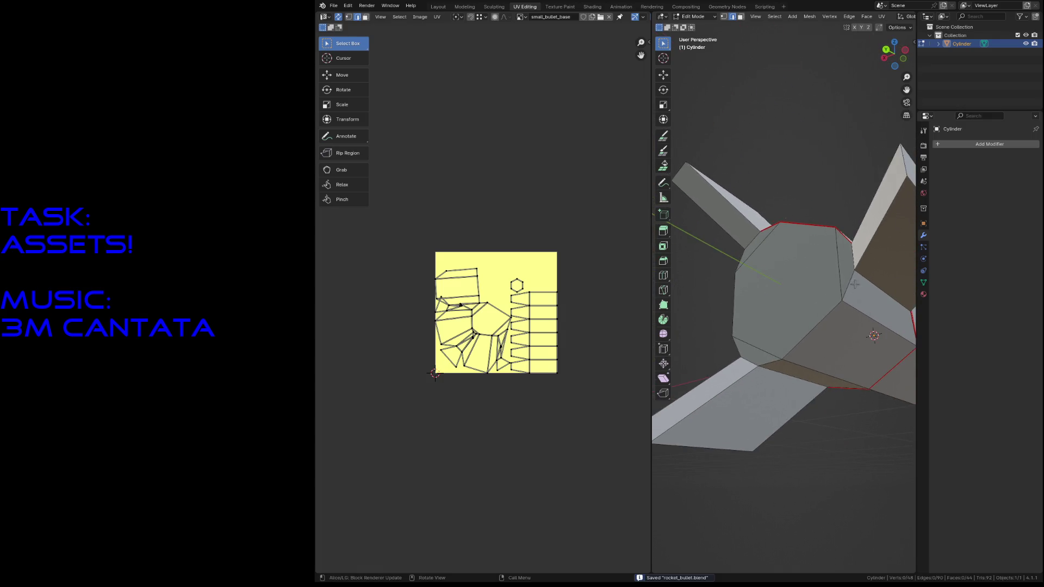
Step: Mark additional selected edges and the fin's diagonal edge as seams
key("shift")
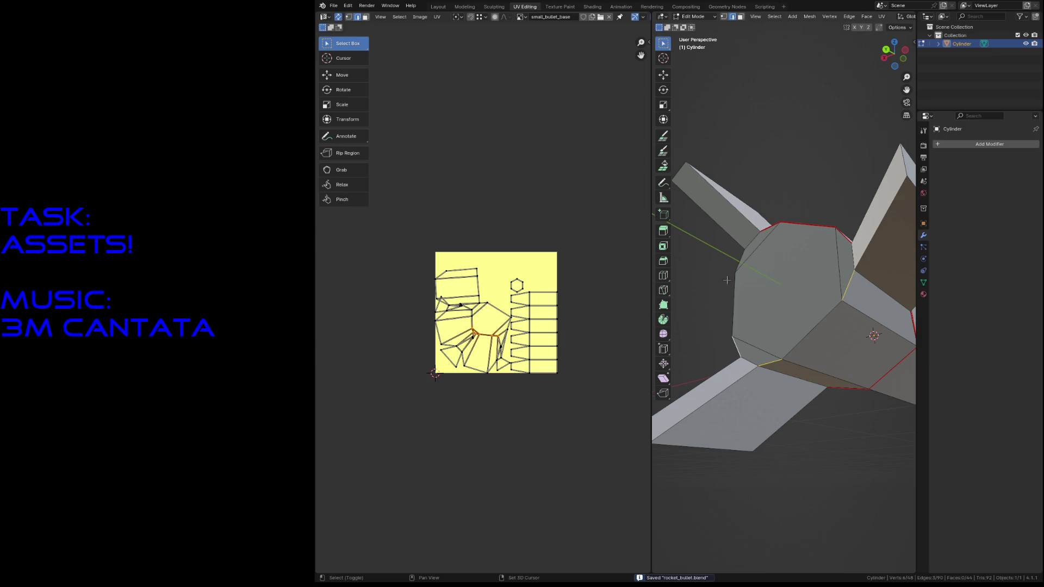
key("F3")
left_click(762, 270)
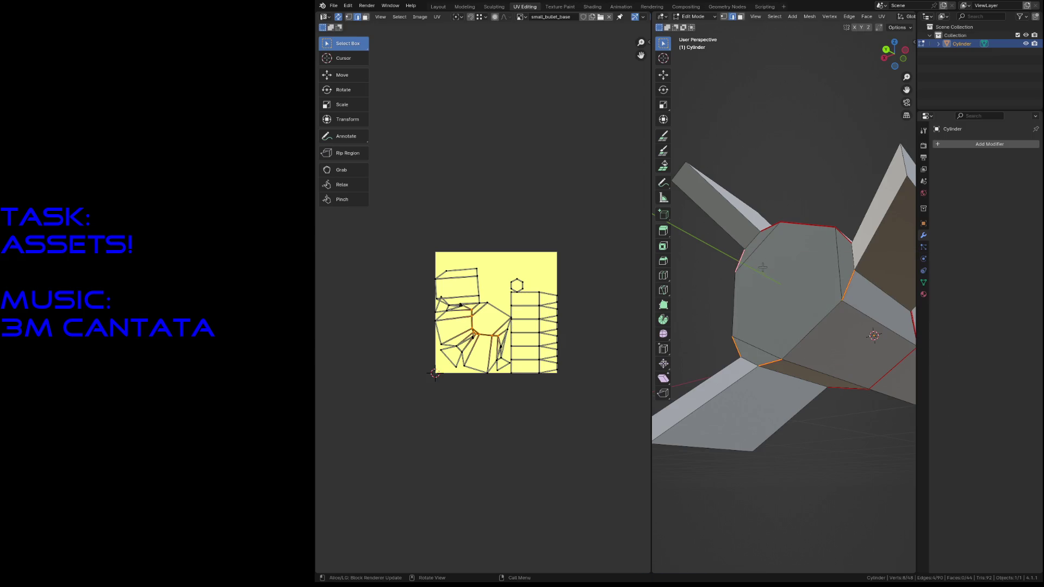
key("shift+grave")
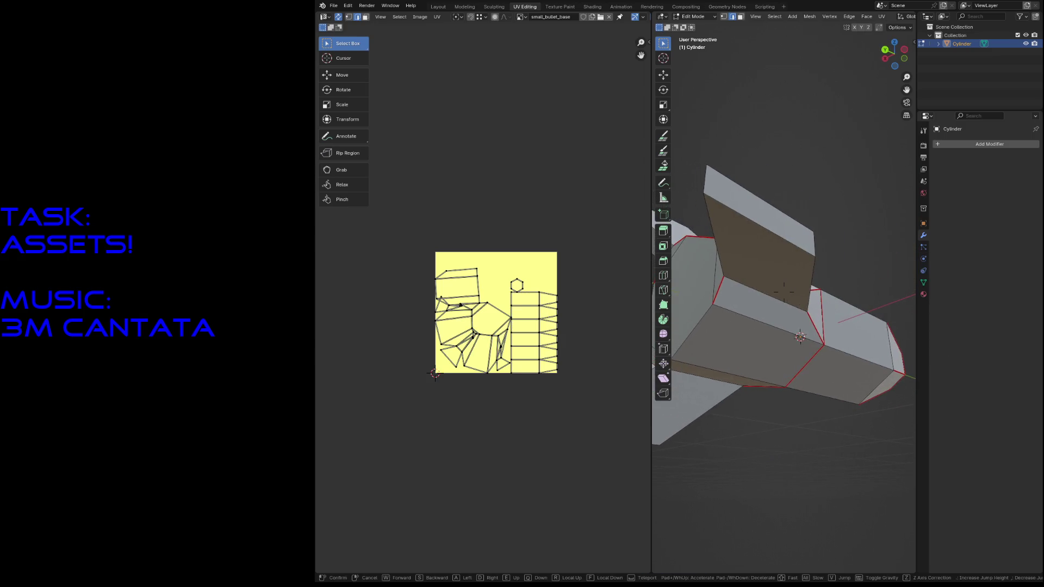
left_click(793, 143)
left_click(743, 326)
key("F3")
left_click(708, 335)
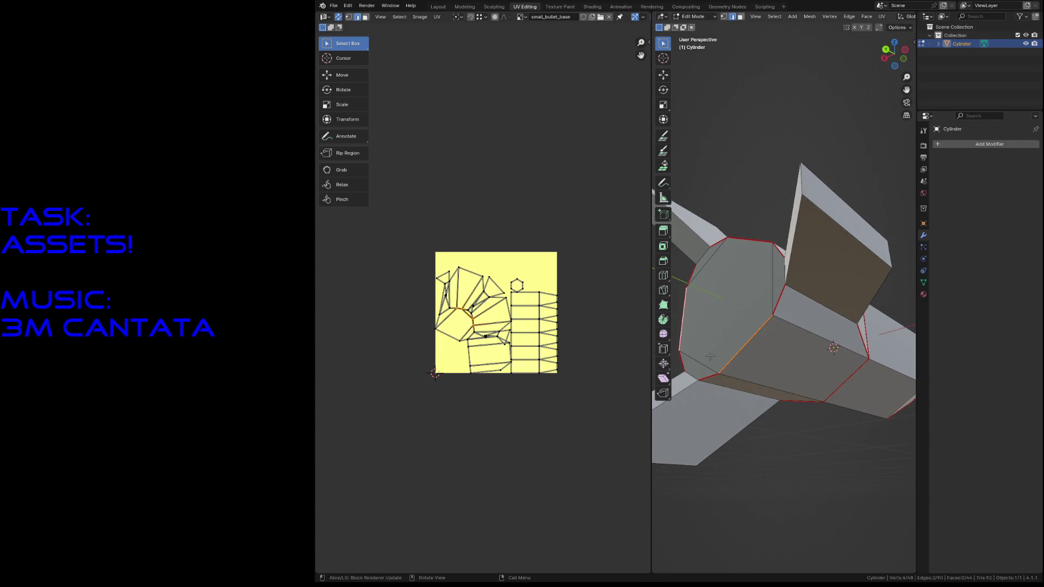
Step: Mark the fin's top and bottom edges as seams, then clear the selection
key("shift+grave")
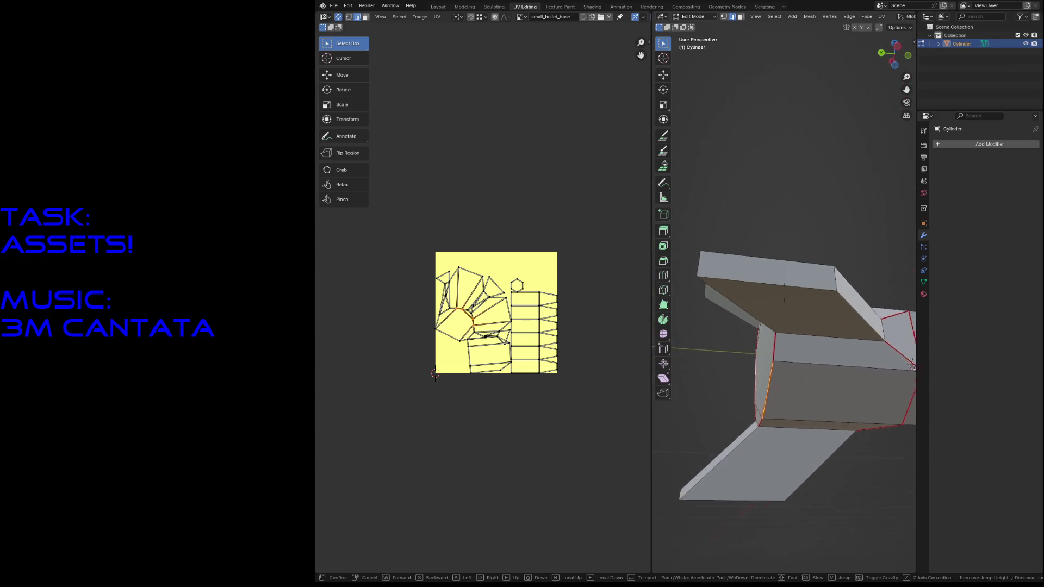
left_click(784, 294)
left_click(816, 358)
left_click(793, 459, "shift")
key("F3")
left_click(816, 473)
key("alt+a")
Step: Mark the fin's lower edge as a seam from the edge context menu
key("shift+grave")
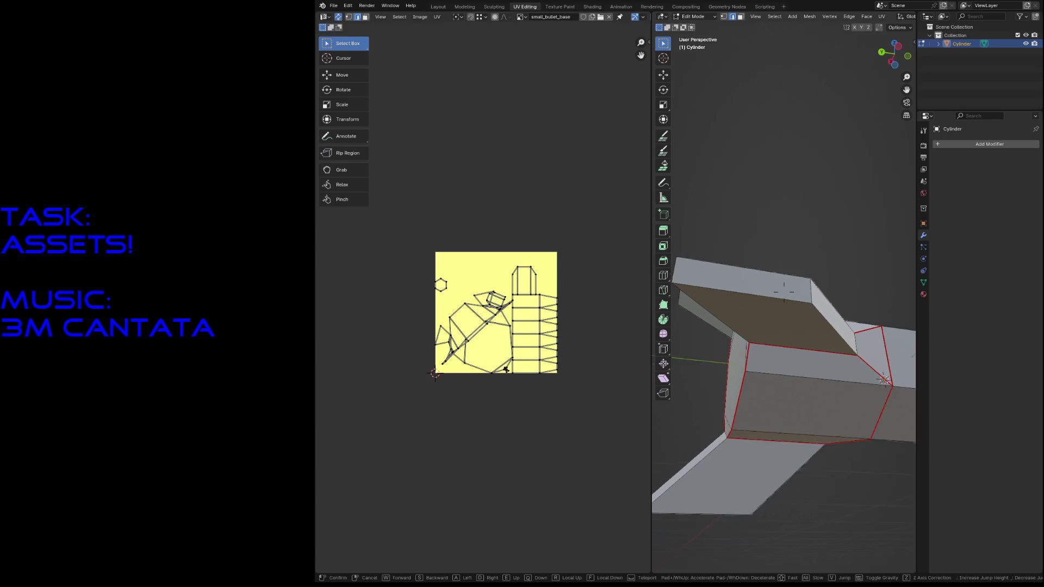
key("w")
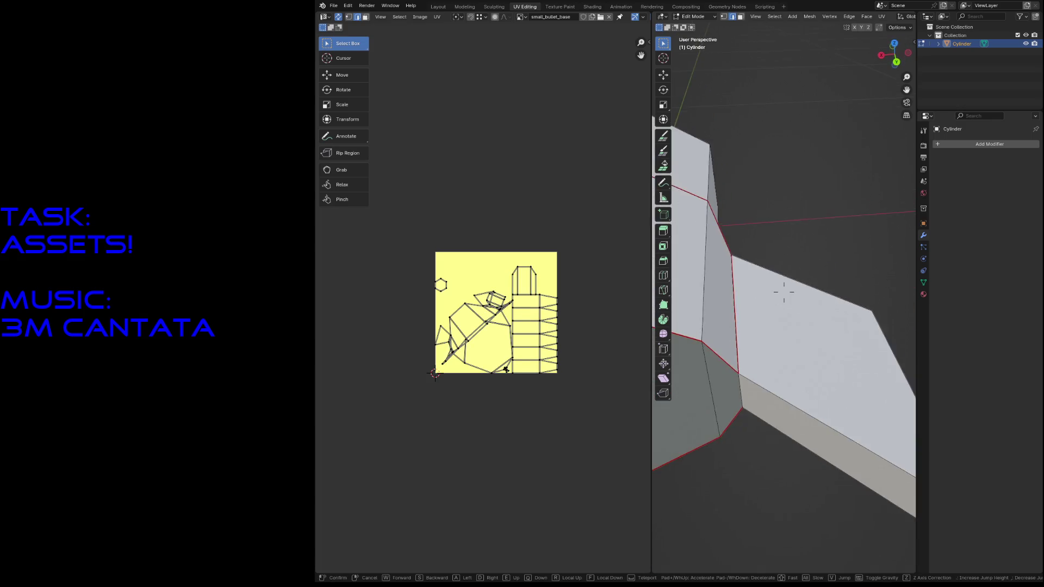
key("s")
left_click(784, 294)
middle_click_drag(772, 305, 829, 366)
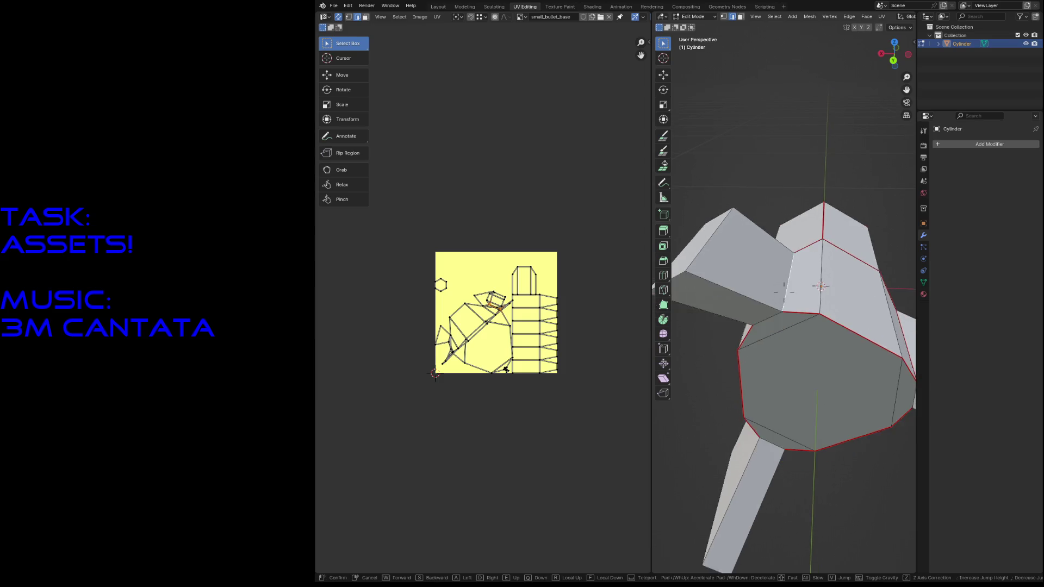
key("shift+grave")
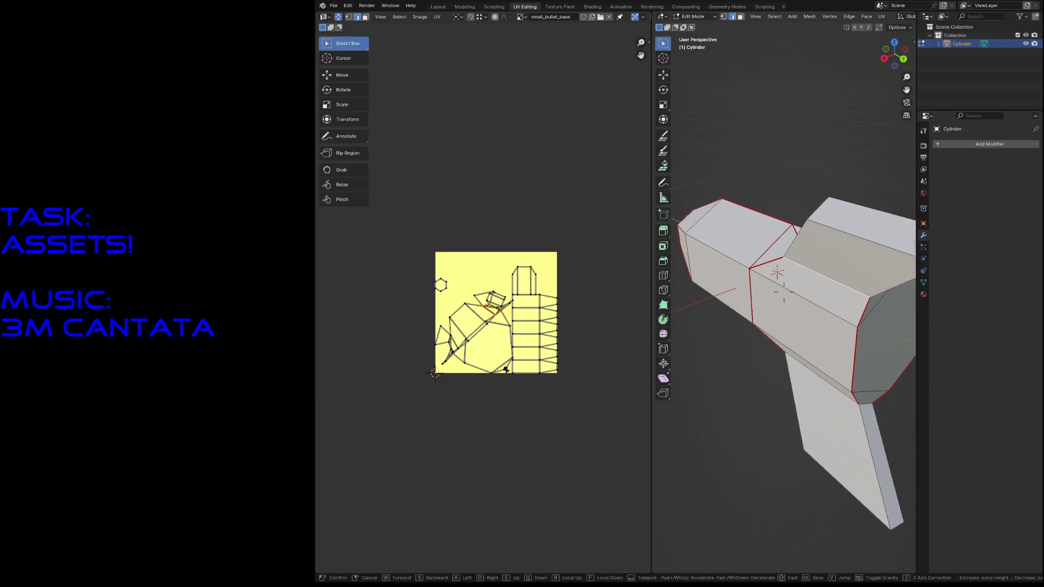
key("w")
left_click(783, 293)
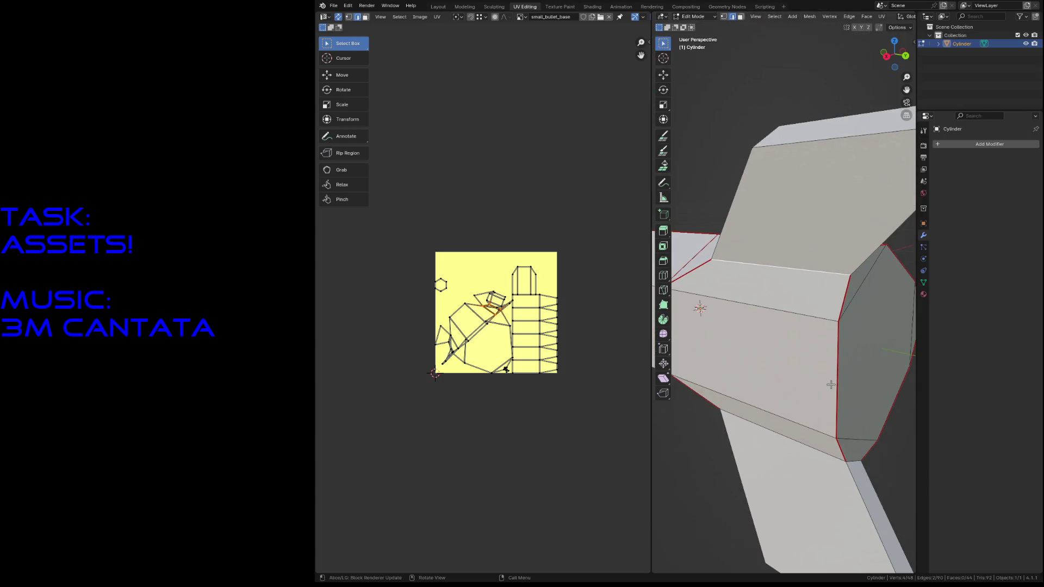
left_click(808, 441, "shift")
right_click(808, 441)
left_click(807, 442)
left_click(720, 436)
Step: Mark the top fin's two vertical edges as seams
key("shift+grave")
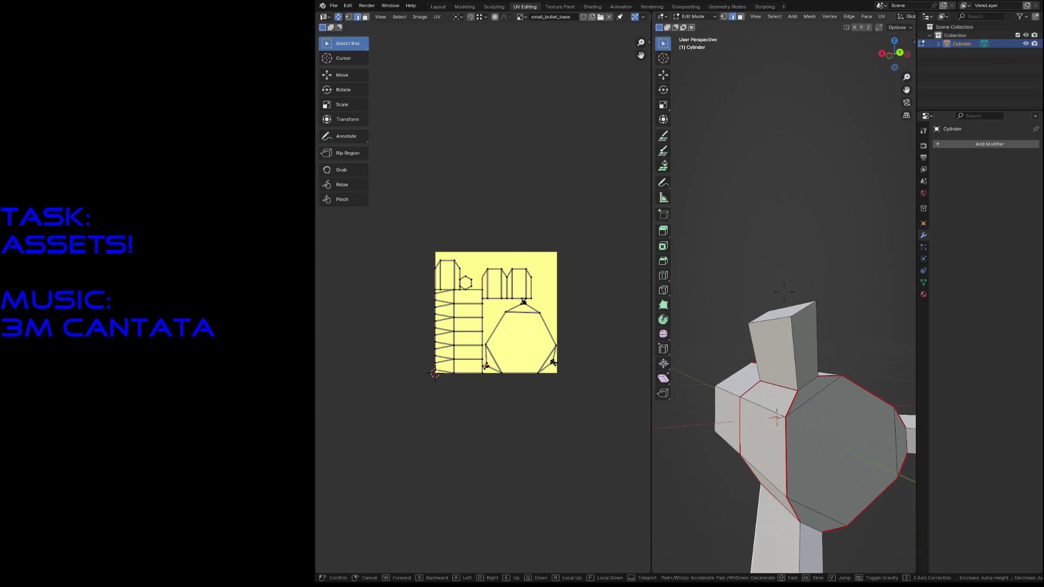
left_click(766, 382)
left_click(788, 369, "shift")
left_click(779, 336, "shift")
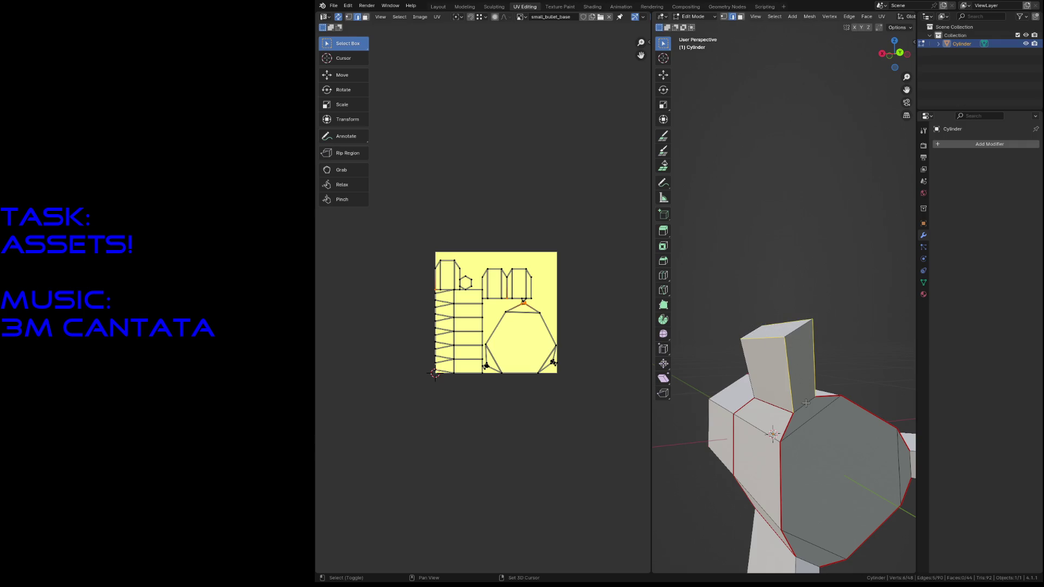
key("F3")
left_click(833, 418)
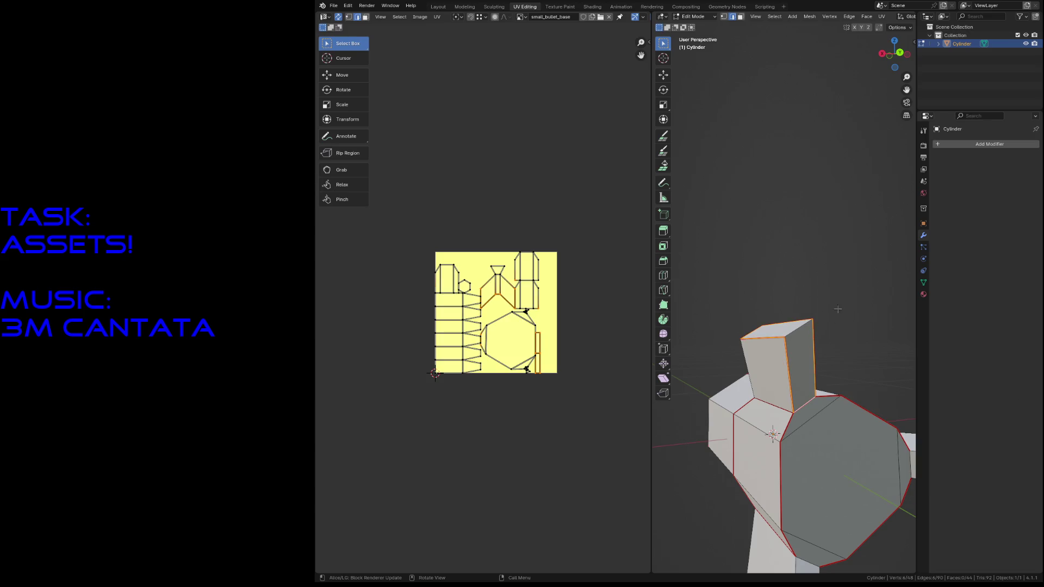
Step: Mark the lower fin's bottom edges and a vertical edge as seams
key("shift+grave")
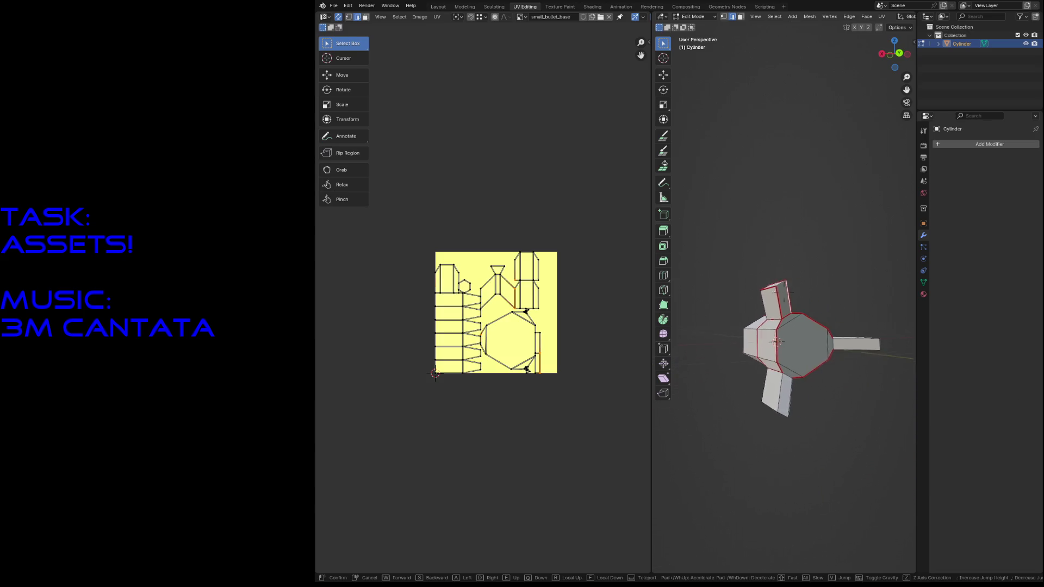
key("w")
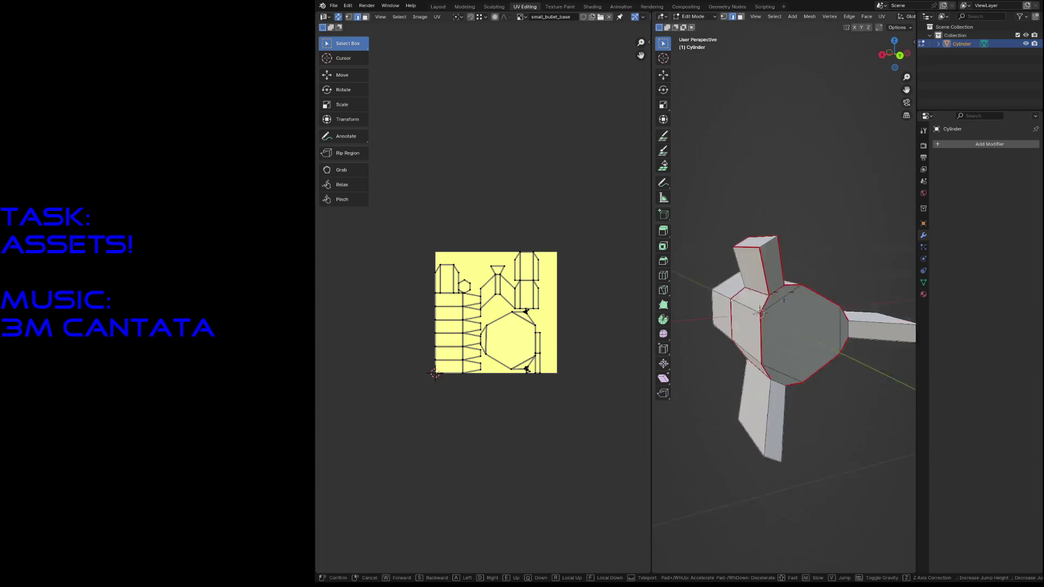
left_click(829, 286)
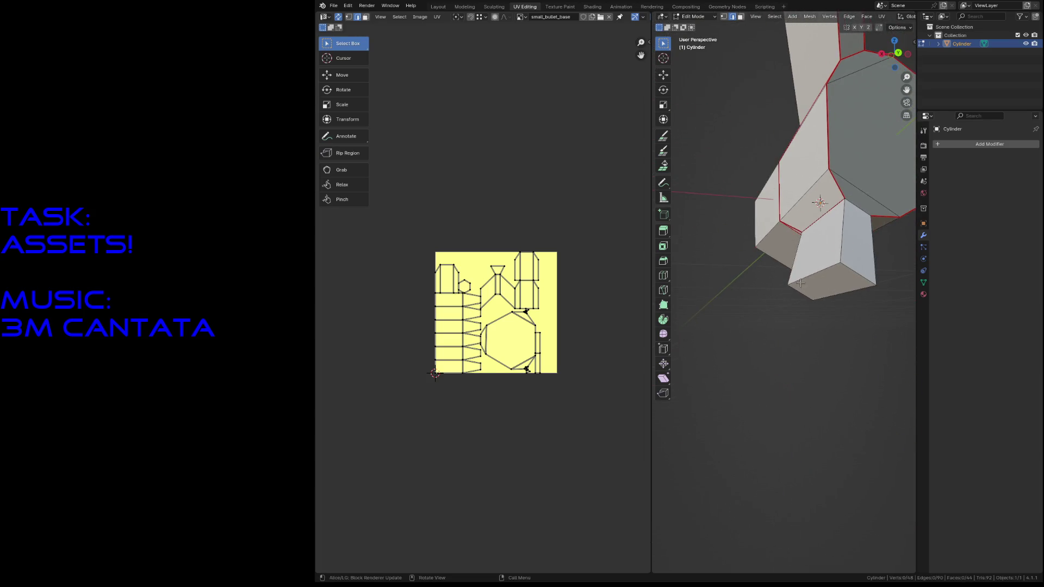
left_click(845, 292, "shift")
left_click(864, 232, "shift")
key("u")
left_click(875, 281)
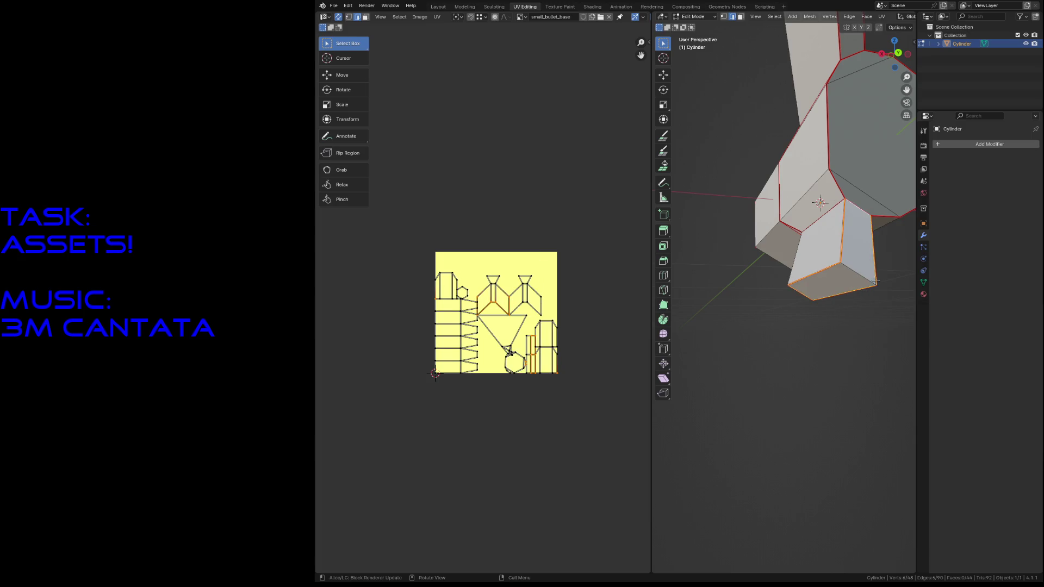
Step: Mark the side fin's edges as seams and clear the selection
key("shift+grave")
key("w")
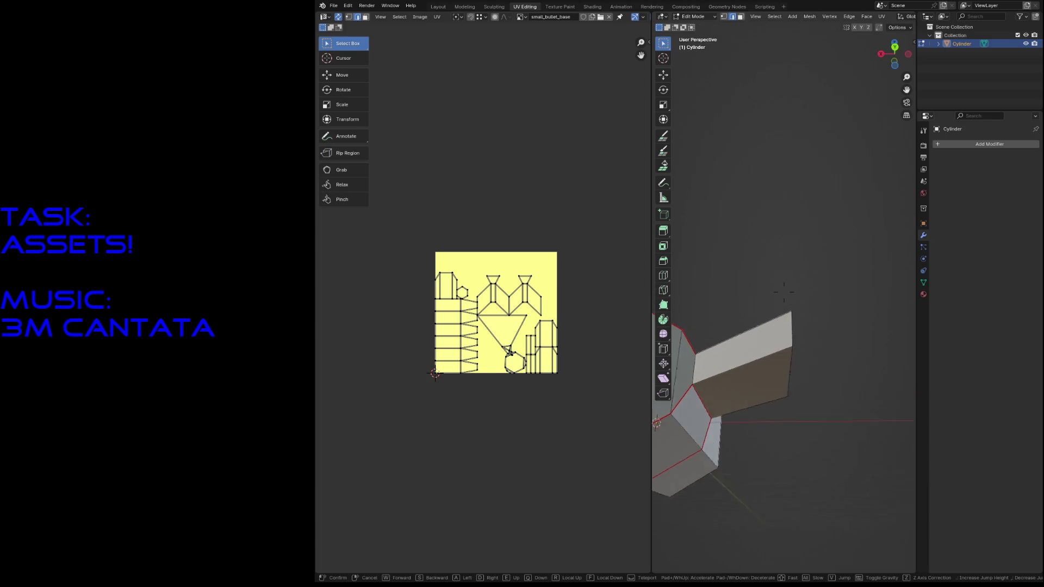
left_click(870, 389)
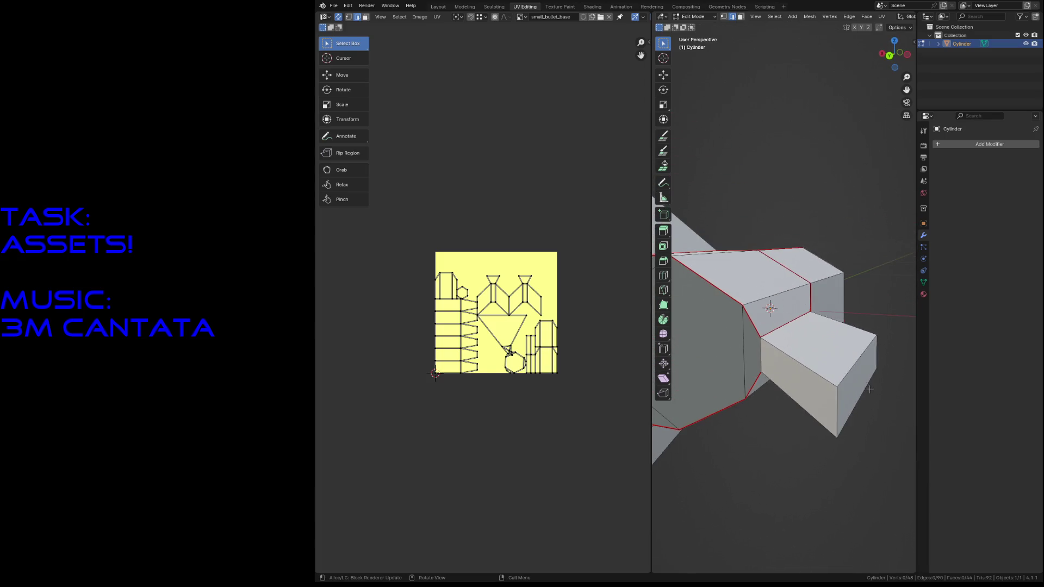
left_click(802, 362, "shift")
left_click(840, 402, "shift")
key("u")
left_click(843, 418)
left_click(789, 469)
scroll(516, 277, "up", 4)
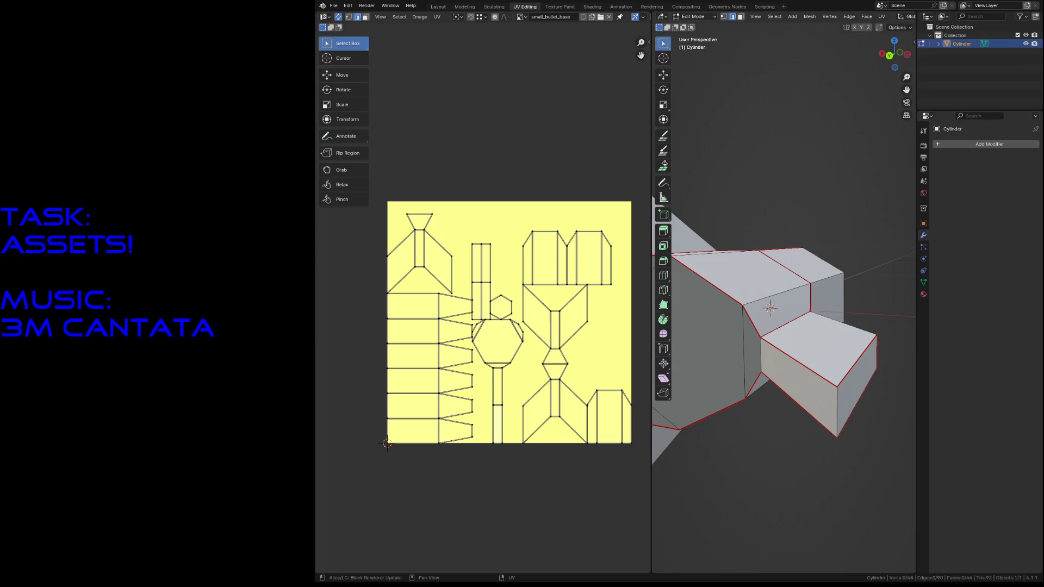
key("a")
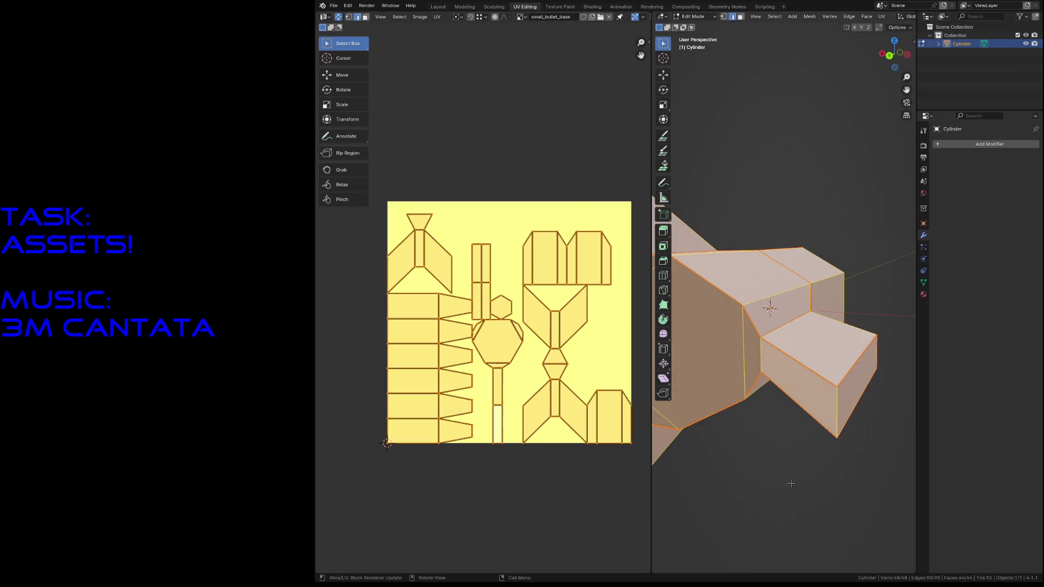
key("shift+grave")
key("w")
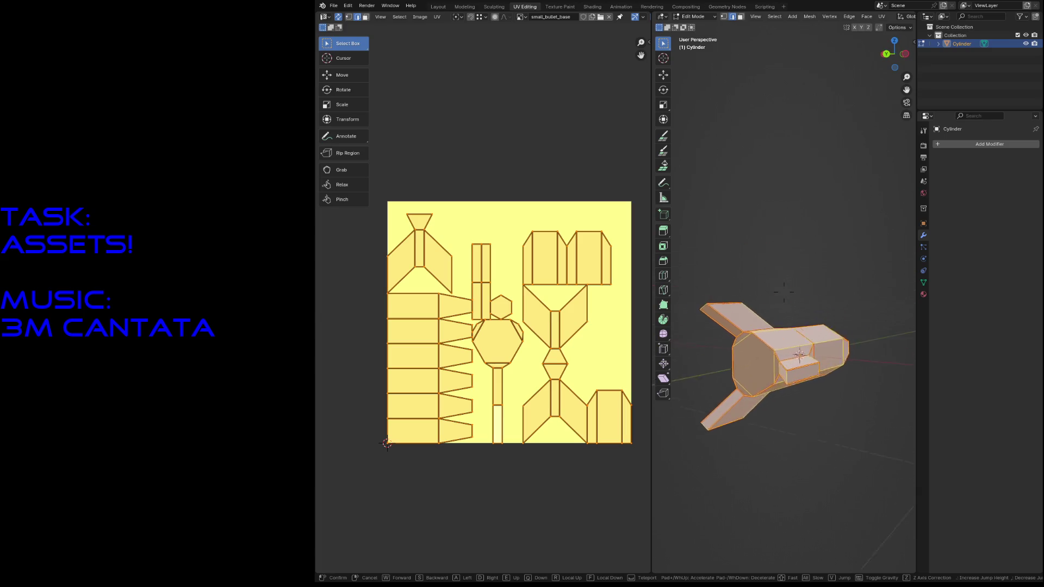
key("s")
left_click(791, 483)
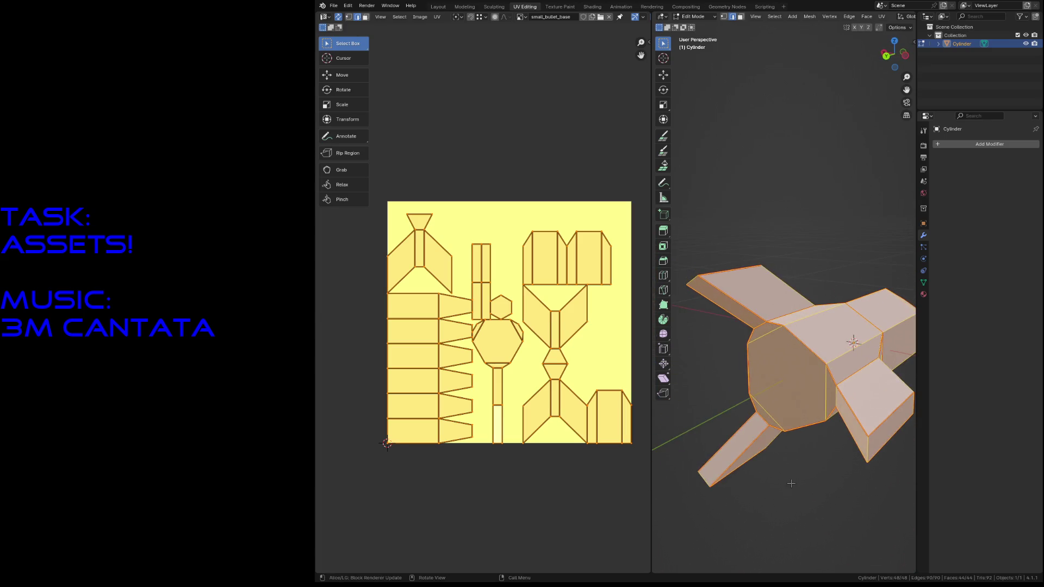
key("alt+a")
key("a")
key("alt+a")
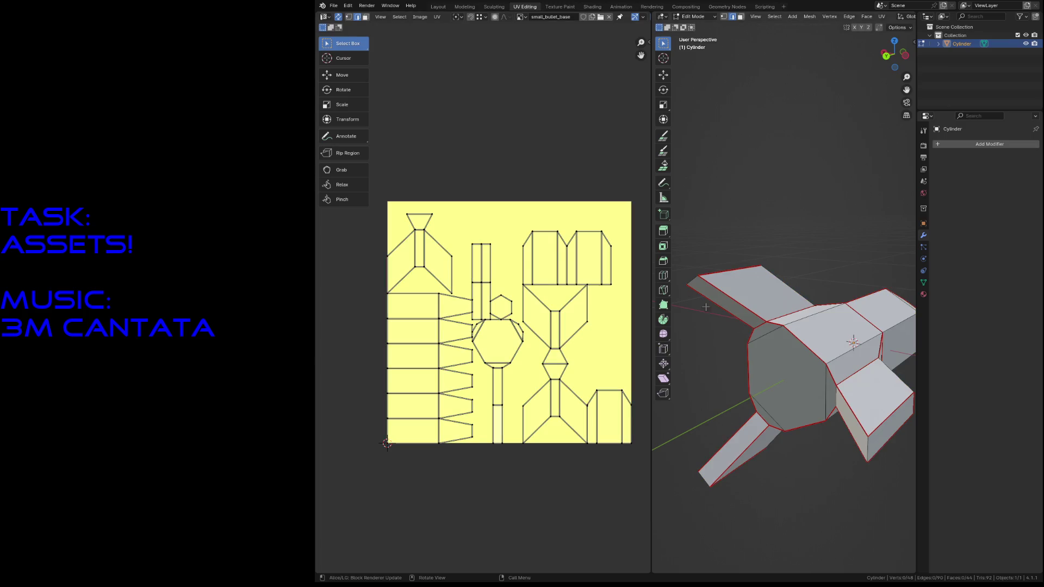
left_click_drag(473, 194, 639, 486)
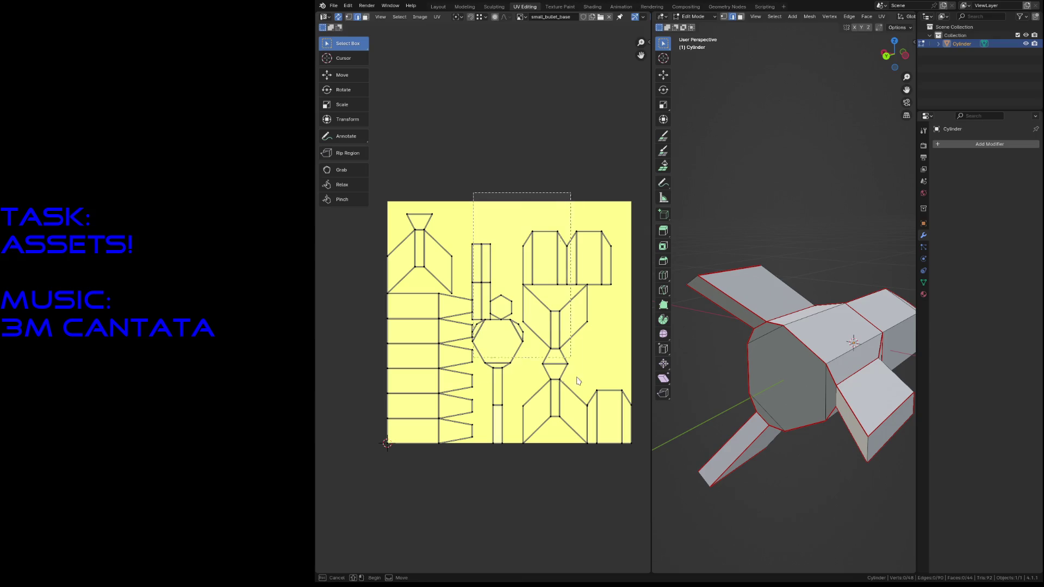
Step: Select the narrow stick island and its individual UV faces in face select mode
key("alt+a")
left_click_drag(471, 239, 490, 282)
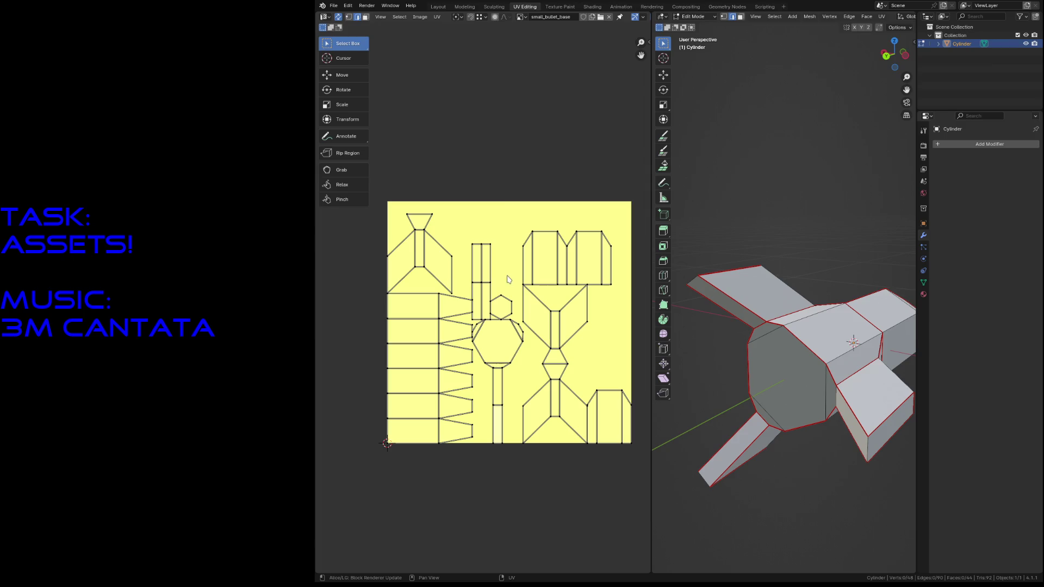
key("3")
left_click(485, 271)
left_click(486, 300)
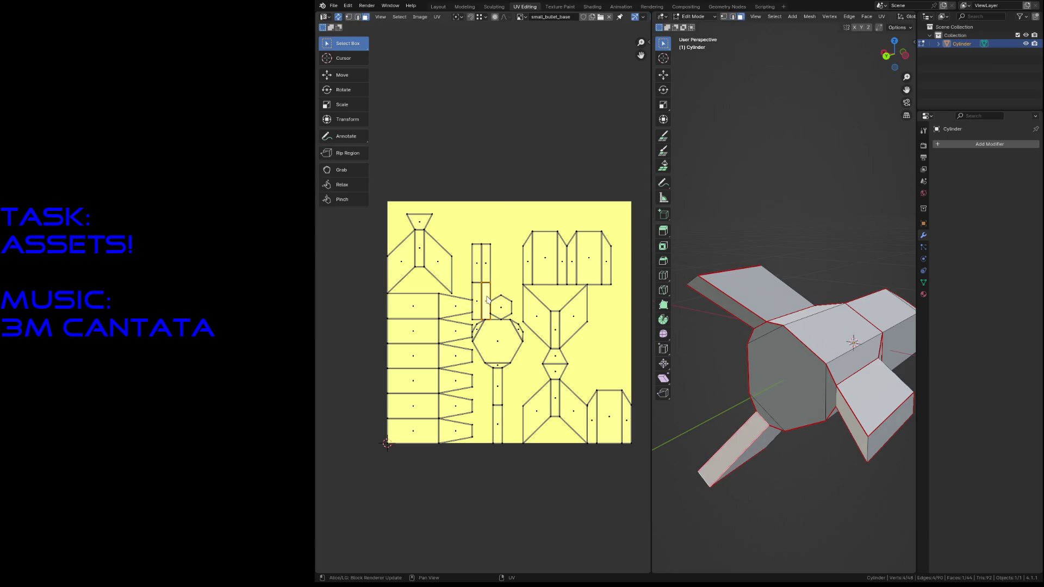
left_click(480, 301)
Step: Move the narrow face above the stick and the lower face to the stick's bottom
left_click(500, 398)
key("g")
left_click(496, 390)
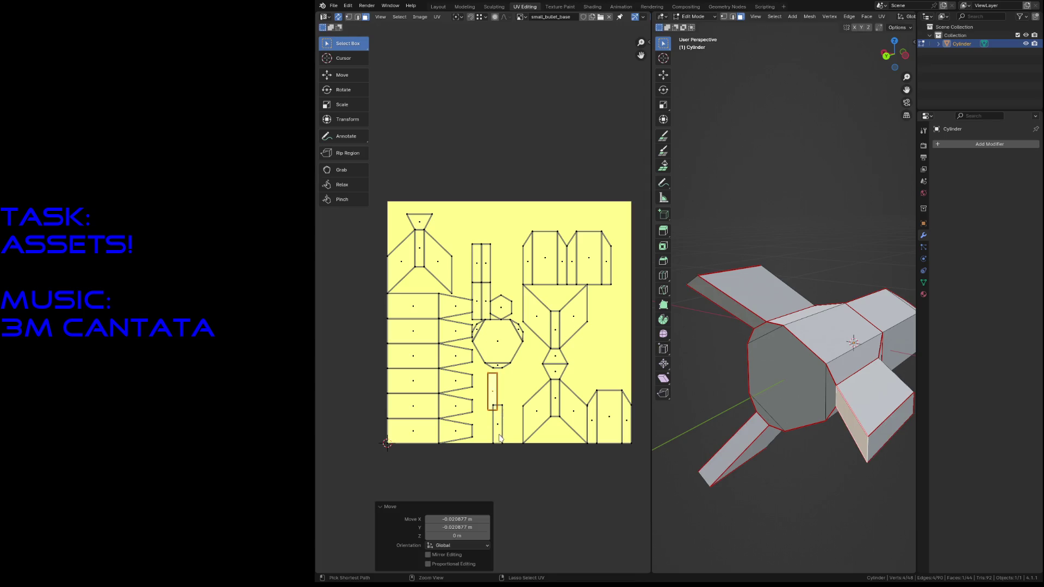
left_click(498, 424)
key("g")
left_click(496, 434)
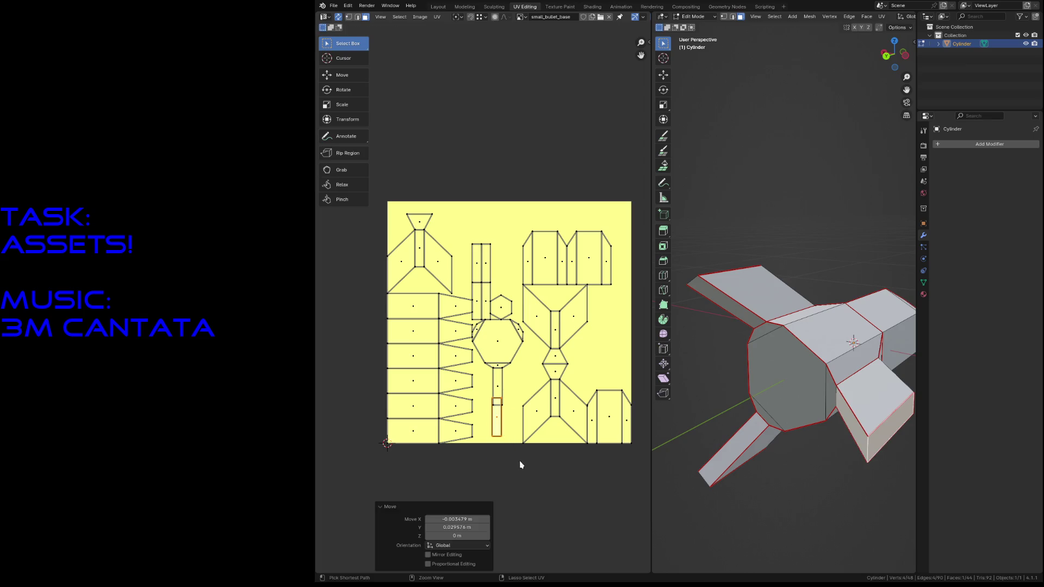
Step: Move the linked stick strip up beside the top column near the hexagon cap
left_click(530, 484)
left_click(496, 424)
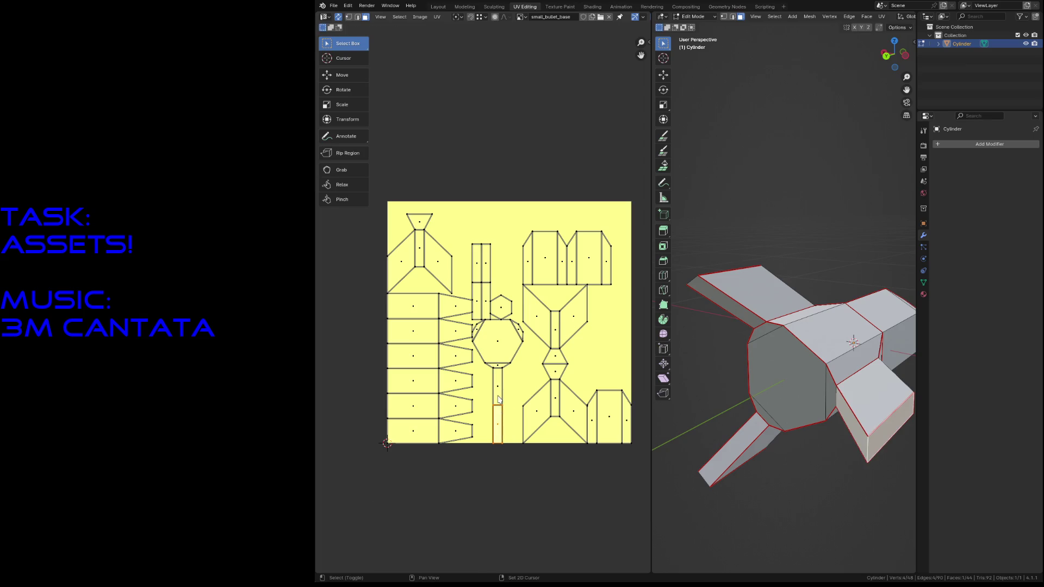
key("l")
key("g")
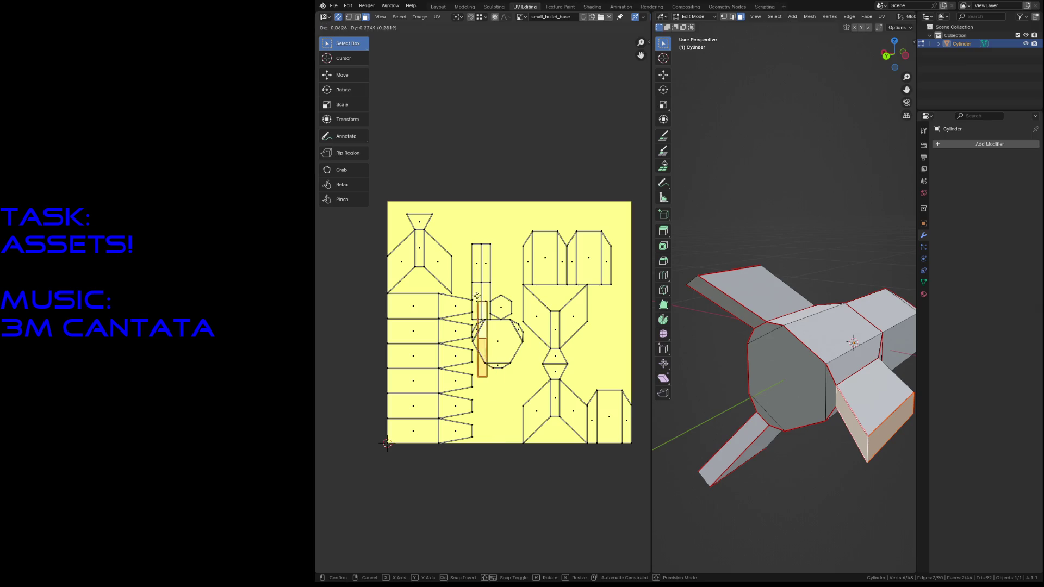
left_click(487, 296)
left_click(474, 258, "shift")
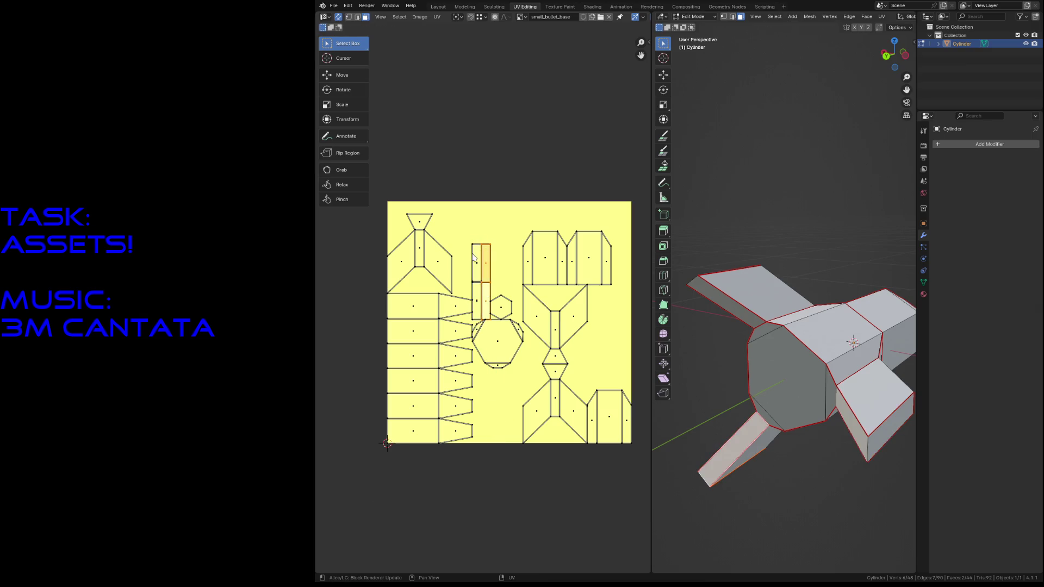
scroll(486, 253, "up", 4)
left_click(507, 186)
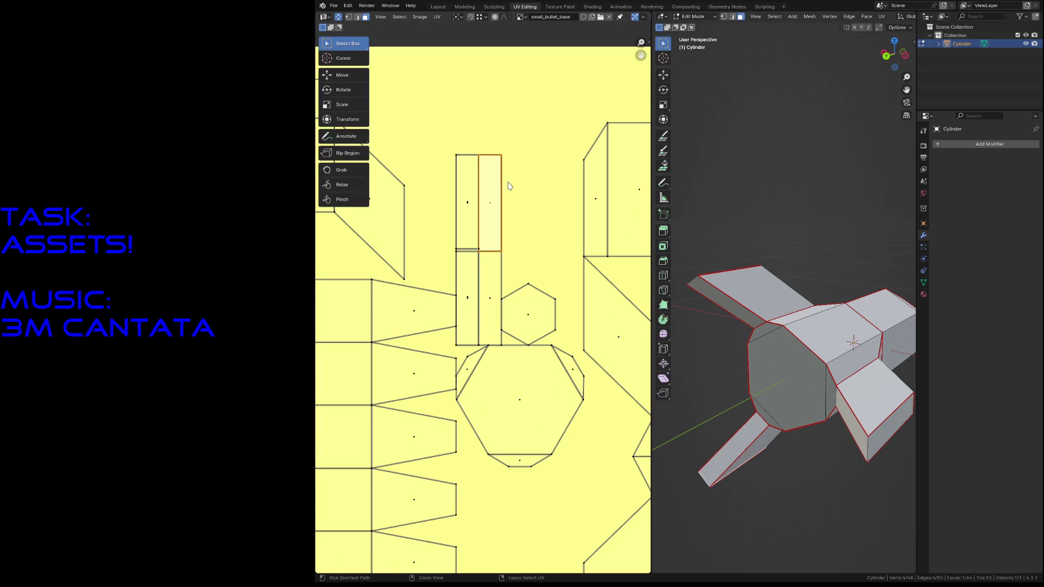
Step: Flip the two-face strip 180 degrees and move it up beside the column
key("l")
key("ctrl+z")
scroll(513, 246, "down", 1)
key("r")
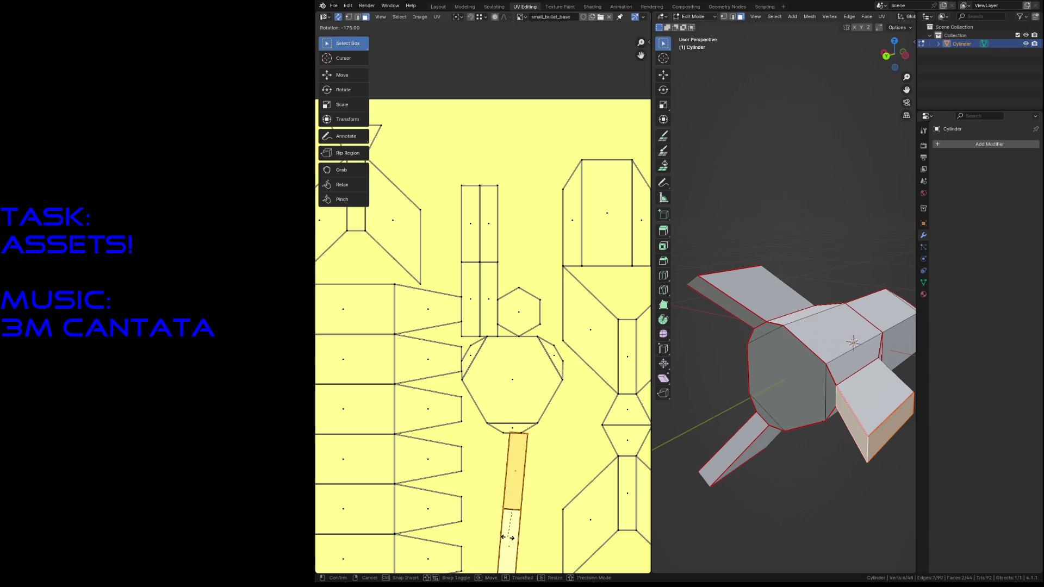
left_click(507, 537)
key("g")
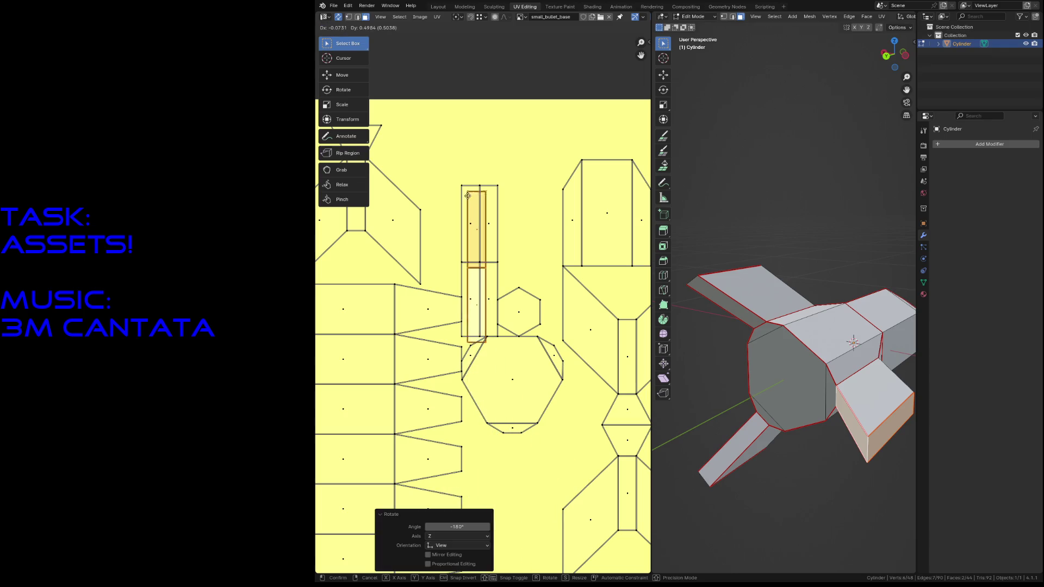
left_click(482, 187)
Step: Align the upper strip with the one below along X, then shift the stacked pair higher
left_click(482, 220)
key("g")
key("x")
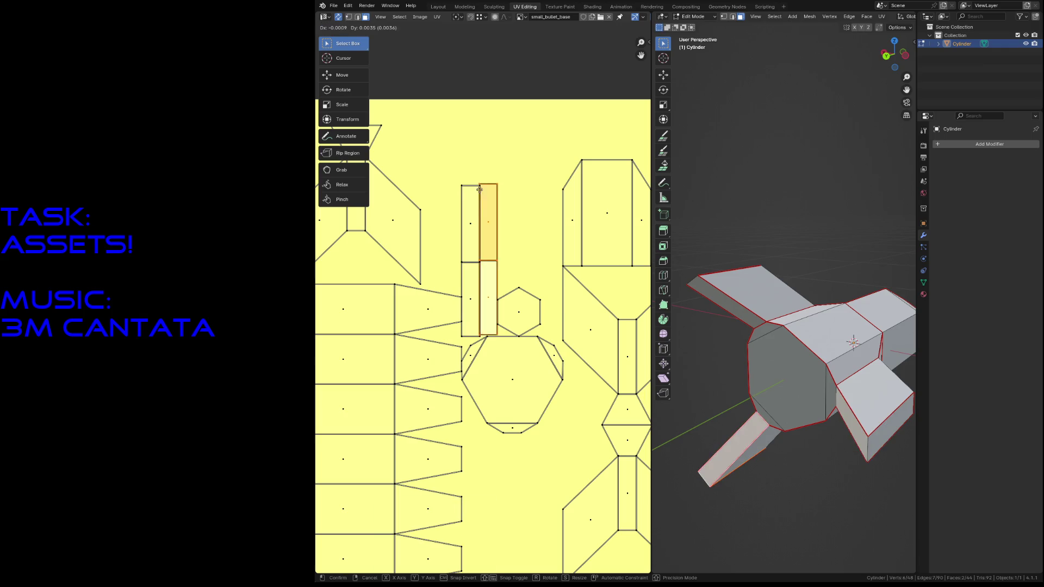
left_click(470, 208)
left_click(437, 190)
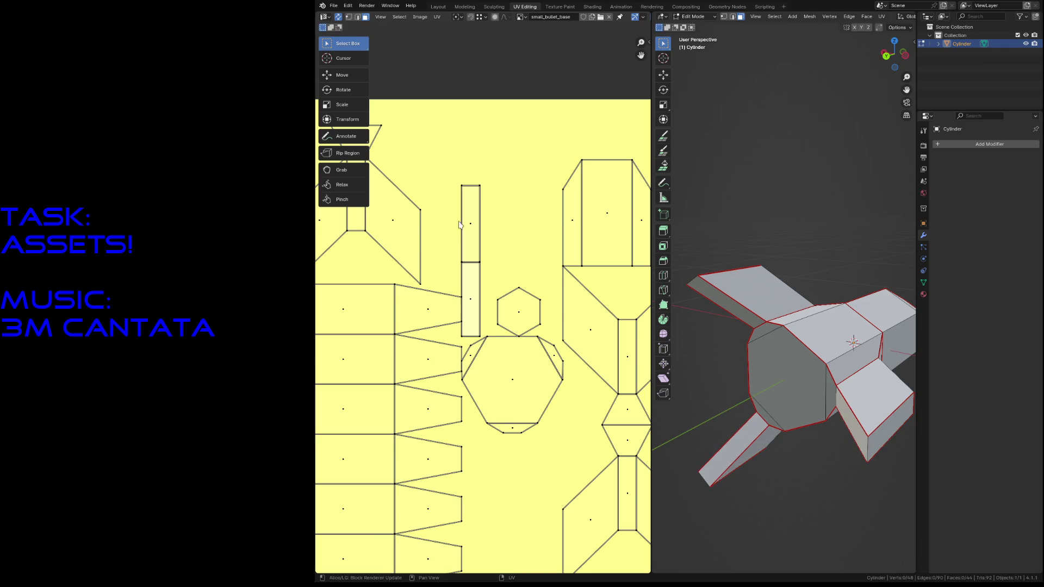
left_click_drag(453, 175, 489, 343)
key("g")
left_click(481, 215)
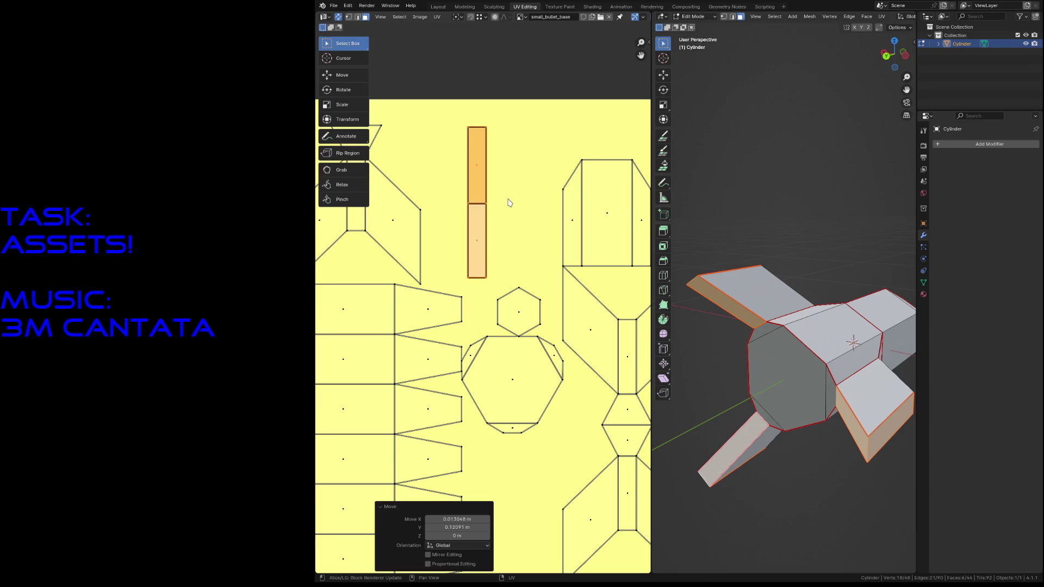
scroll(512, 204, "down", 1)
scroll(511, 206, "down", 1)
Step: Move the bottom-right island to the top middle and drop the top-right island onto its neighbouring rectangle
middle_click_drag(545, 194, 484, 194)
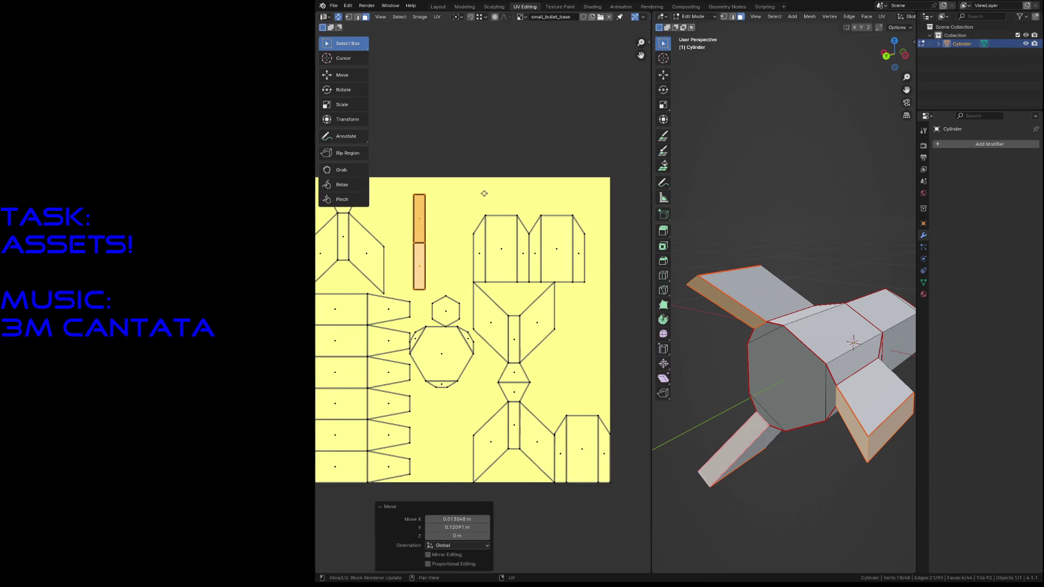
left_click(571, 453)
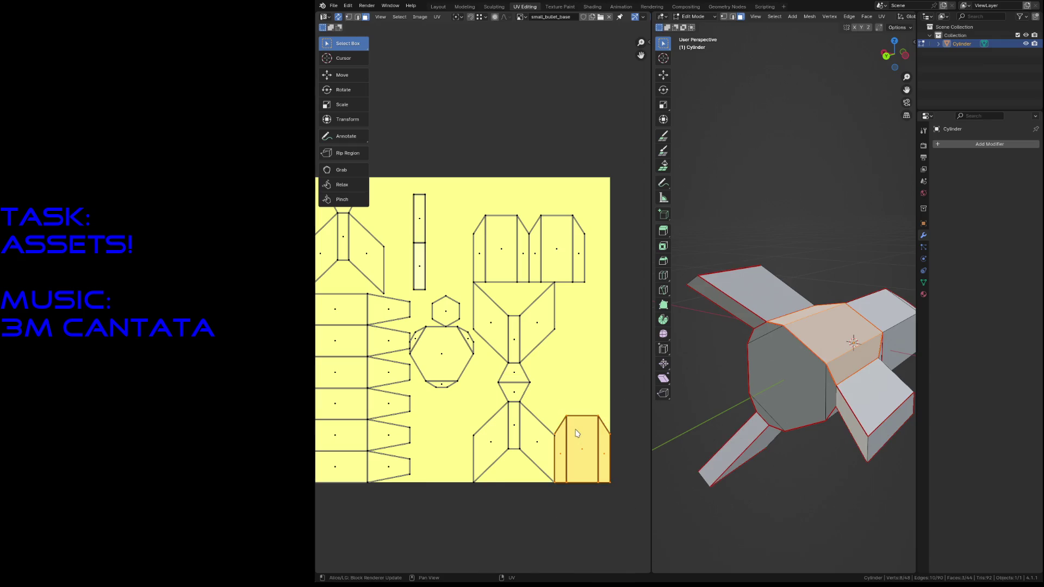
key("g")
left_click(484, 214)
key("g")
left_click(484, 212)
left_click(588, 255)
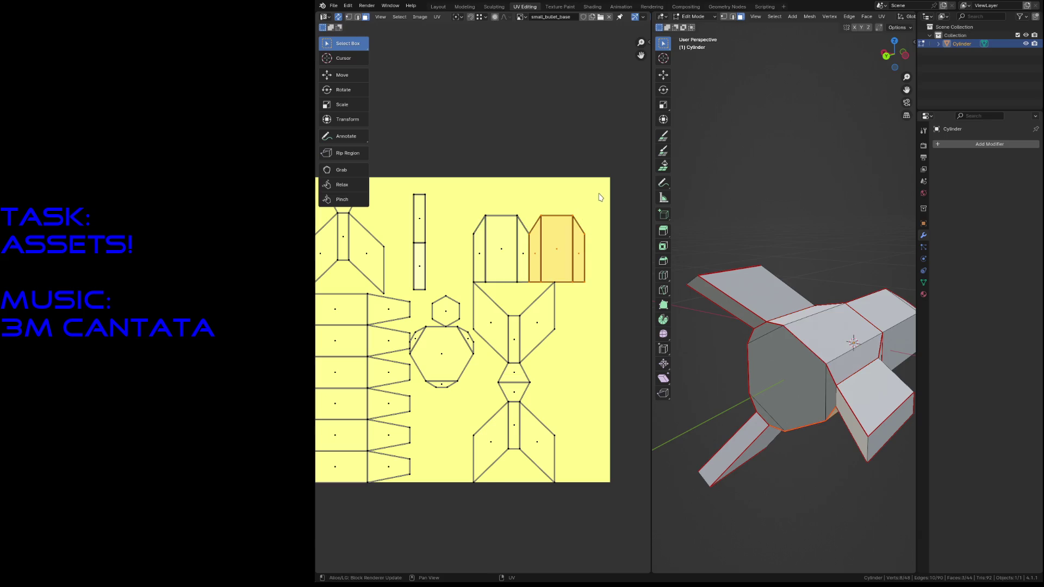
left_click(536, 237, "shift")
key("g")
left_click(480, 229)
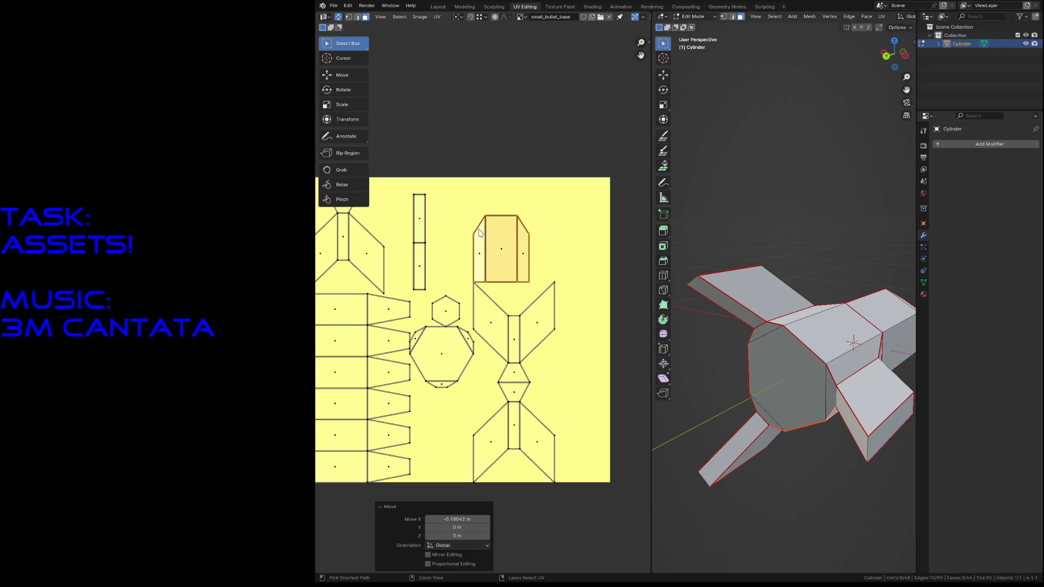
Step: Turn the lower fin island 180 degrees and place it at the bottom edge
left_click_drag(493, 332, 484, 311)
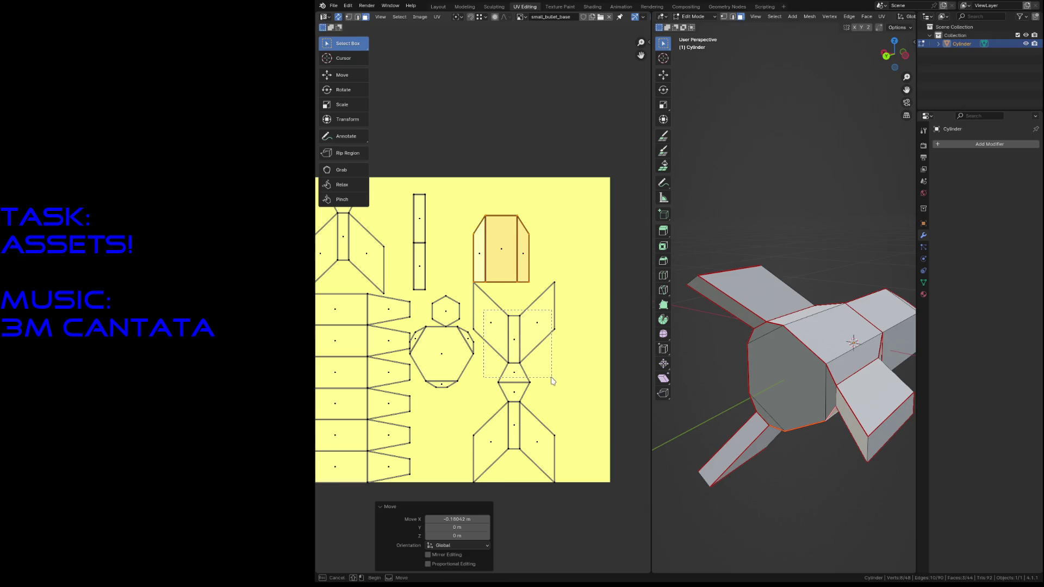
left_click_drag(551, 381, 553, 381)
key("r")
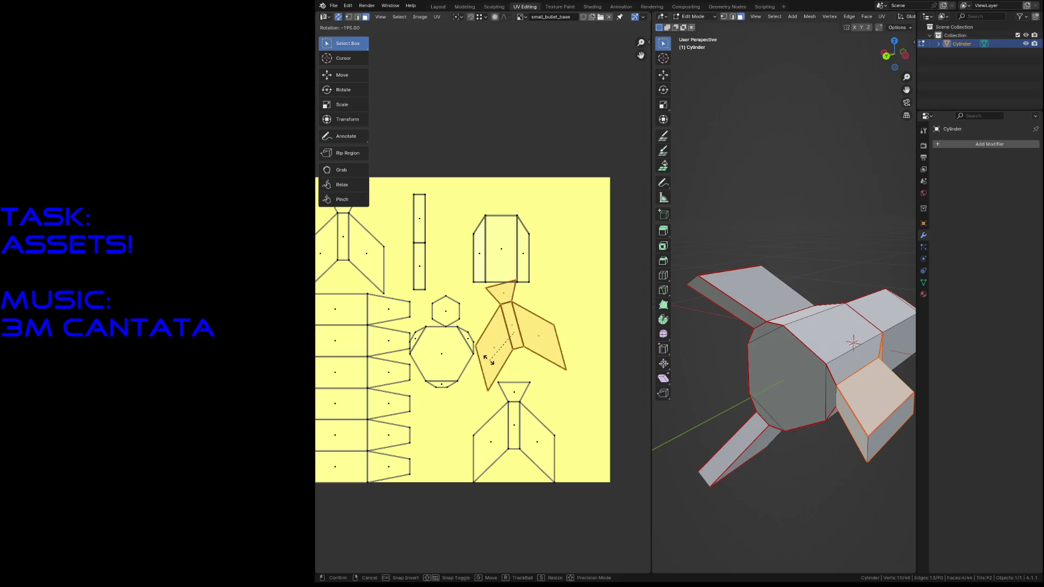
left_click(484, 351)
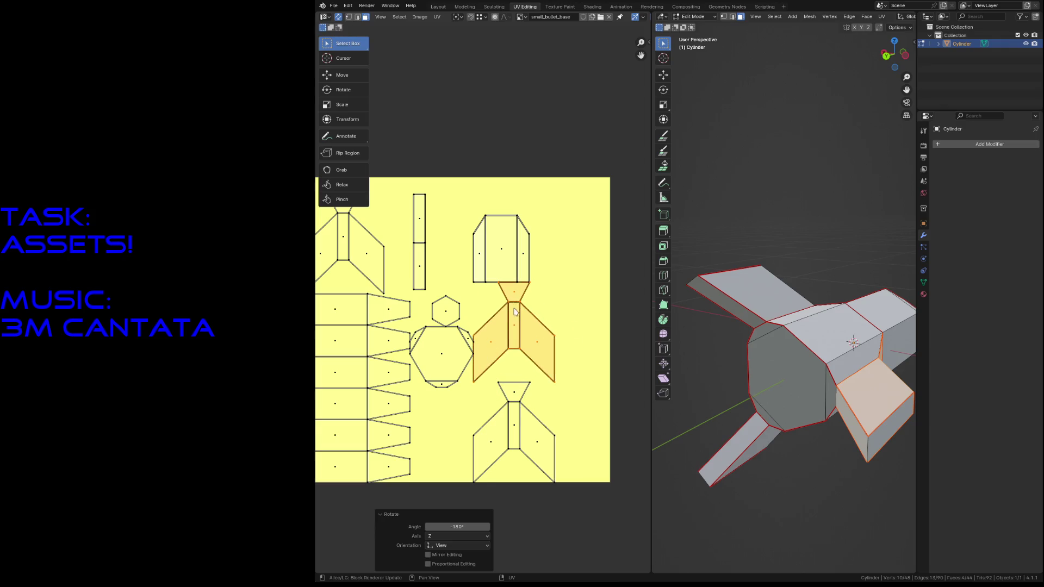
key("g")
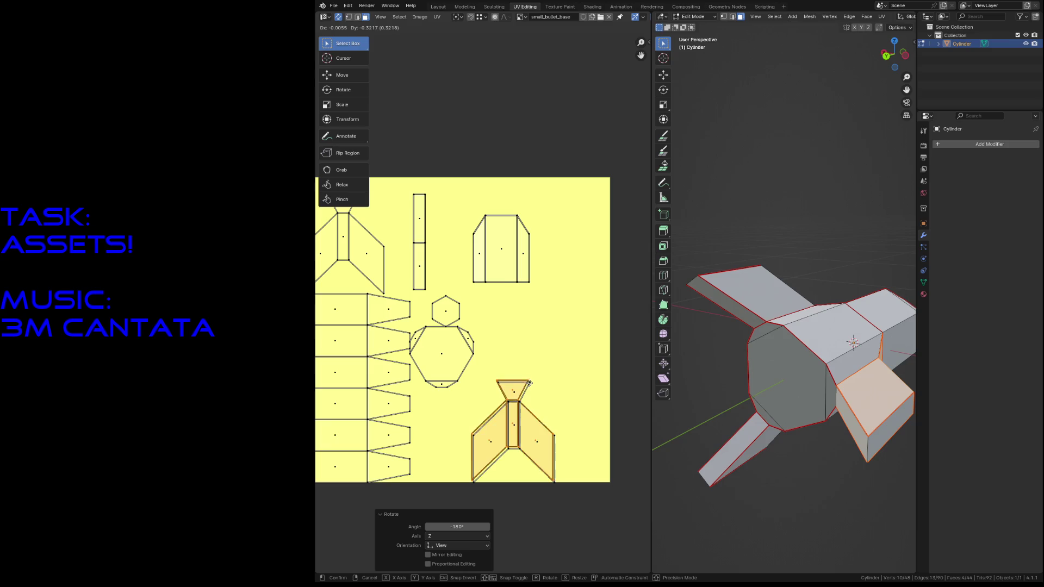
left_click(557, 479)
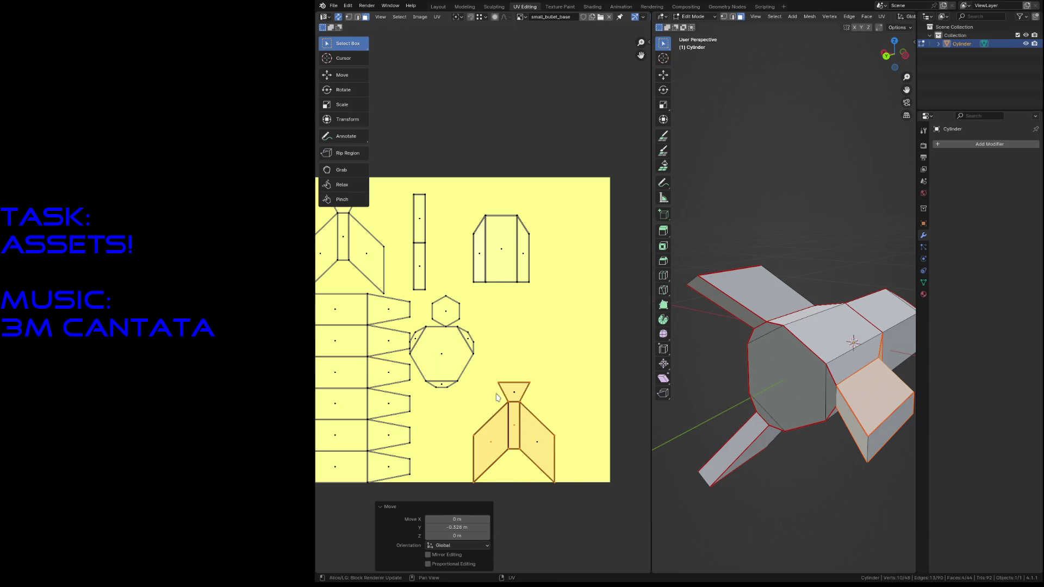
Step: Relocate the top-left island, then move the bottom-right fin island up to the right side
left_click(383, 273)
mouse_move(396, 275)
middle_mouse_down()
mouse_move(459, 269)
mouse_move(435, 243)
middle_mouse_up()
key("g")
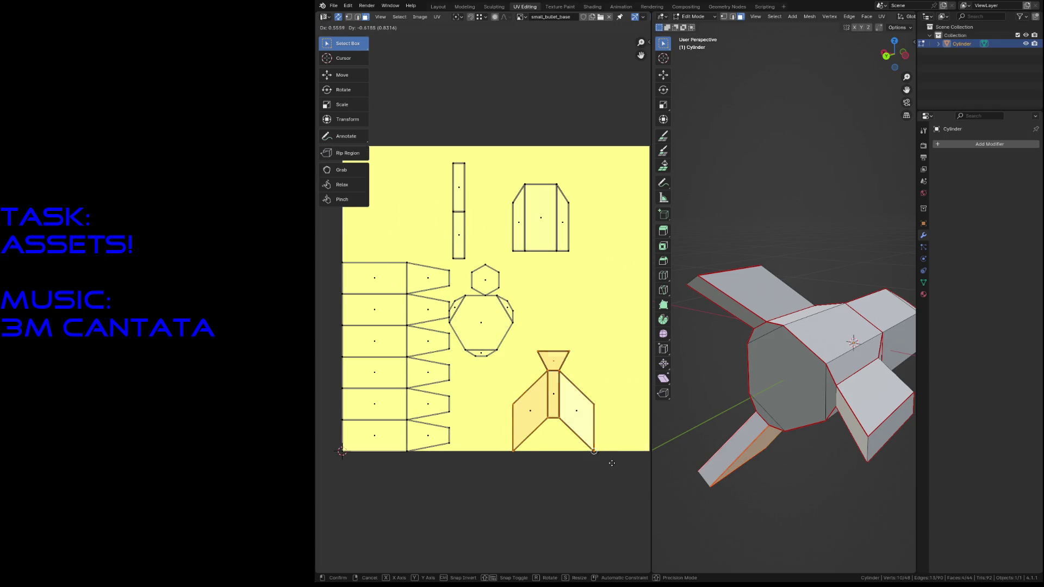
left_click(597, 451)
left_click_drag(513, 357, 613, 461)
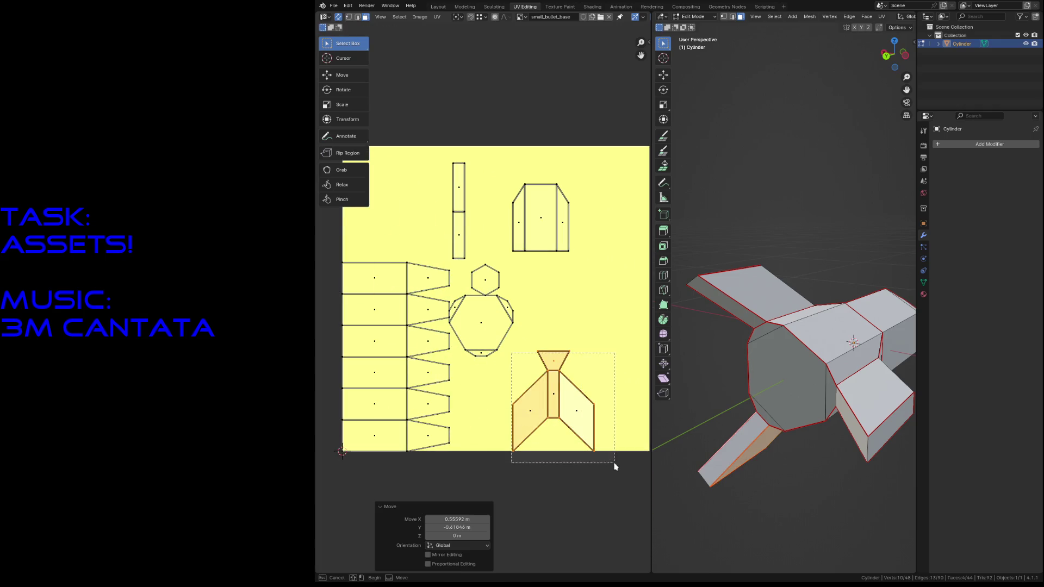
key("g")
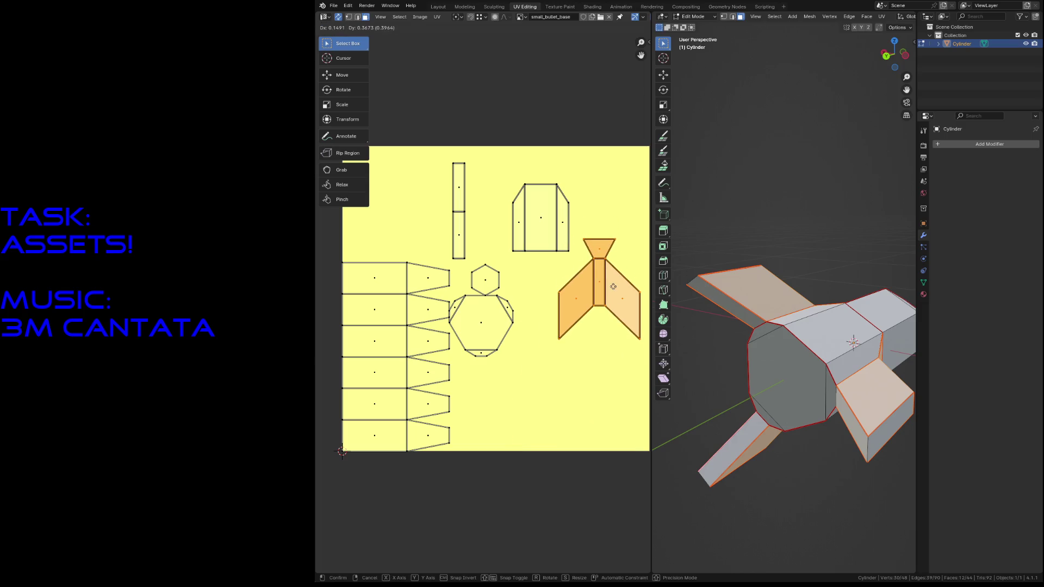
left_click(612, 270)
Step: Raise the rectangle island and place the bowtie fin island near the top right
middle_click_drag(542, 196, 516, 254)
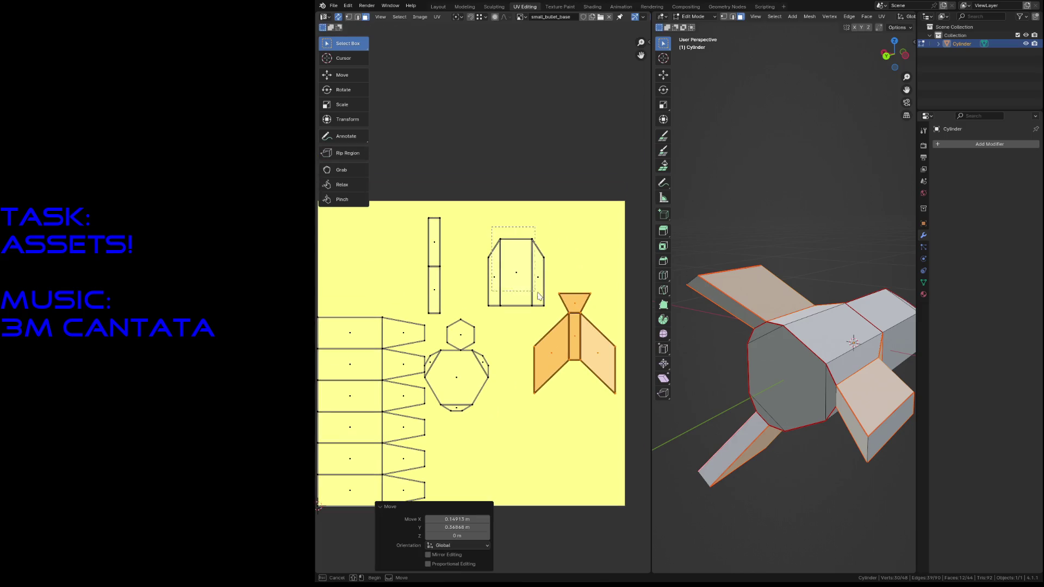
left_click_drag(493, 228, 548, 313)
key("g")
left_click(526, 300)
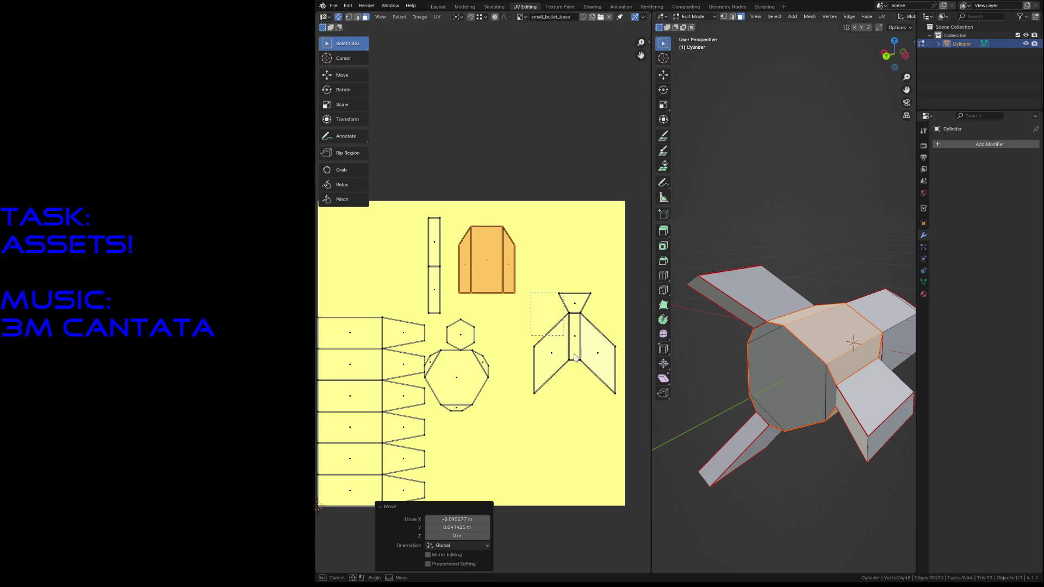
left_click(585, 335)
key("g")
left_click(580, 256)
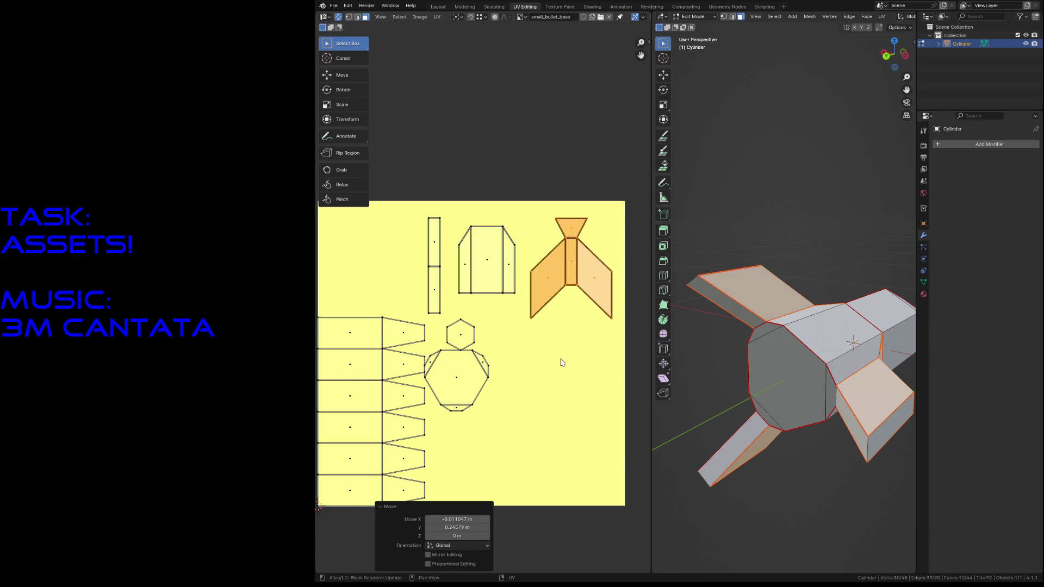
left_click(560, 364)
Step: Move the octagon island to the right edge and undo a stray move of the top body row face
left_click_drag(432, 335, 514, 428)
key("g")
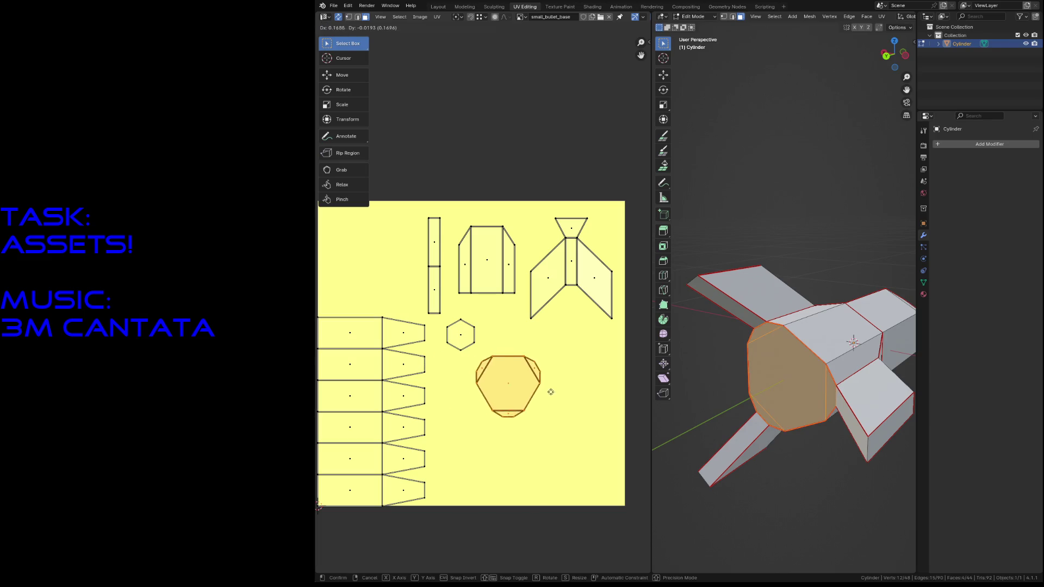
left_click(591, 395)
middle_click_drag(444, 375, 507, 336)
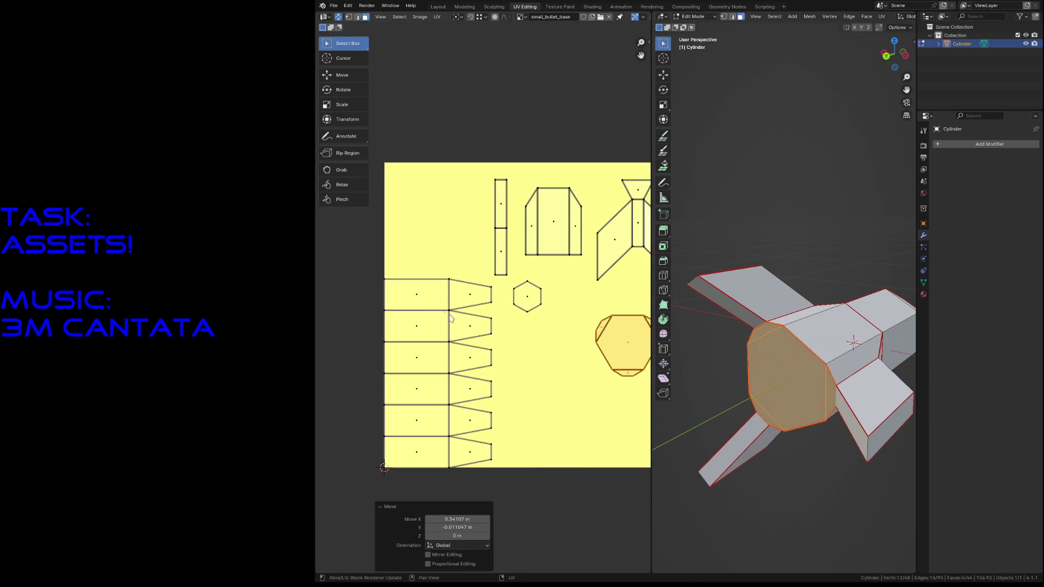
left_click(423, 299)
key("g")
left_click(416, 253)
key("ctrl+z")
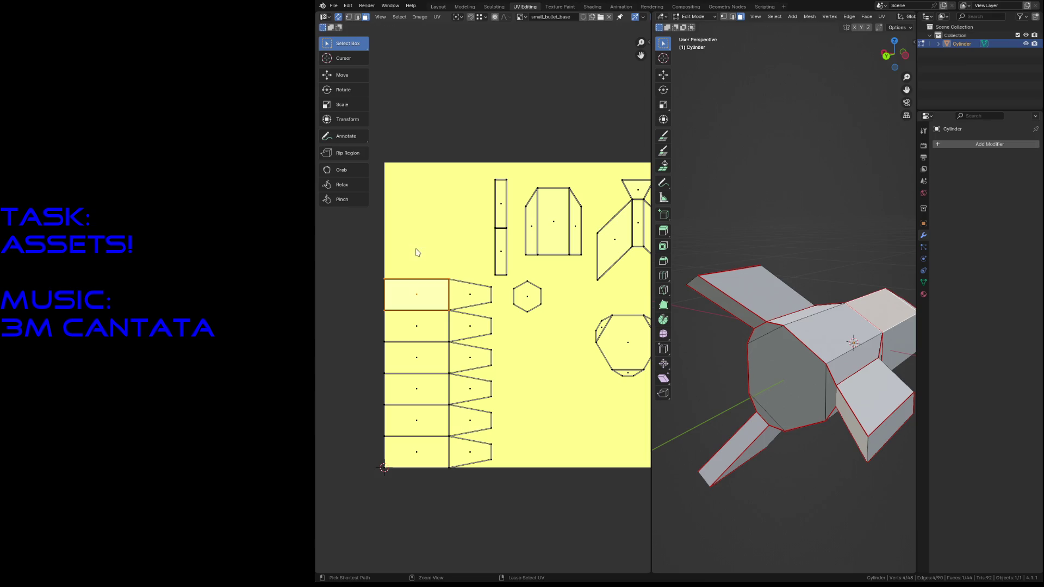
Step: Stack the rectangle-and-trapezoid row pairs downward onto the middle and bottom body rows
left_click_drag(372, 251, 405, 307)
key("g")
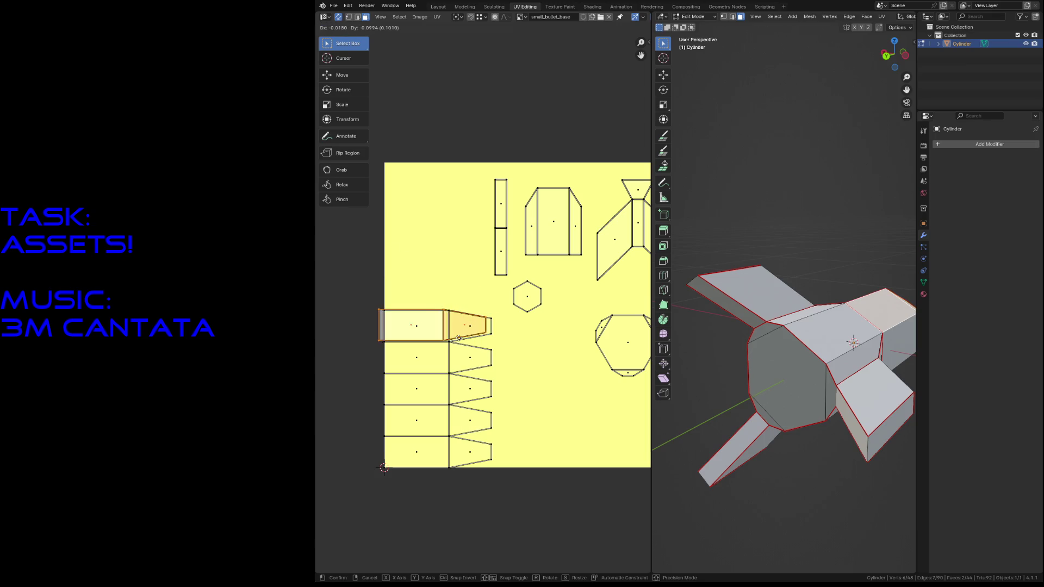
left_click(397, 308)
key("g")
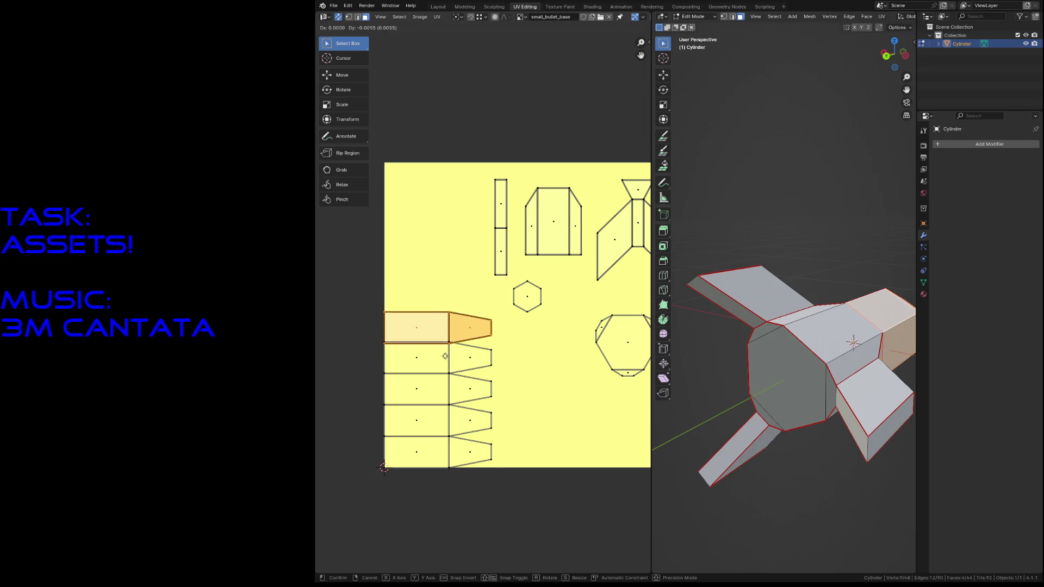
left_click(484, 367)
left_click_drag(373, 324, 483, 367)
key("g")
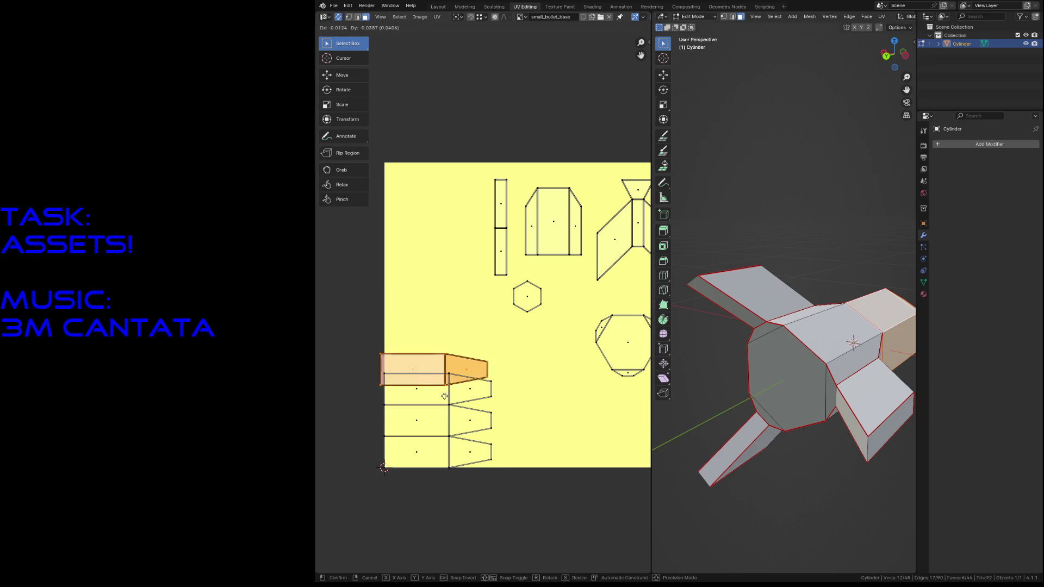
left_click(486, 397)
key("g")
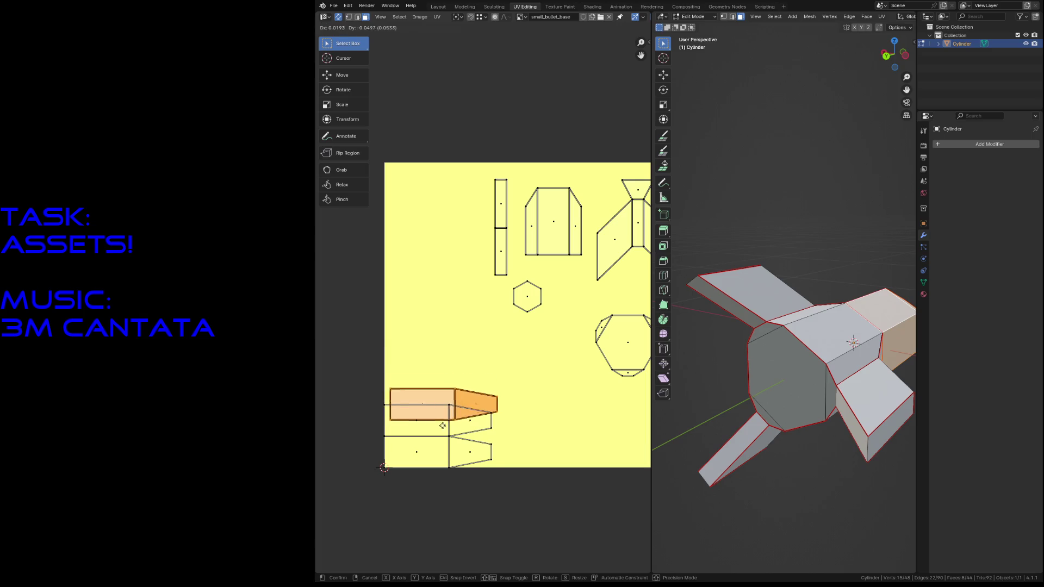
left_click(486, 428)
key("g")
key("g")
Step: Settle the stacked island on the bottom row and rotate it -90 degrees to stand vertical
left_click(448, 457)
key("g")
left_click(504, 398)
key("r")
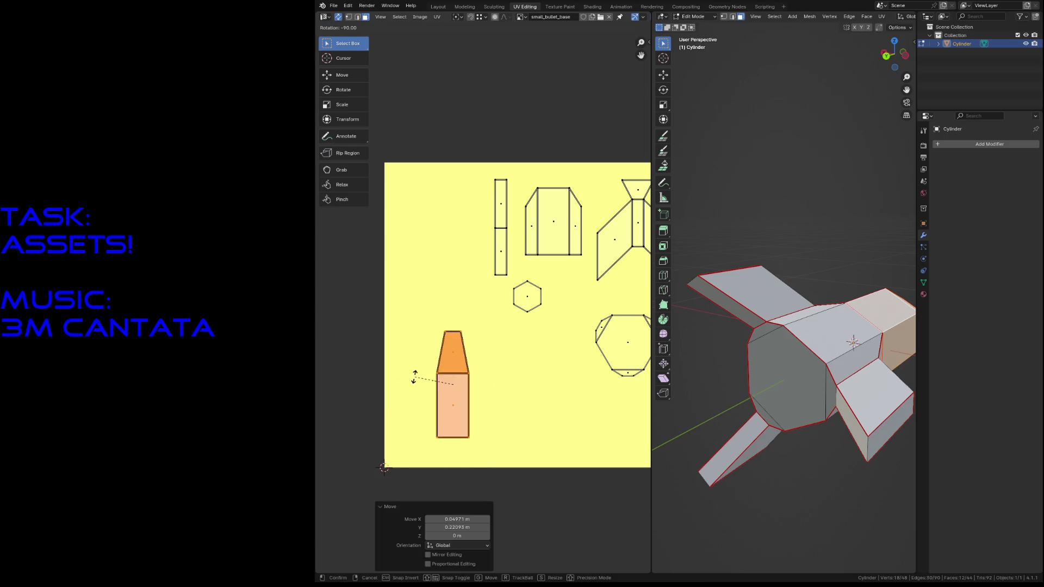
left_click(457, 352)
scroll(467, 323, "down", 1)
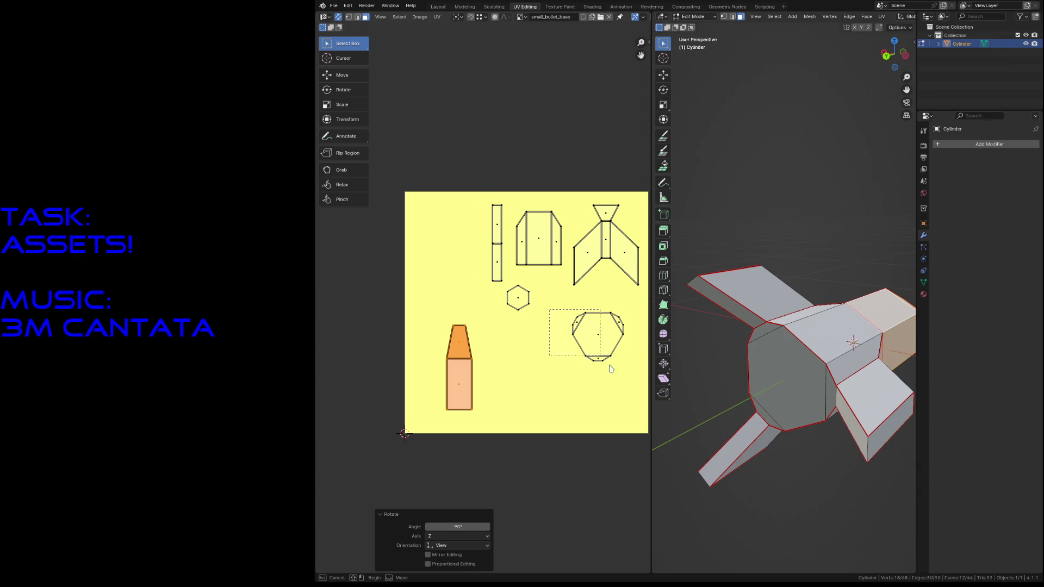
Step: Reposition the bottle-shaped island toward the centre of the texture space
left_click_drag(548, 309, 627, 364)
left_click(459, 367)
key("g")
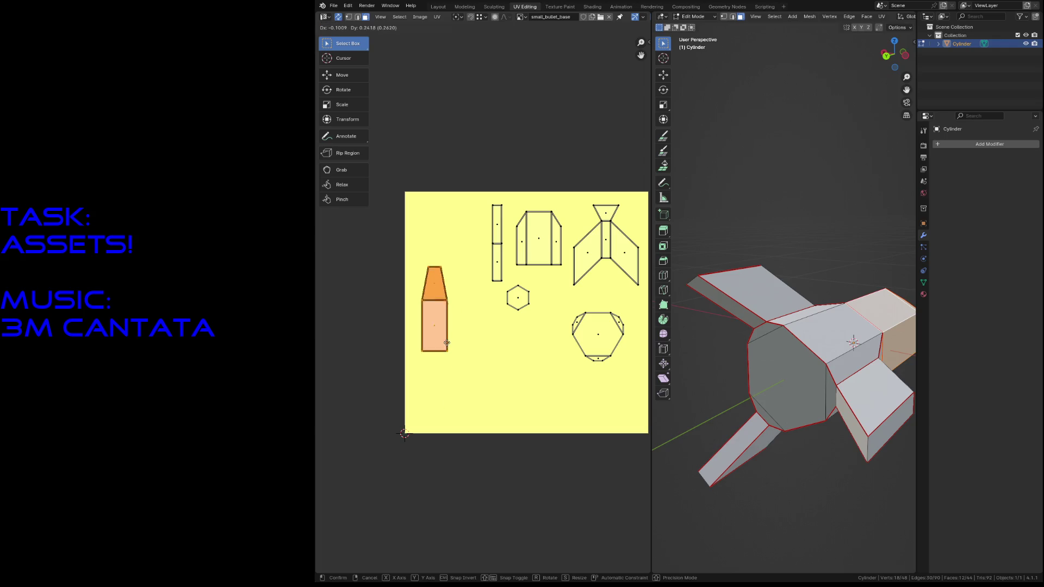
left_click(457, 343)
key("s")
key("Escape")
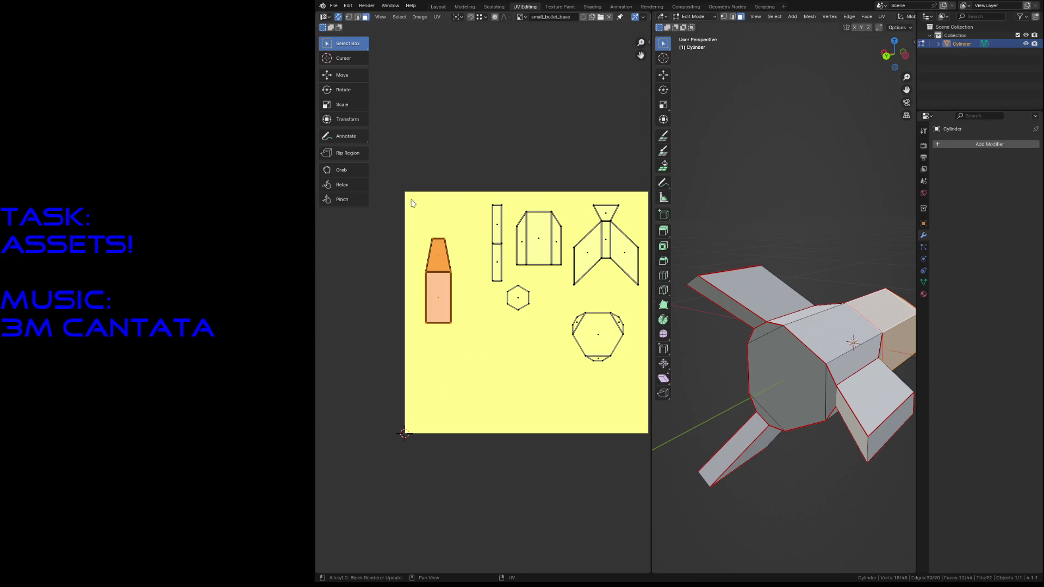
key("a")
key("alt+a")
left_click(441, 302)
key("g")
left_click(571, 363)
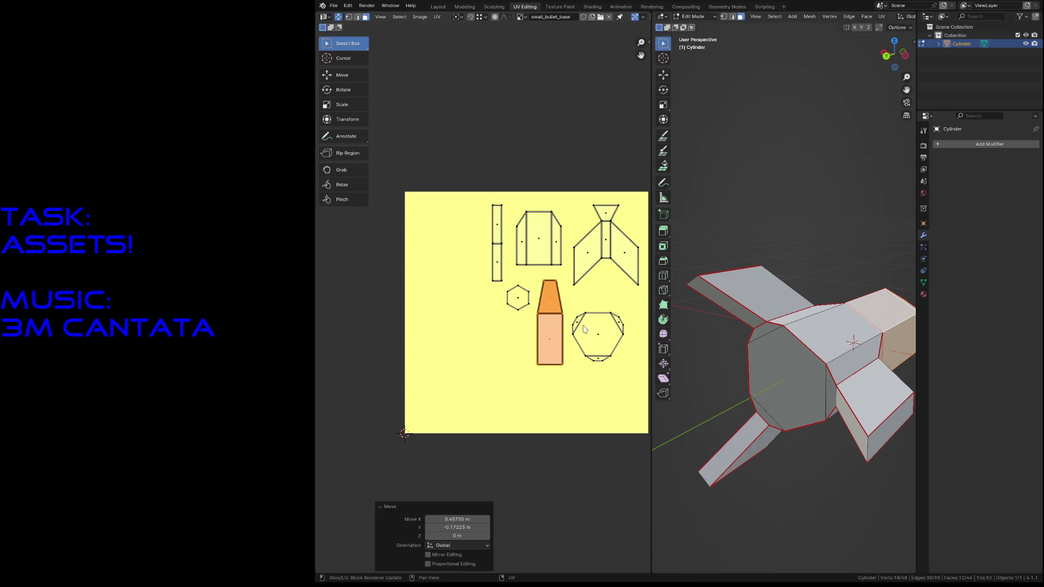
Step: Rotate the octagon island and place it up toward the top right
left_click(598, 334)
key("g")
left_click(604, 342)
key("r")
left_click(596, 364)
key("r")
left_click(599, 362)
key("g")
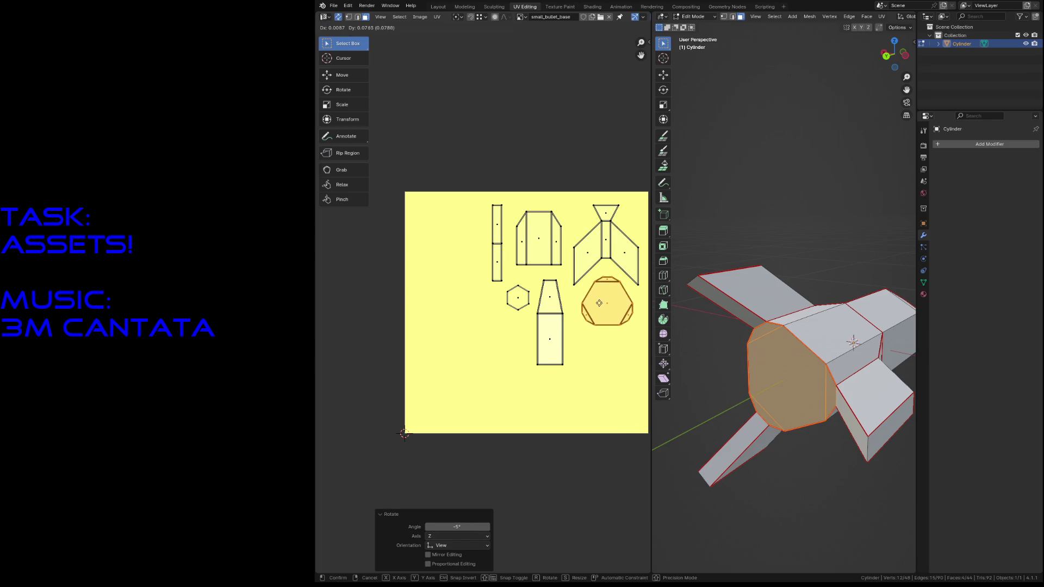
left_click(569, 319)
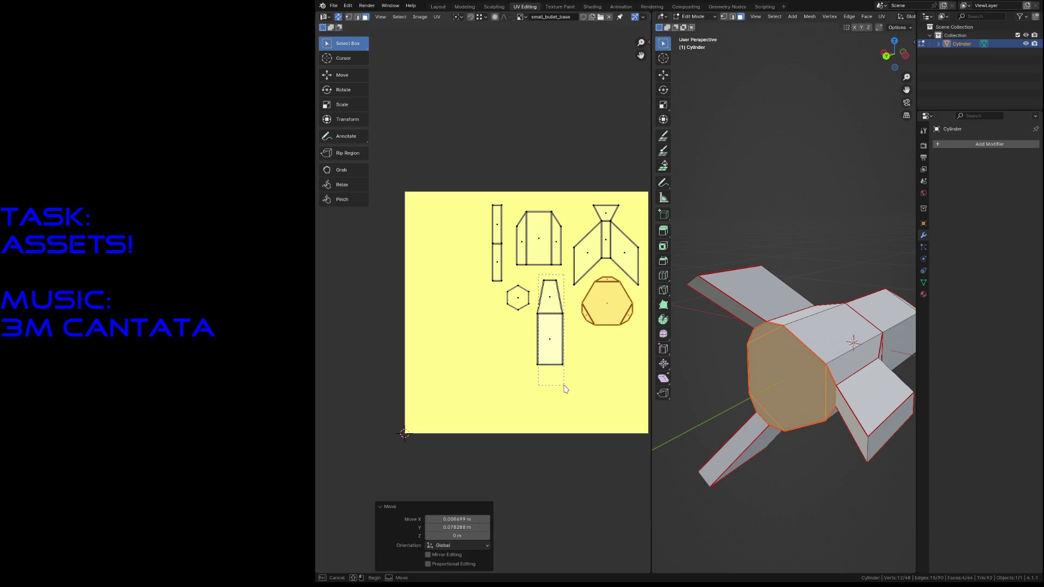
Step: Rotate the tall rectangle island 90 degrees and set it in place
left_click(551, 343)
key("r")
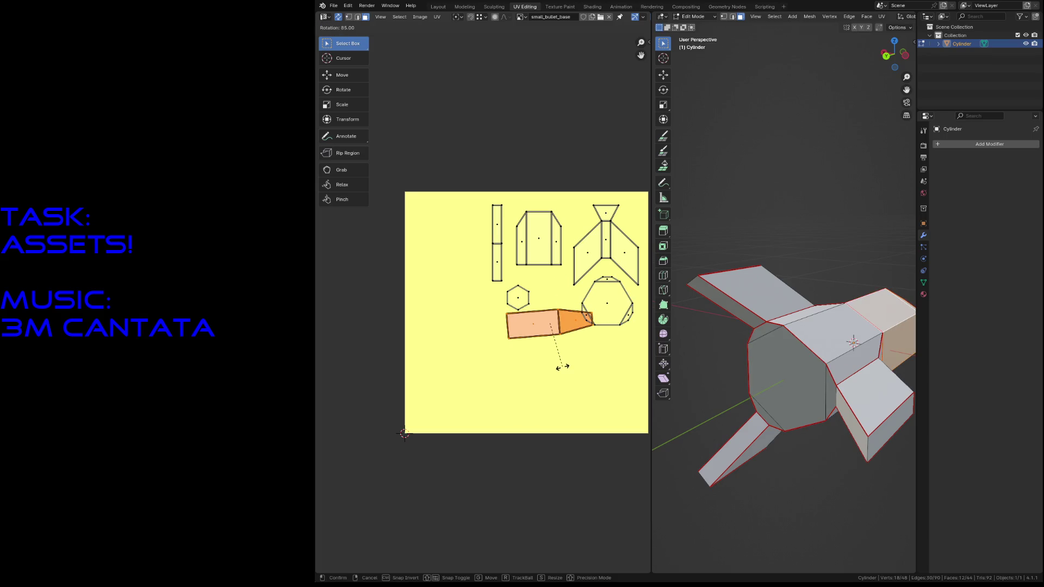
left_click(562, 367)
key("g")
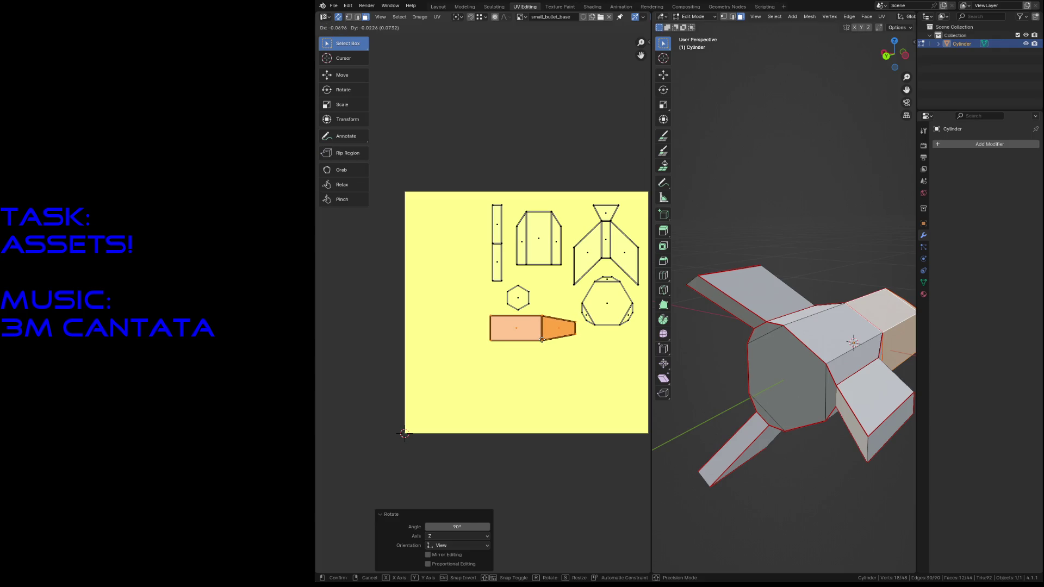
left_click(543, 338)
scroll(469, 193, "down", 1)
Step: Select all islands, enlarge them about 1.5× and shift them to fill the texture square
key("a")
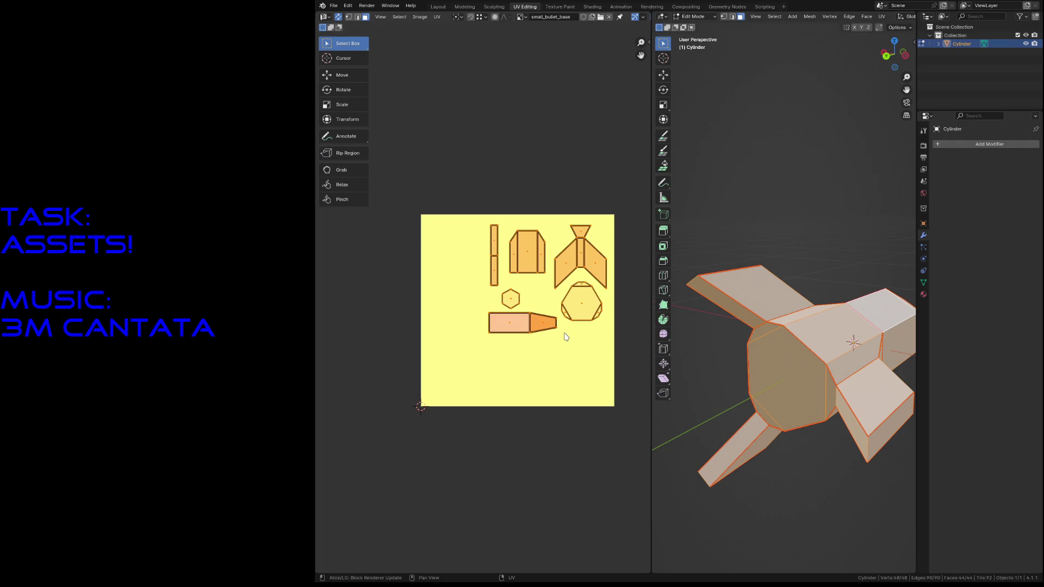
key("g")
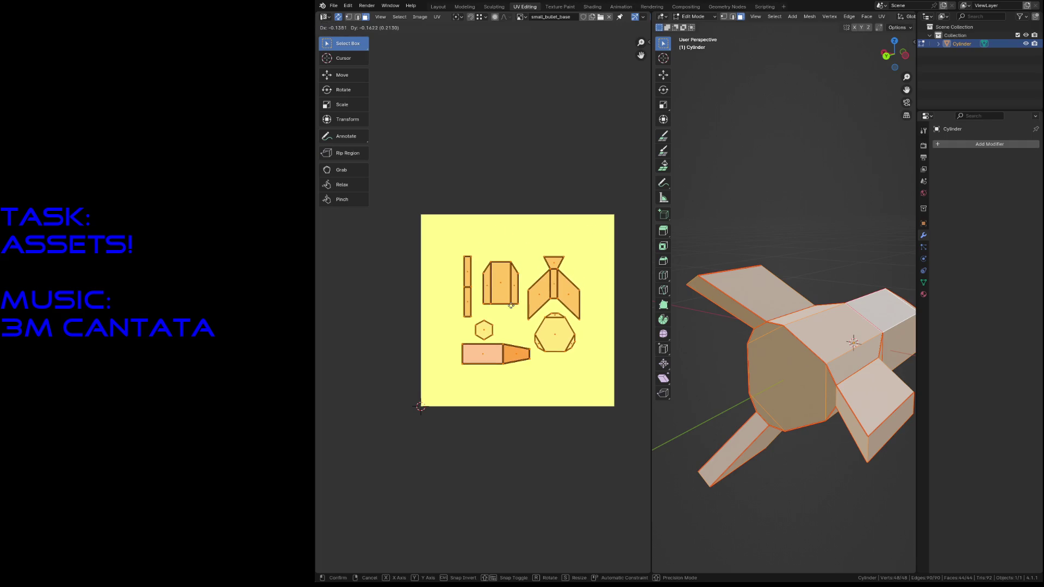
left_click(507, 308)
key("s")
left_click(589, 423)
key("g")
left_click(564, 376)
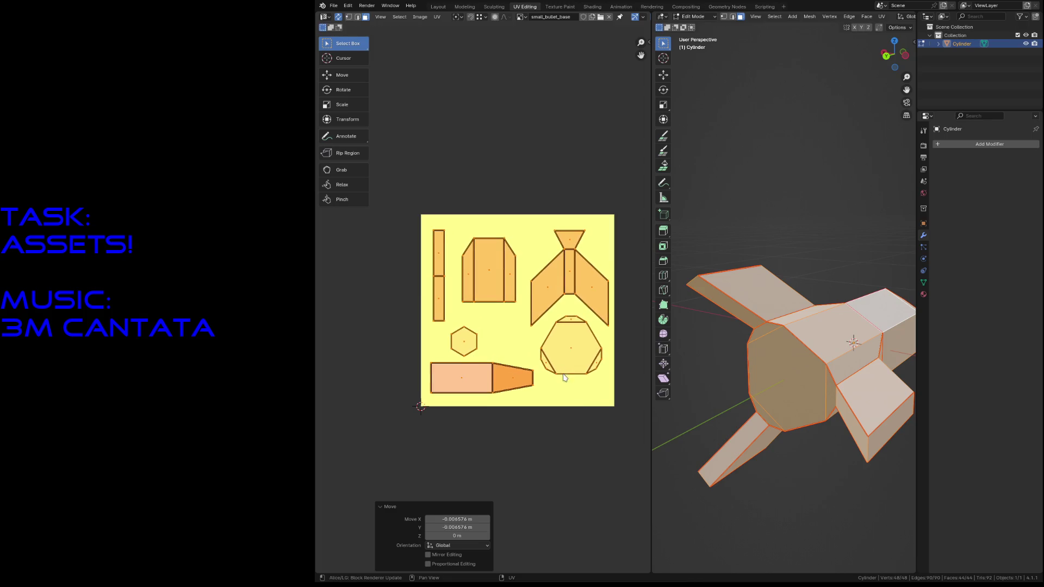
key("alt+a")
Step: Save the blend file and start creating a new blank image
key("ctrl+s")
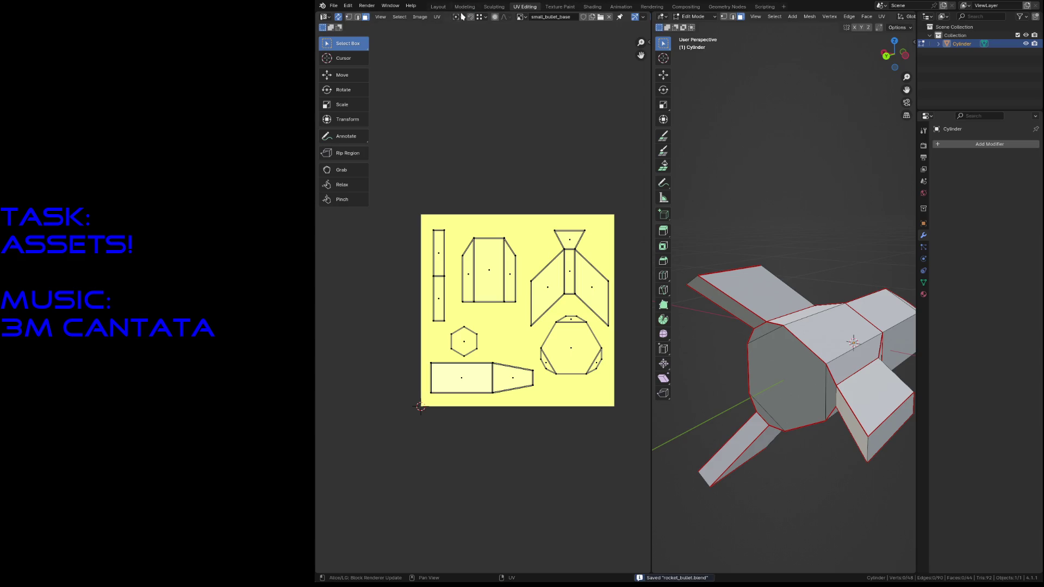
left_click(421, 16)
left_click(421, 27)
Step: Create a blank 32×32 image named rocket_bullet_base
left_click(419, 23)
type("rocket_bullet_bas")
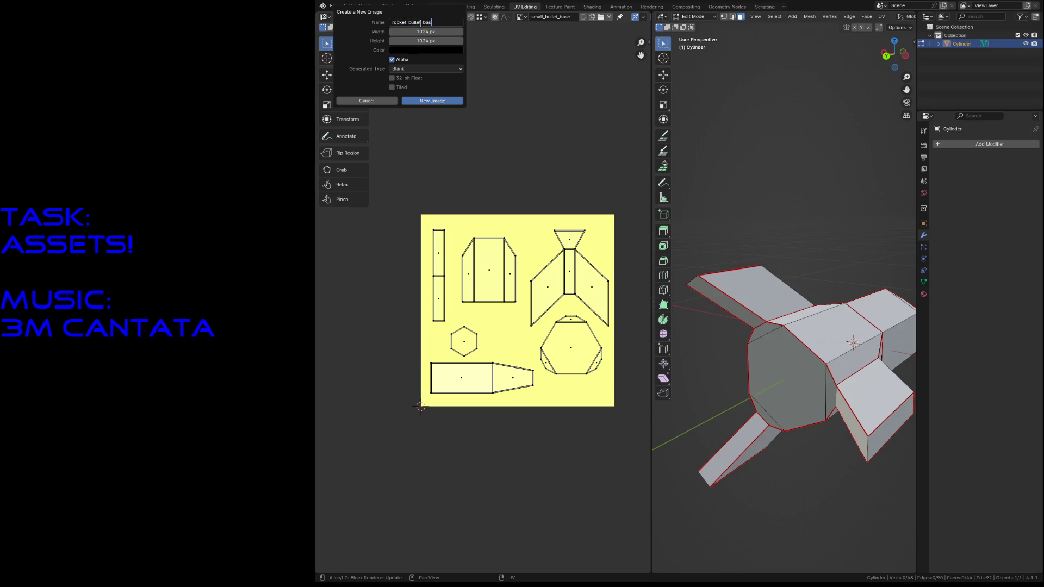
type("e")
key("Tab")
type("32")
key("Tab")
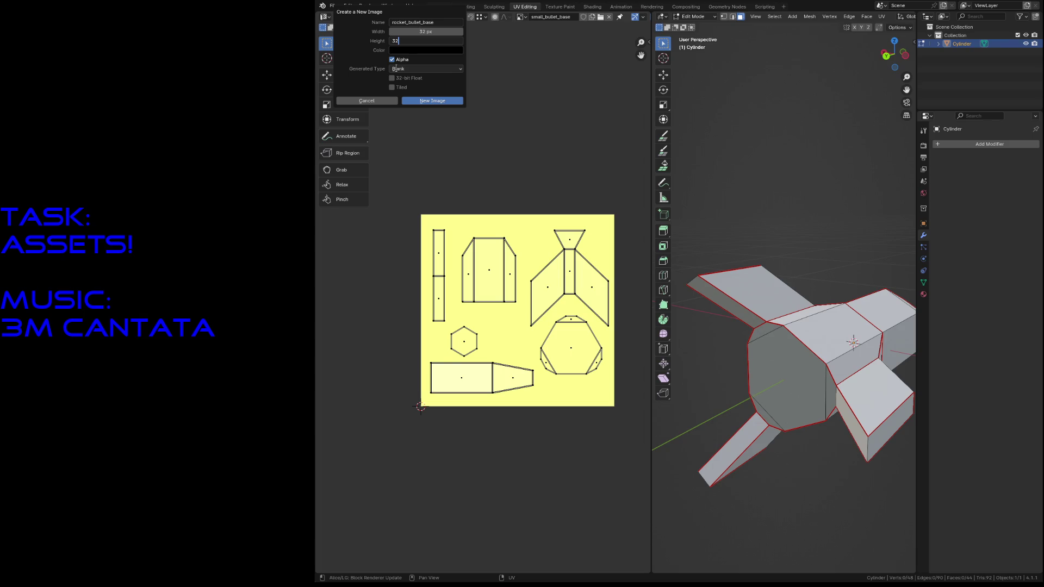
left_click(433, 100)
scroll(510, 163, "down", 2)
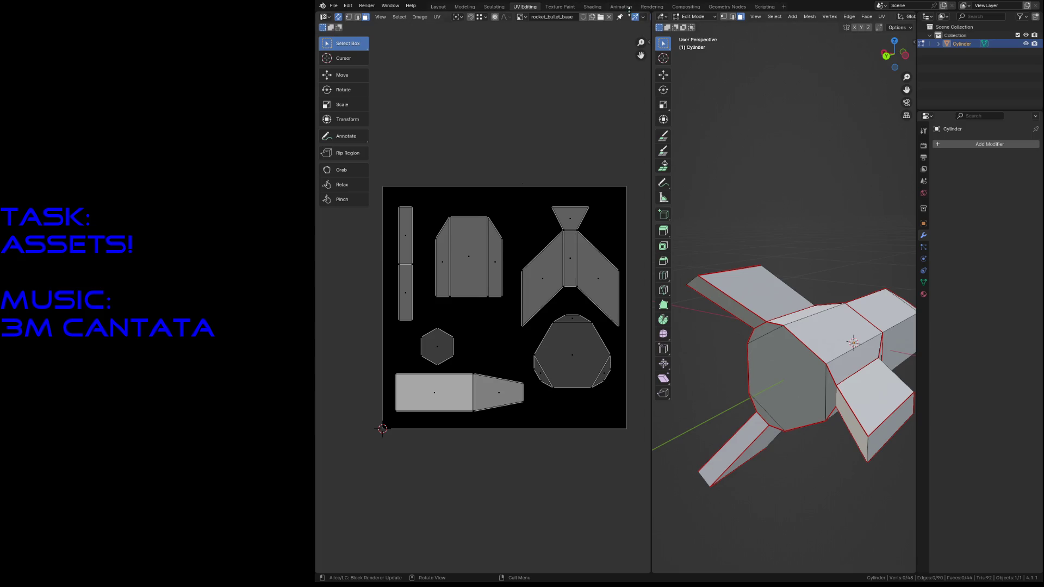
Step: Save the file, check the rocket's texture slots in Texture Paint, and move to the Shading workspace
key("ctrl+s")
left_click(560, 8)
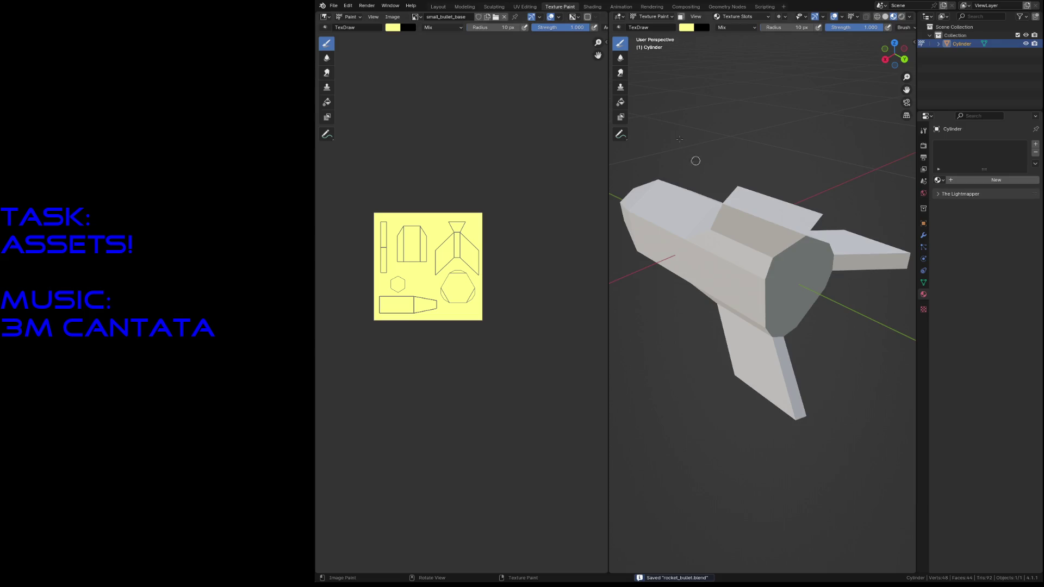
left_click(716, 18)
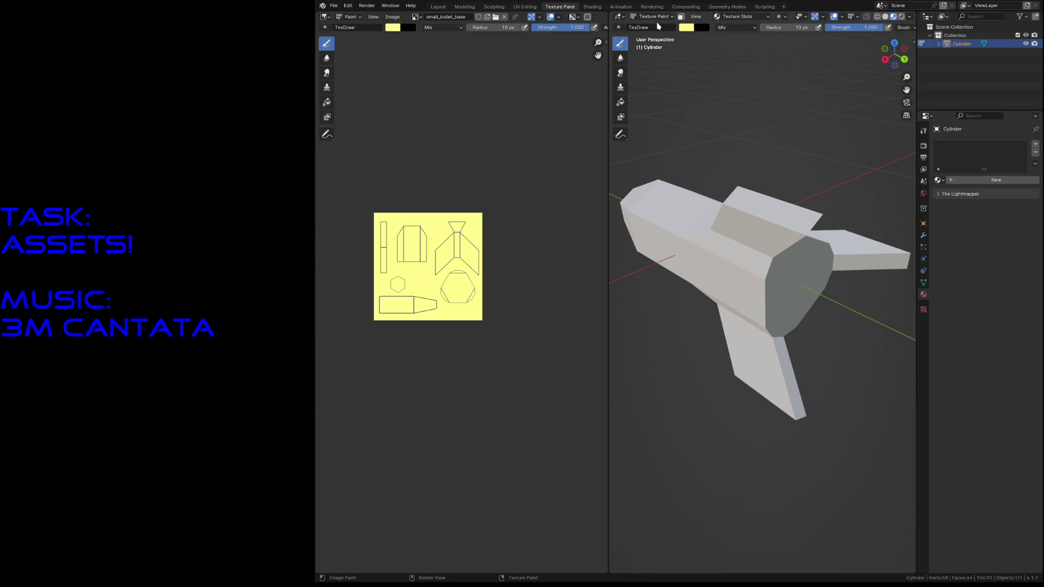
left_click(593, 6)
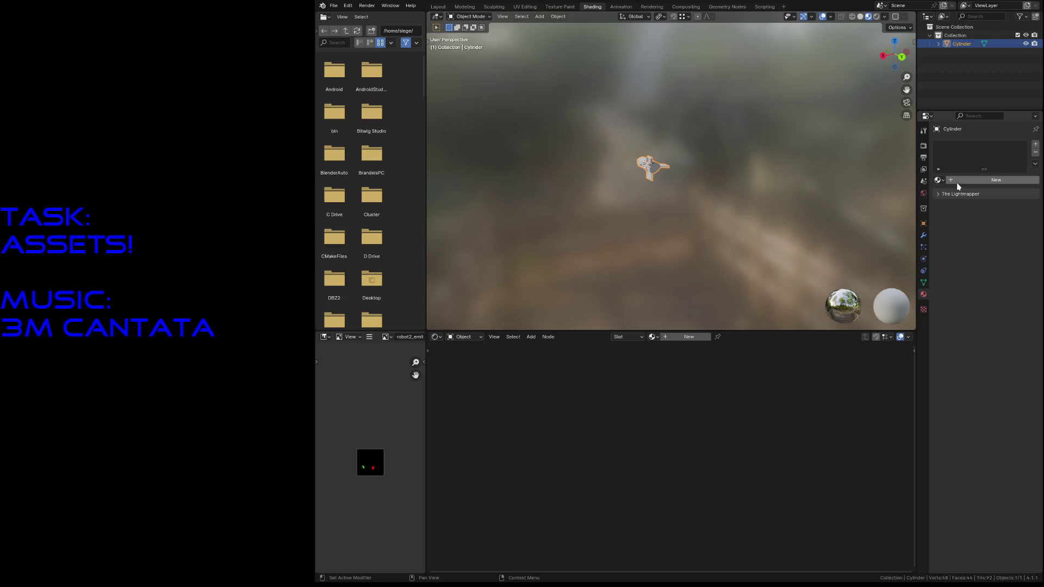
Step: Create a new material named rocket_bullet_material for the rocket and save
left_click(962, 180)
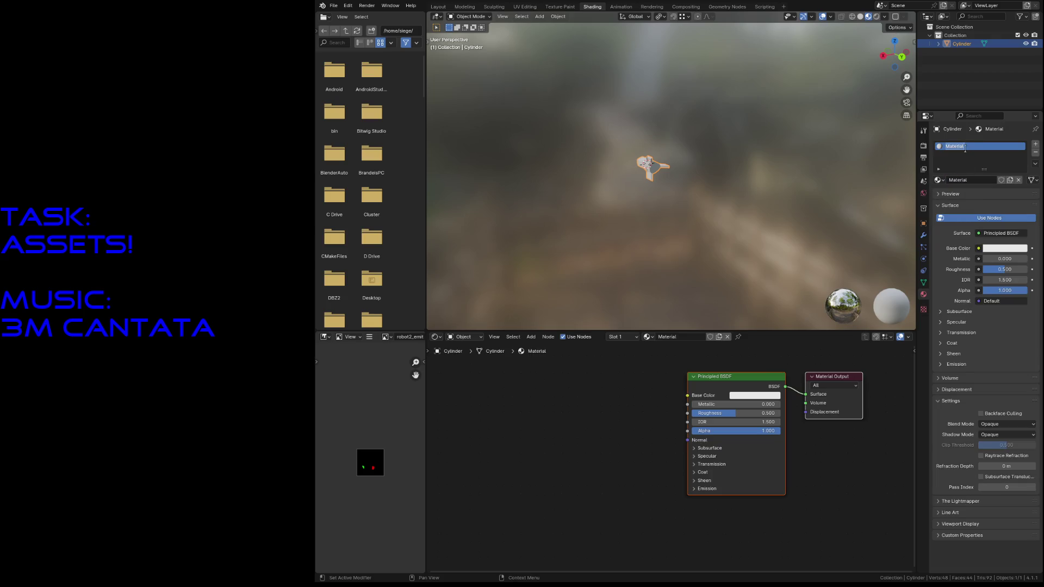
type("rocket_lin")
type("let_ma")
key("Return")
key("ctrl+s")
Step: Add an Image Texture node using rocket_bullet_base, feed its Color into Base Color, and save
key("shift+a")
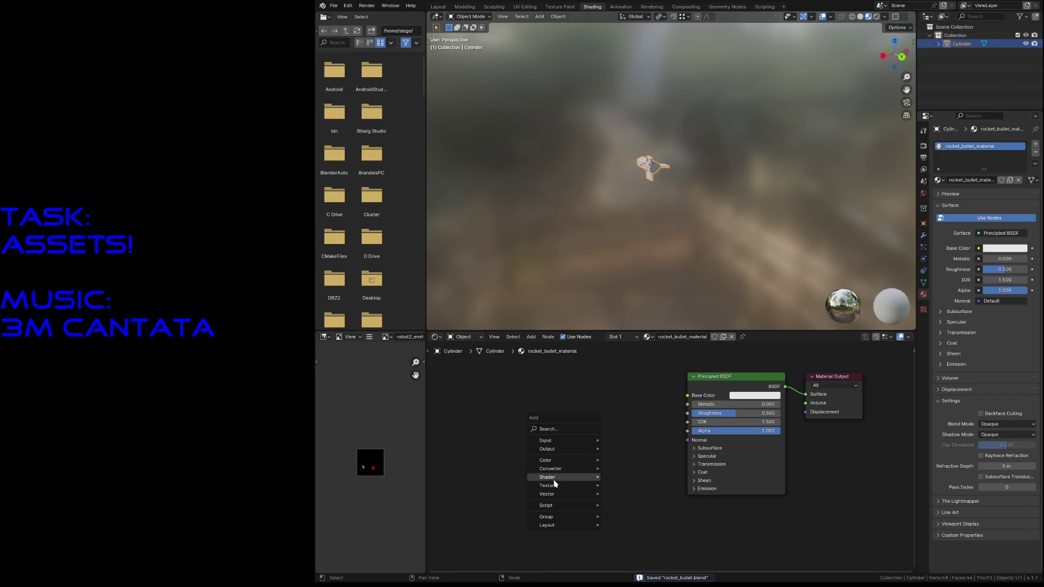
mouse_move(549, 485)
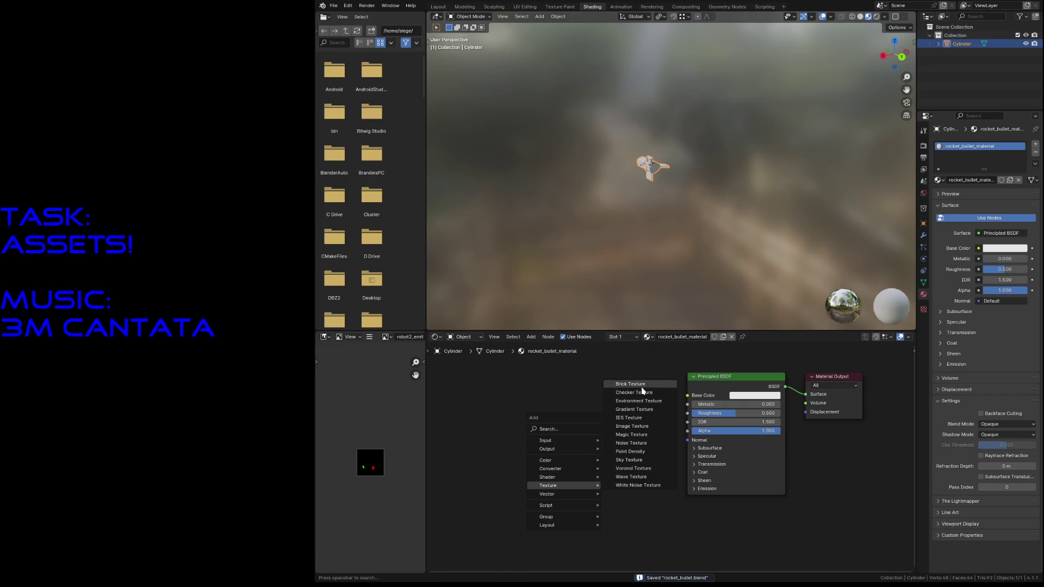
left_click(635, 426)
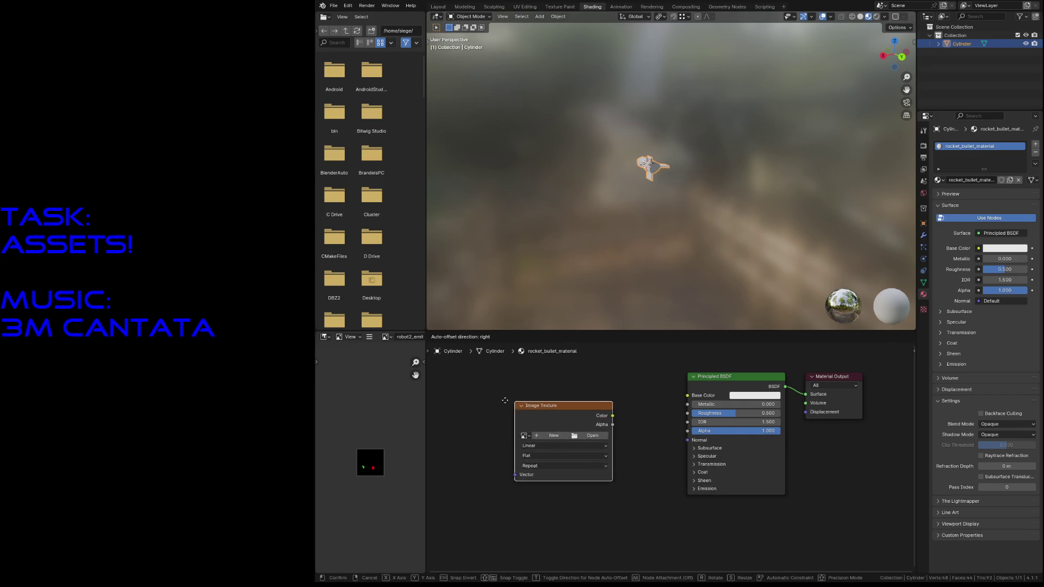
left_click_drag(595, 414, 688, 396)
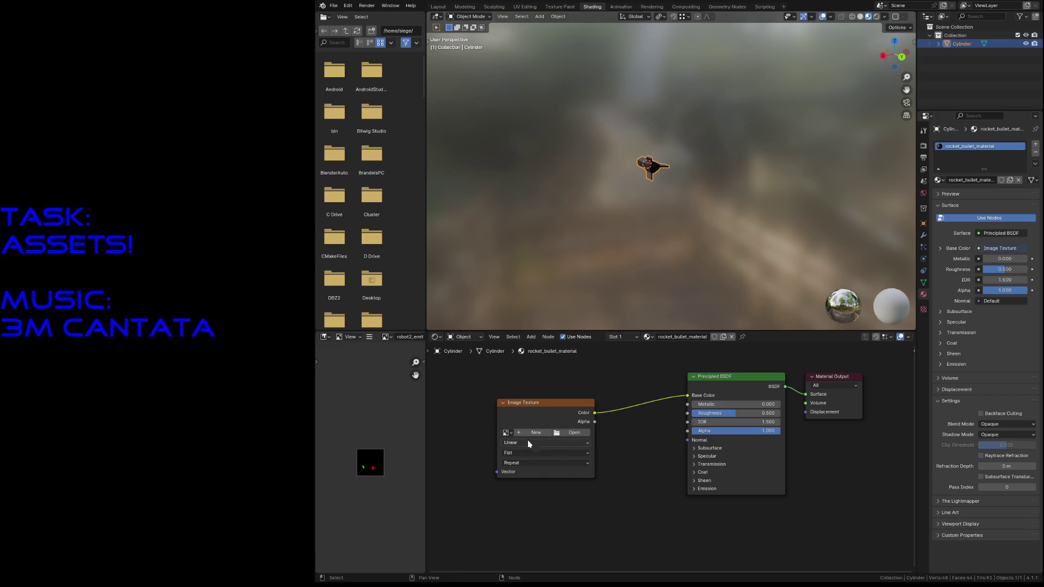
left_click(507, 433)
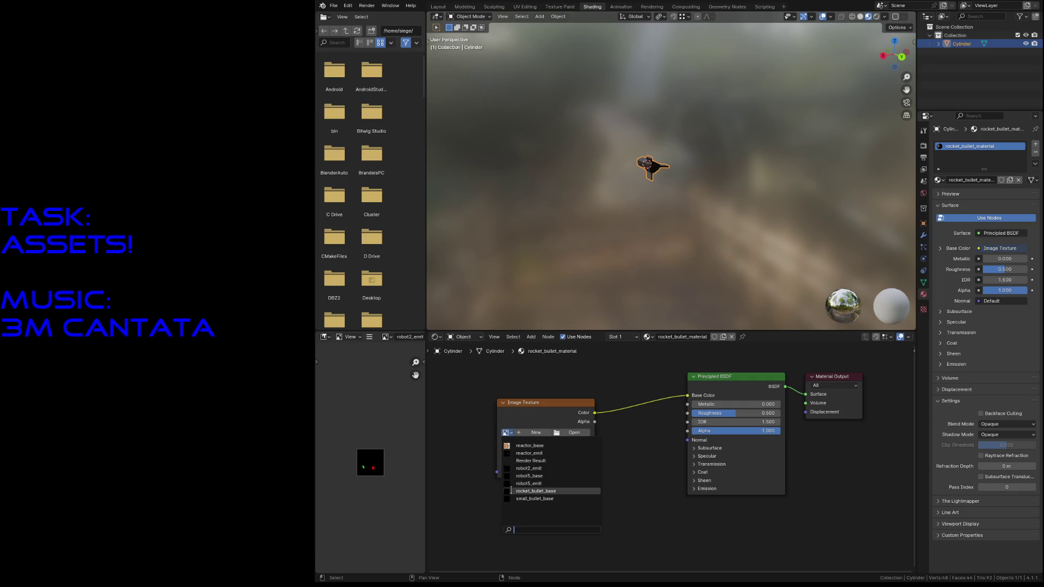
left_click(536, 492)
key("ctrl+s")
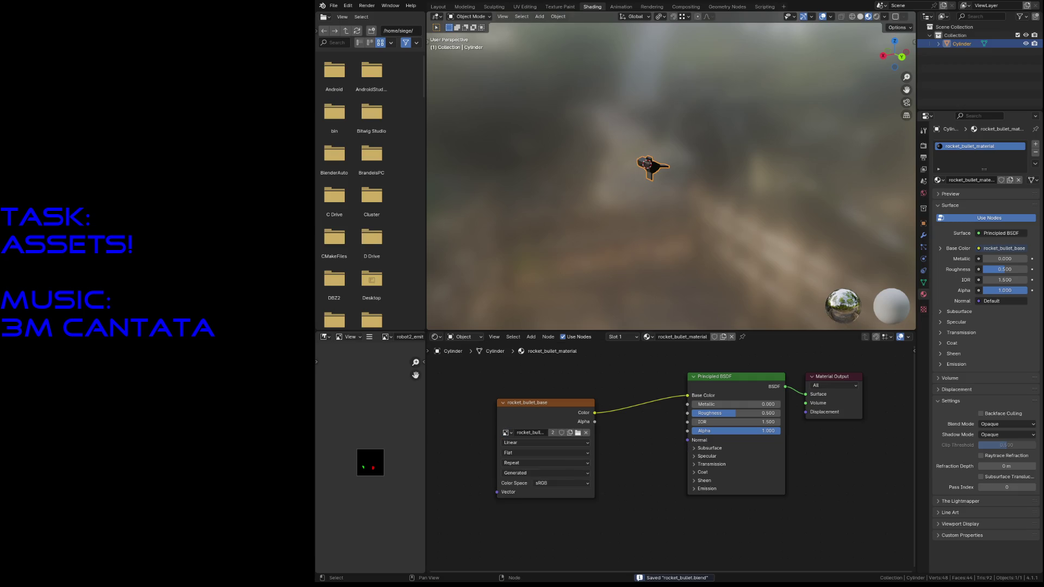
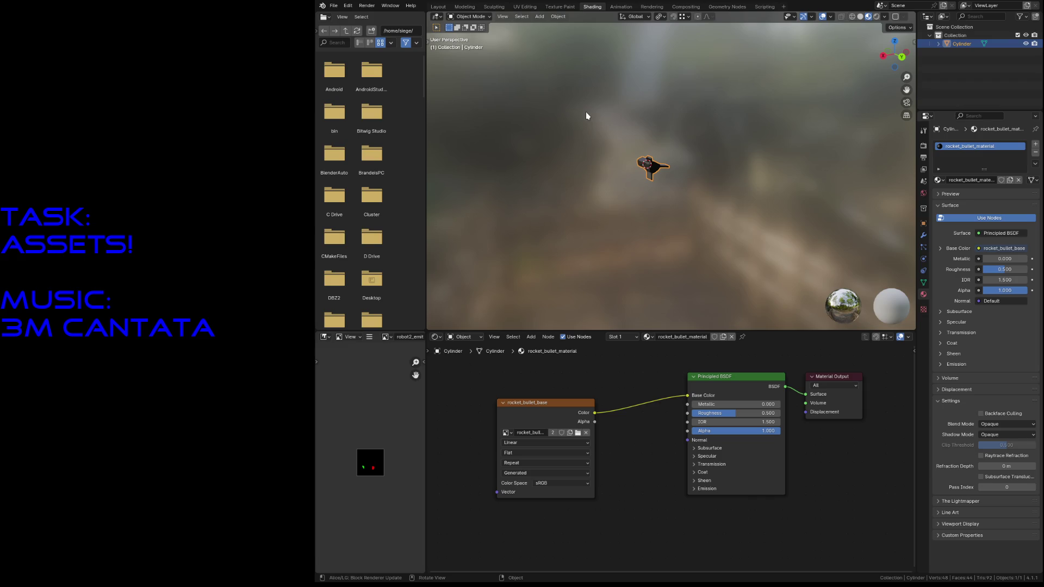
Step: In Texture Paint, pick a light grey-blue brush colour and cover the whole black UV image with it
left_click(438, 9)
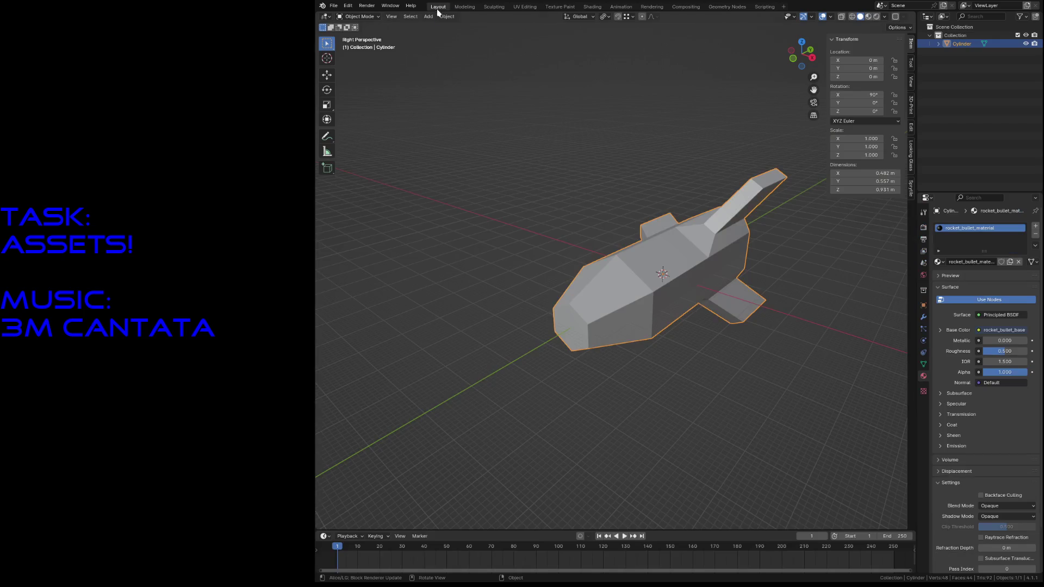
left_click(592, 8)
left_click(562, 7)
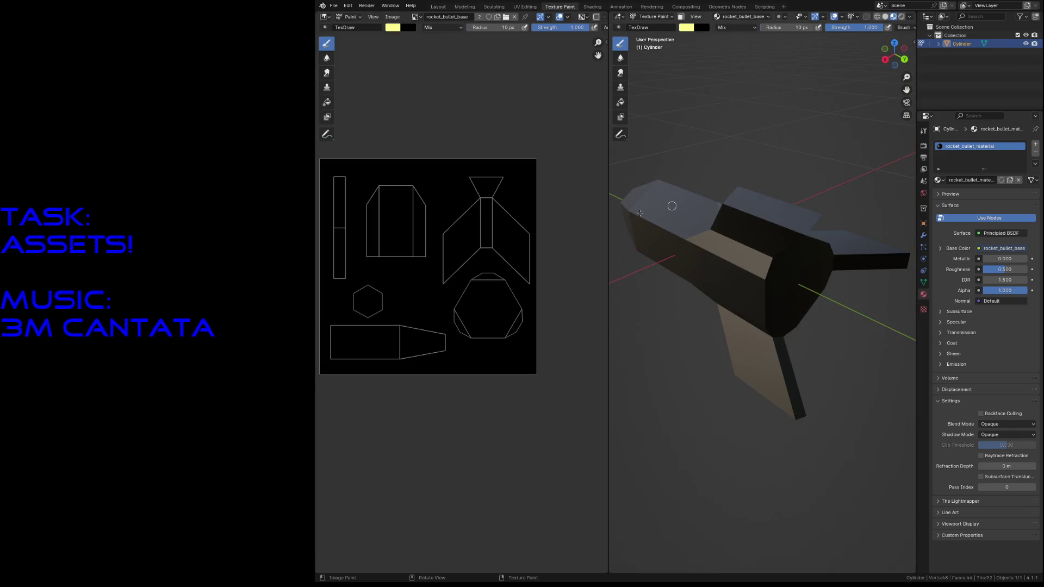
left_click(394, 27)
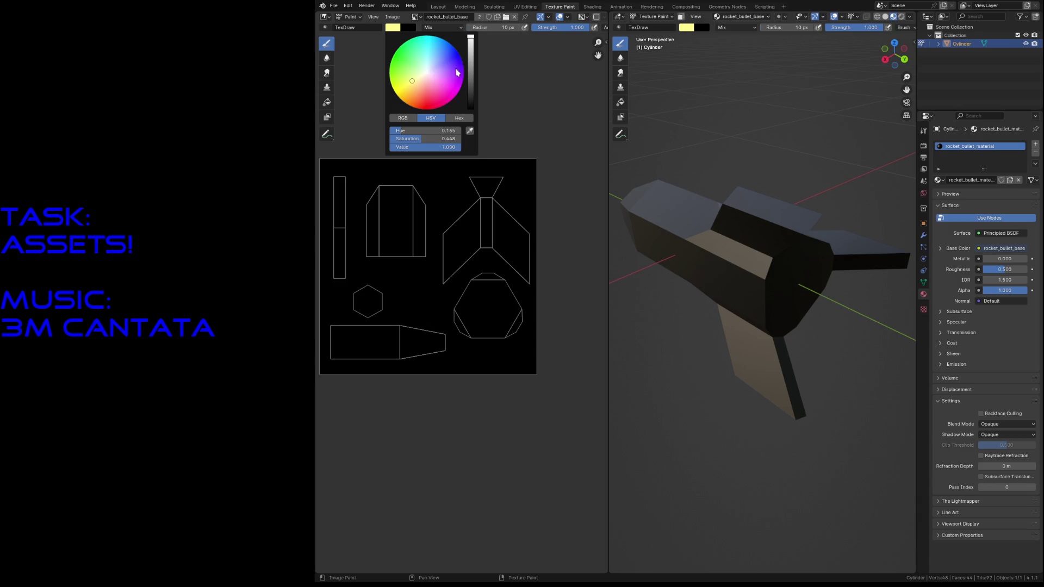
left_click(470, 53)
mouse_move(438, 73)
left_mouse_down()
mouse_move(427, 35)
mouse_move(427, 74)
left_mouse_up()
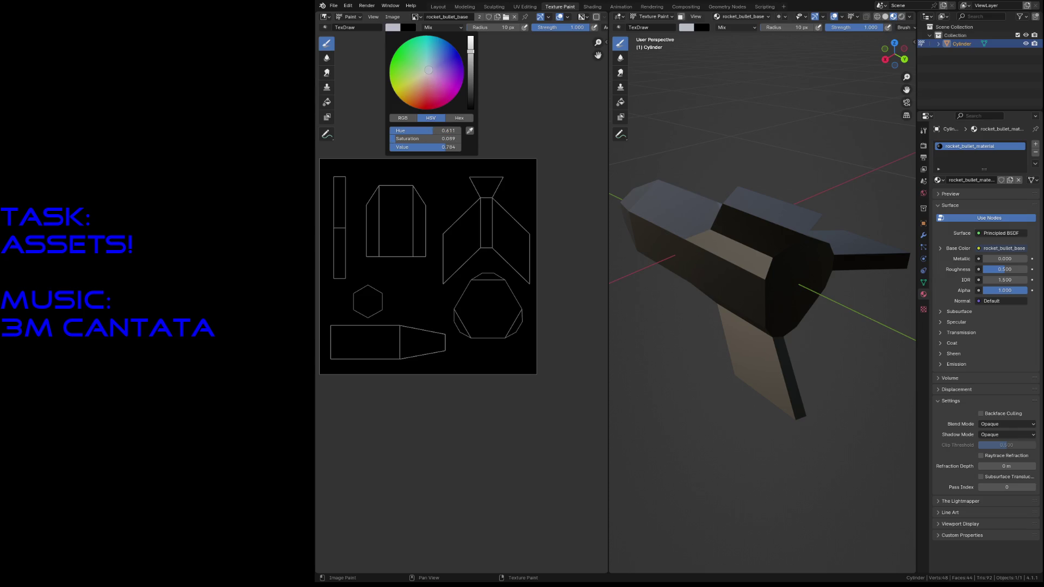
mouse_move(422, 169)
left_mouse_down()
mouse_move(401, 437)
mouse_move(401, 128)
mouse_move(489, 187)
mouse_move(529, 296)
left_mouse_up()
left_click_drag(326, 360, 351, 372)
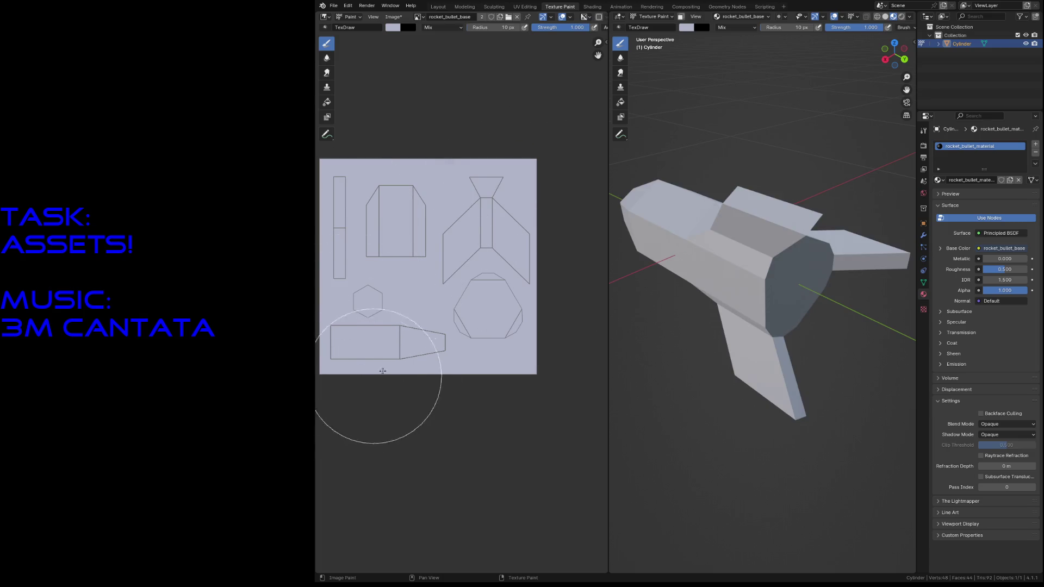
scroll(413, 368, "up", 2)
scroll(412, 368, "up", 1)
scroll(422, 354, "up", 1)
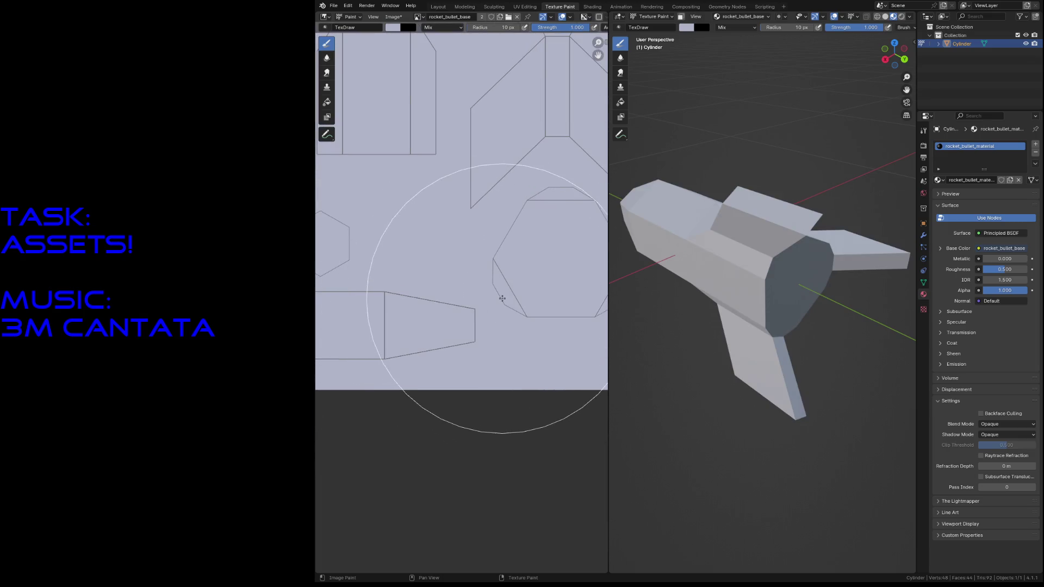
Step: Fly up to the rocket, save, then paint red strokes on the rocket's rear
key("shift+grave")
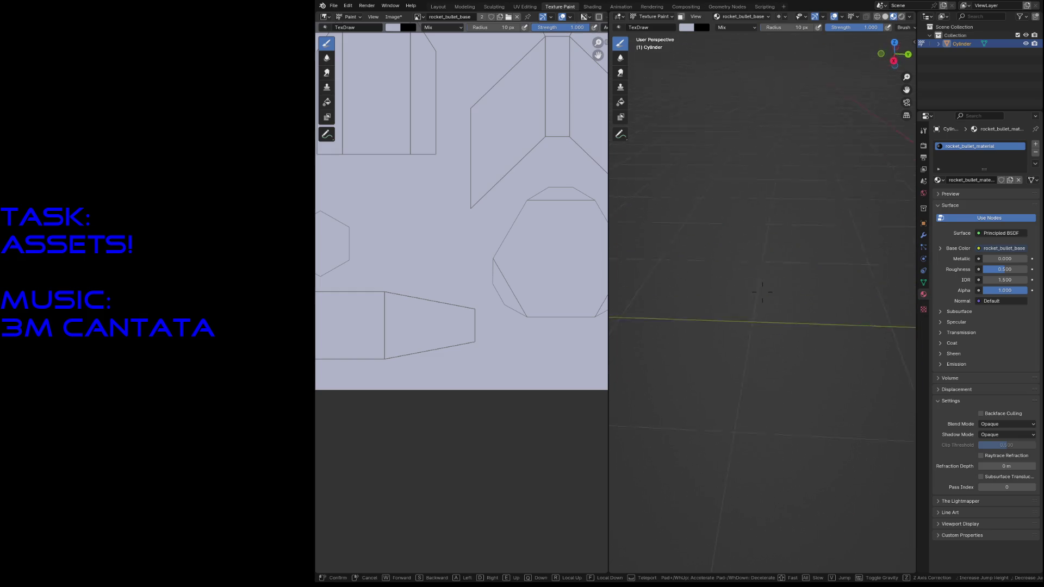
key("w")
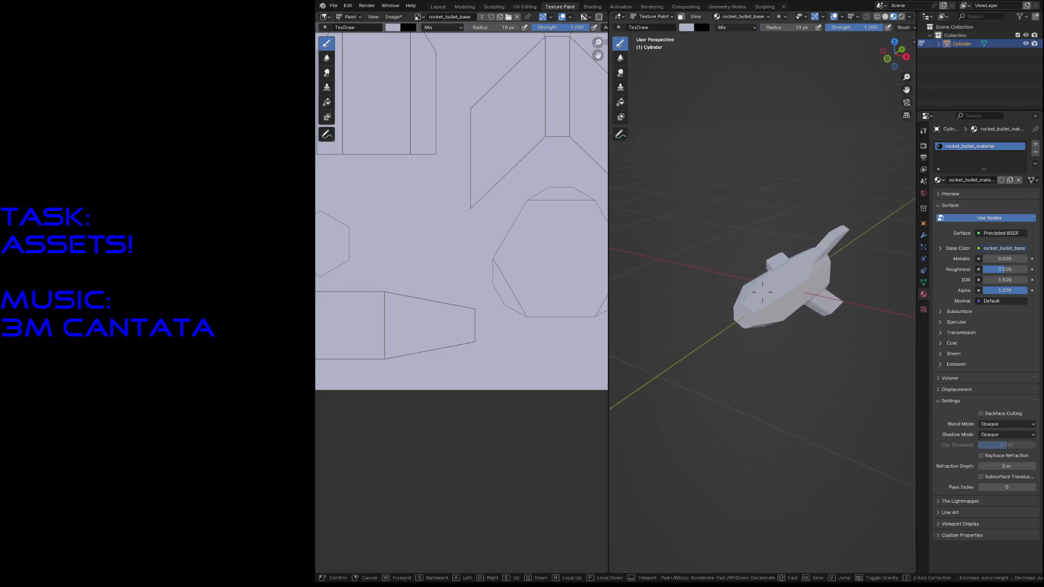
left_click(762, 290)
key("ctrl+s")
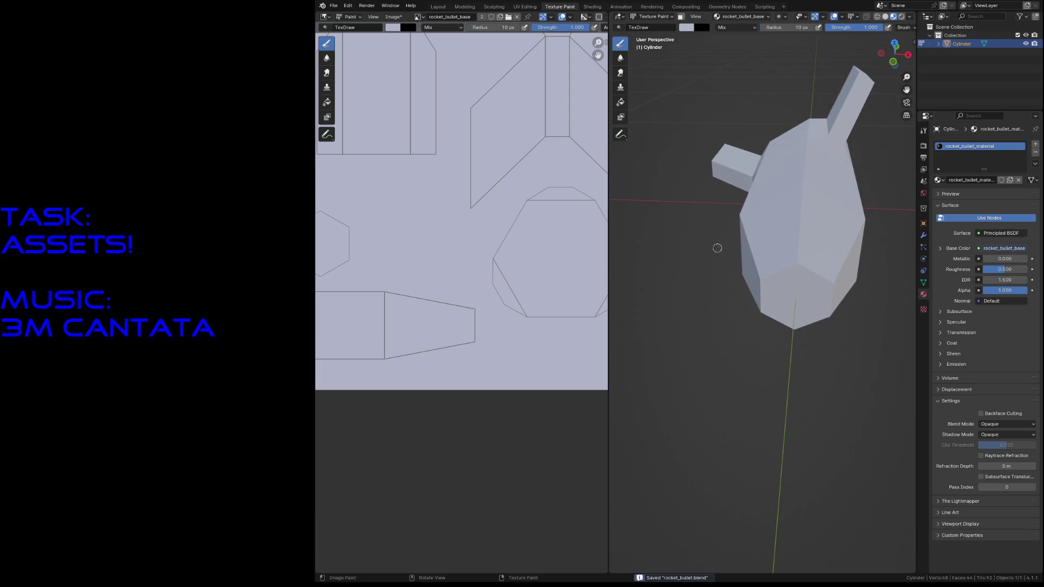
left_click(690, 30)
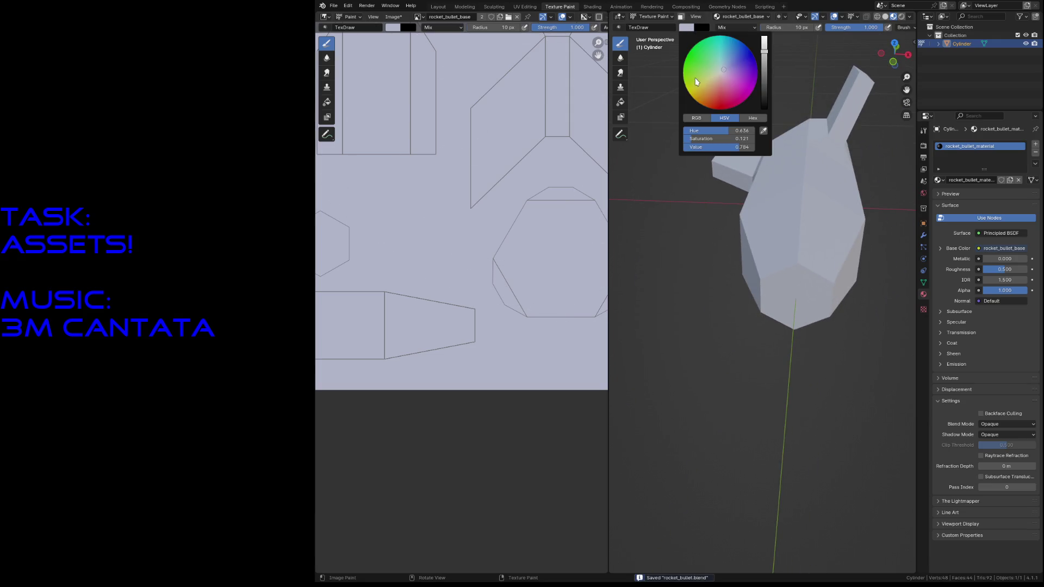
left_click(725, 108)
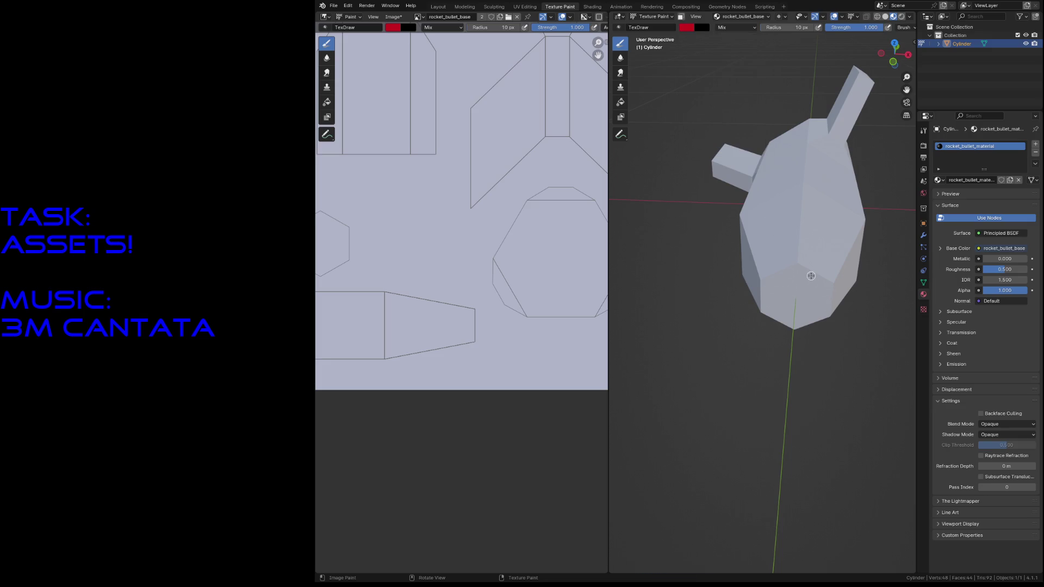
left_click_drag(796, 256, 787, 258)
left_click(787, 253)
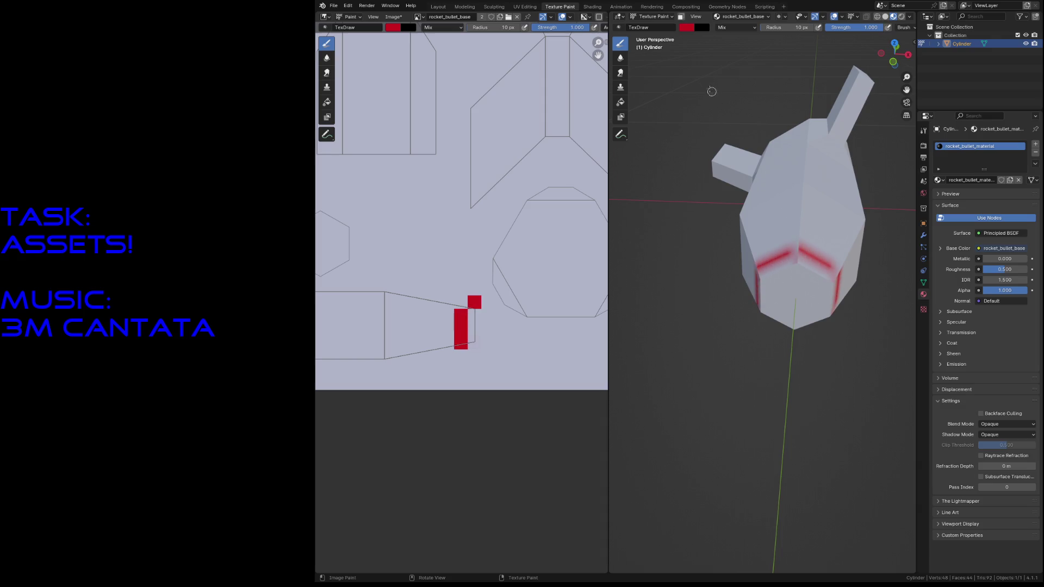
Step: Set the Image Texture interpolation to Closest in Shading, save, and dab more red on the rear
left_click(589, 7)
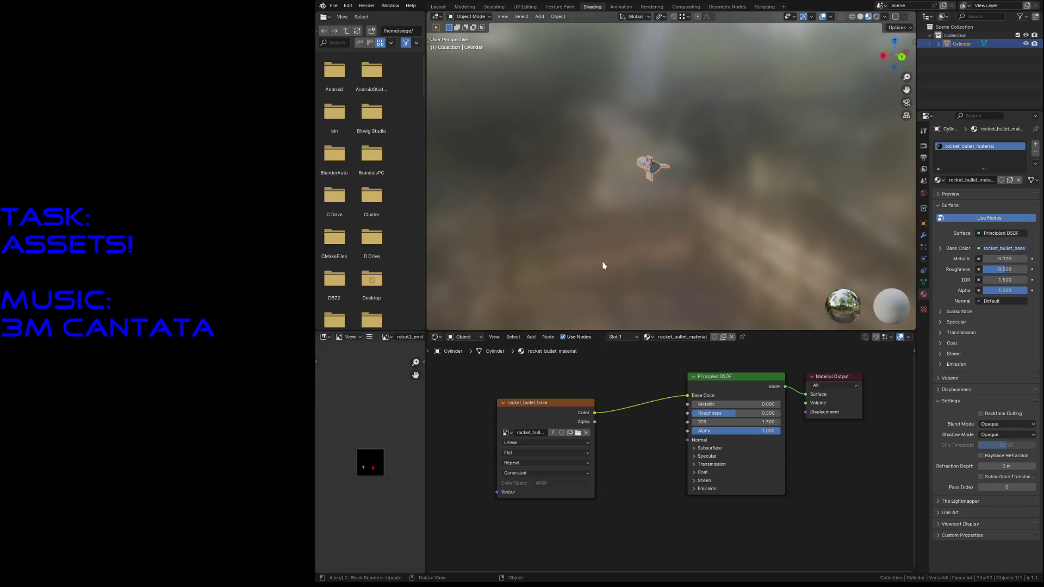
left_click(521, 444)
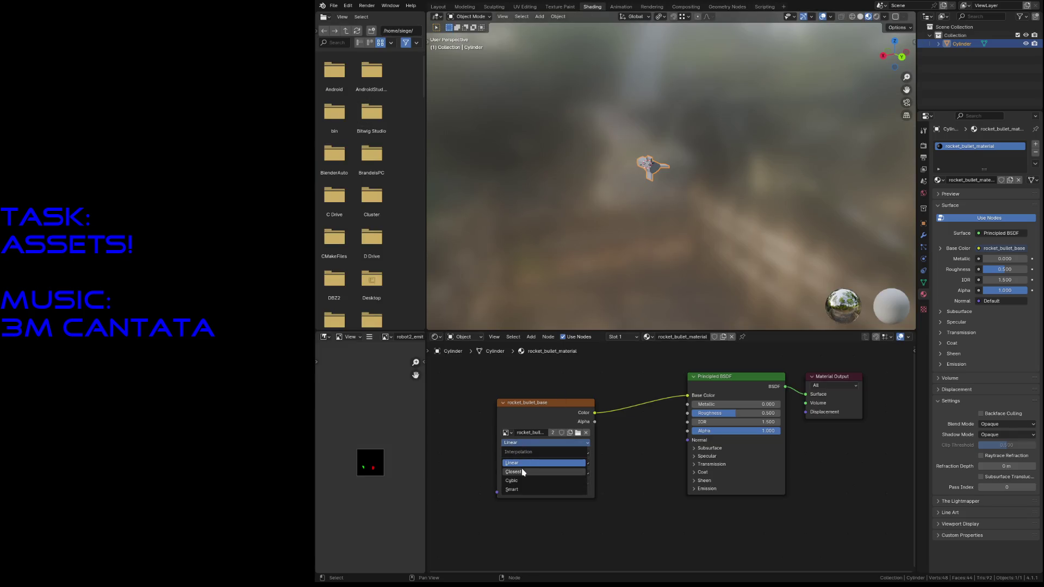
left_click(522, 472)
key("ctrl+s")
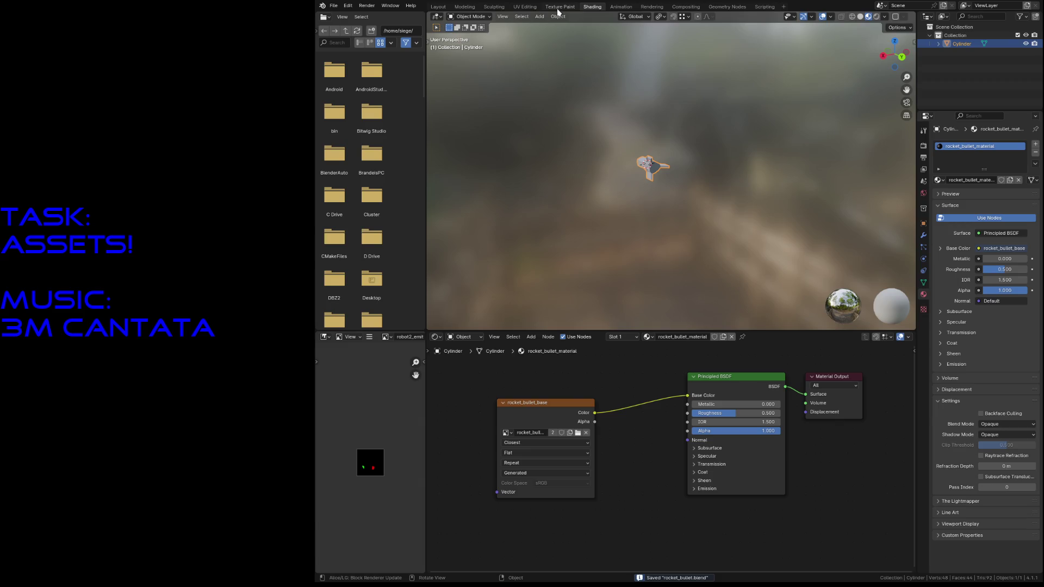
left_click(560, 6)
mouse_move(800, 251)
left_mouse_down()
mouse_move(787, 237)
mouse_move(830, 259)
mouse_move(809, 267)
mouse_move(832, 283)
left_mouse_up()
Step: Enlarge the brush to widen the red band, inspect it, then swap to grey and cover stray pink patches
key("f")
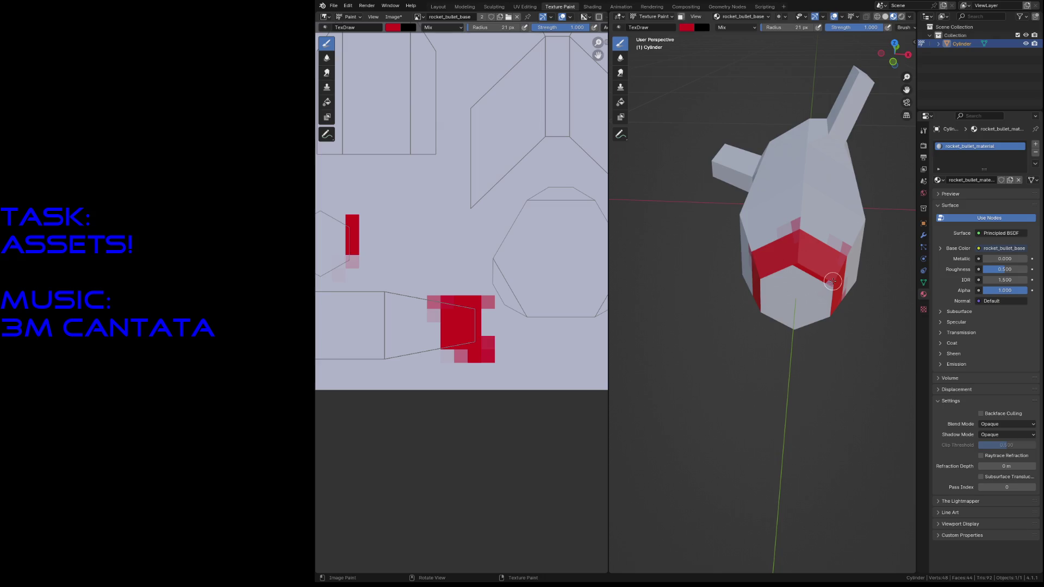
key("shift+grave")
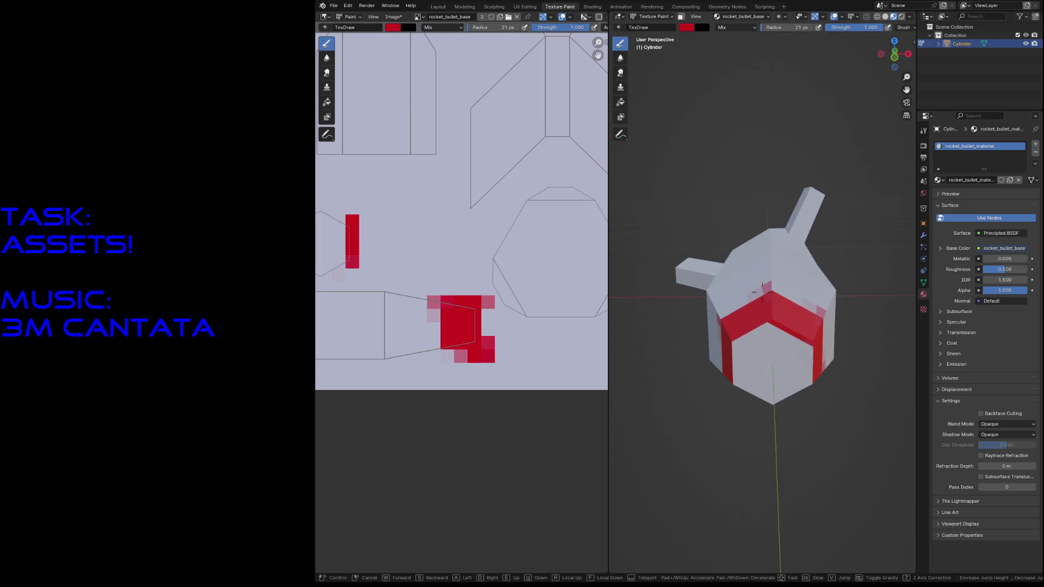
key("s")
key("w")
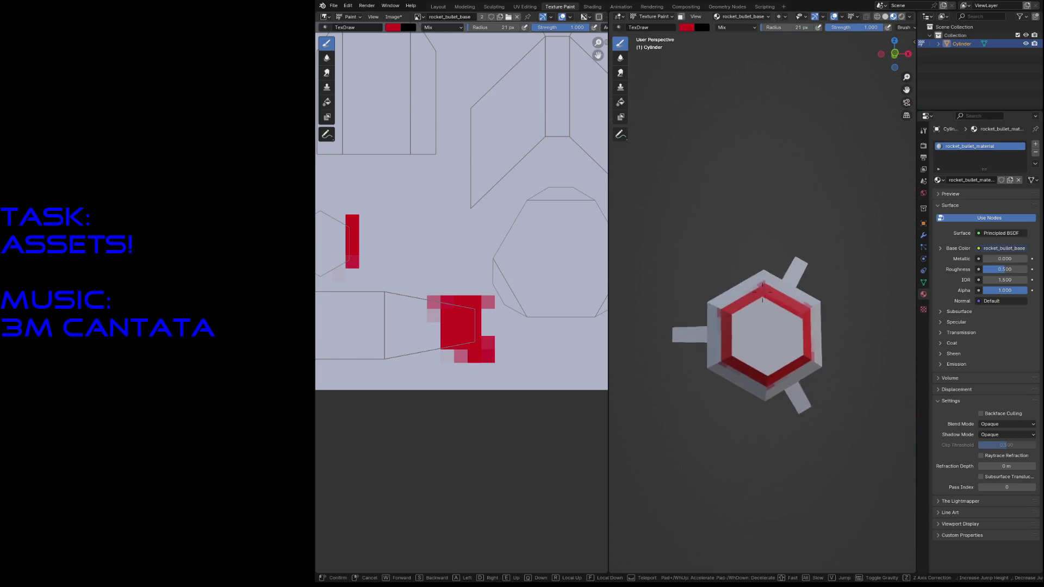
key("Escape")
key("s")
left_click_drag(733, 215, 740, 231)
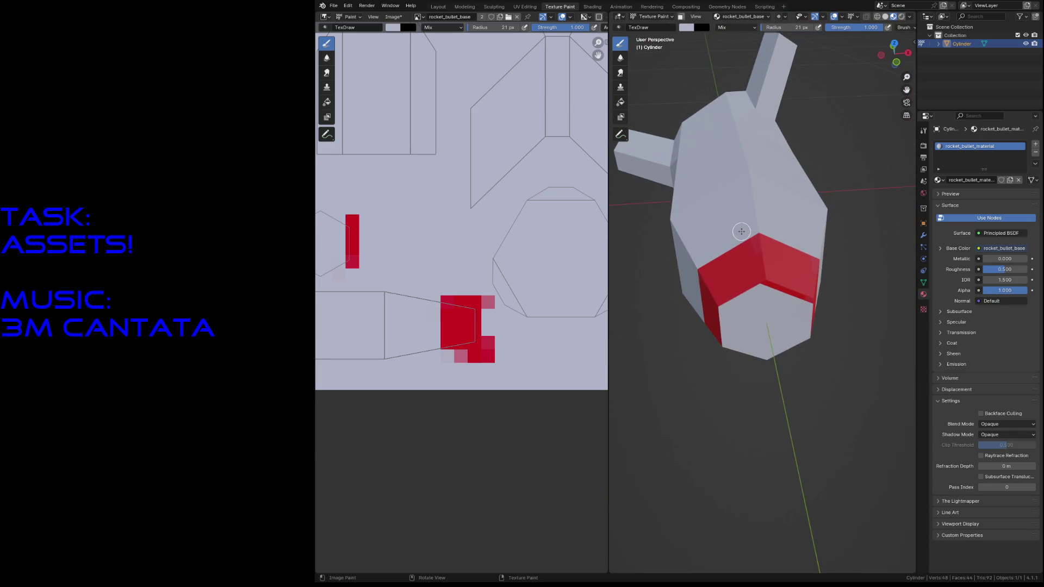
Step: Set the brush to black and paint the rocket's hexagonal end face inside the red rim
left_click(685, 27)
left_click_drag(761, 104, 761, 112)
mouse_move(783, 220)
middle_mouse_down()
mouse_move(762, 291)
mouse_move(800, 297)
middle_mouse_up()
mouse_move(755, 380)
left_mouse_down()
mouse_move(765, 428)
mouse_move(751, 367)
mouse_move(729, 394)
mouse_move(732, 425)
mouse_move(722, 384)
mouse_move(739, 430)
mouse_move(760, 435)
left_mouse_up()
left_click_drag(799, 405, 763, 445)
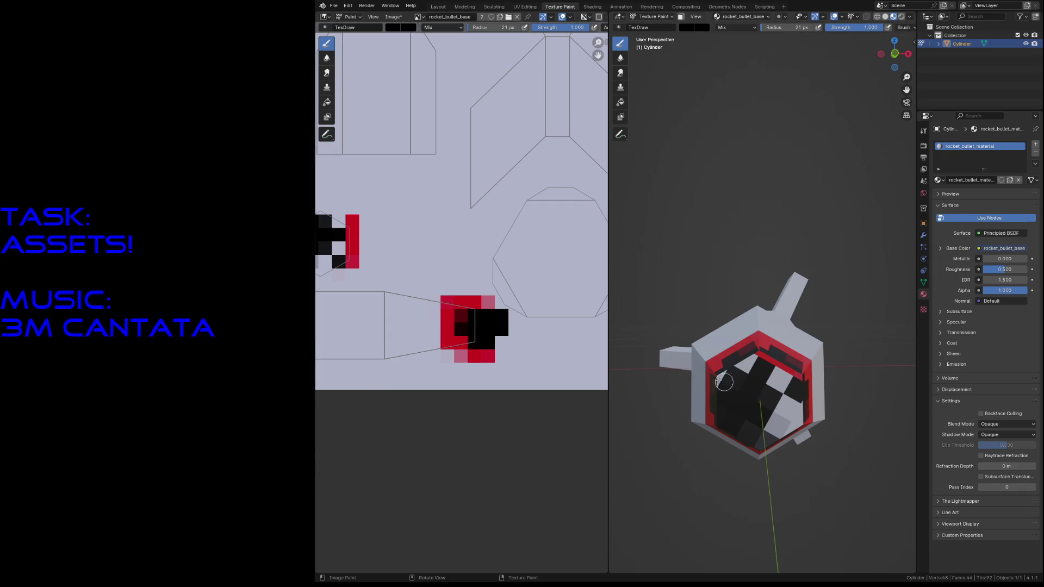
left_click_drag(724, 382, 717, 377)
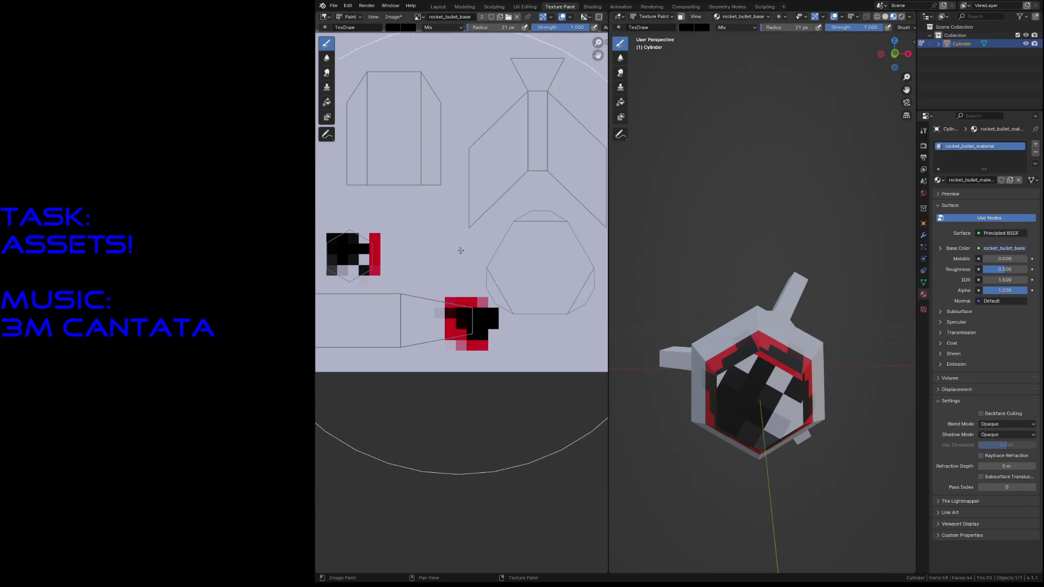
scroll(520, 316, "up", 3)
scroll(520, 316, "down", 3)
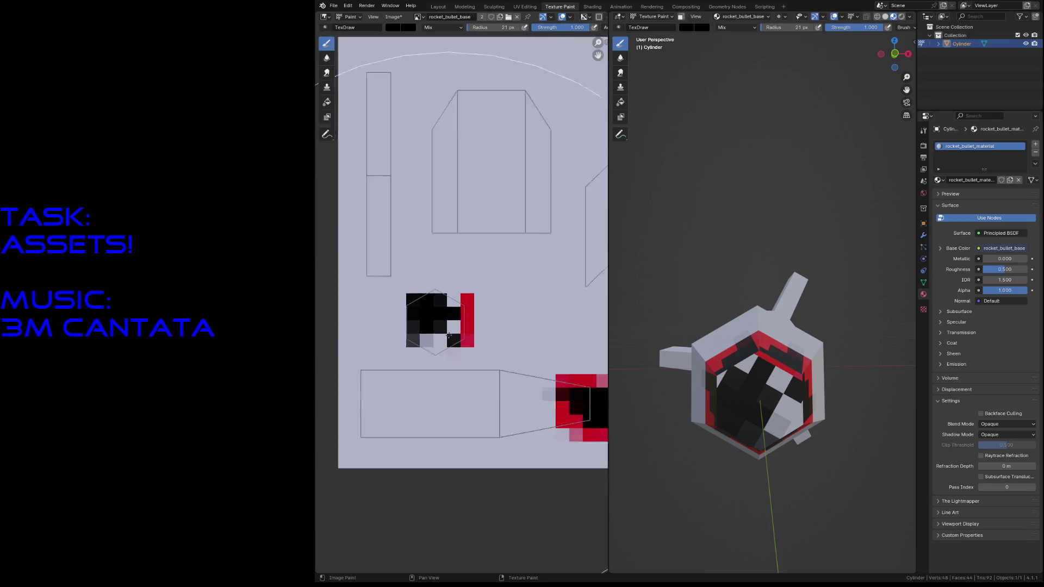
scroll(460, 392, "down", 3)
scroll(447, 332, "down", 2)
Step: Shrink the brush to a 1 px radius and refine black pixels on the texture block
key("f")
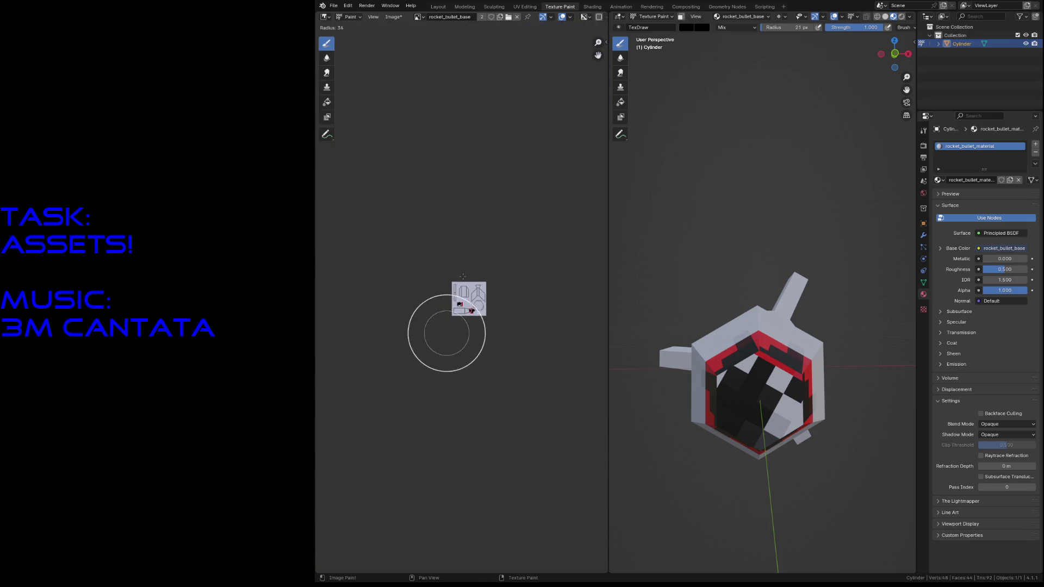
left_click(434, 332)
scroll(442, 305, "up", 8)
scroll(442, 305, "up", 4)
mouse_move(427, 364)
left_mouse_down()
mouse_move(415, 373)
mouse_move(424, 366)
mouse_move(397, 350)
mouse_move(427, 362)
mouse_move(440, 320)
mouse_move(443, 298)
mouse_move(415, 280)
mouse_move(427, 380)
mouse_move(438, 372)
mouse_move(384, 374)
mouse_move(442, 378)
left_mouse_up()
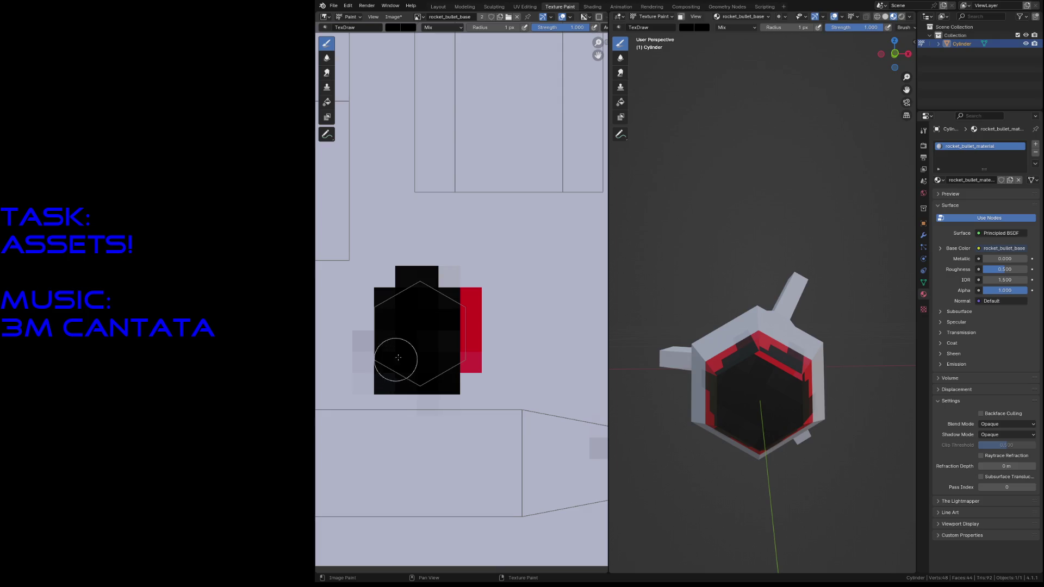
scroll(427, 345, "down", 3)
scroll(550, 398, "up", 1)
scroll(473, 359, "up", 2)
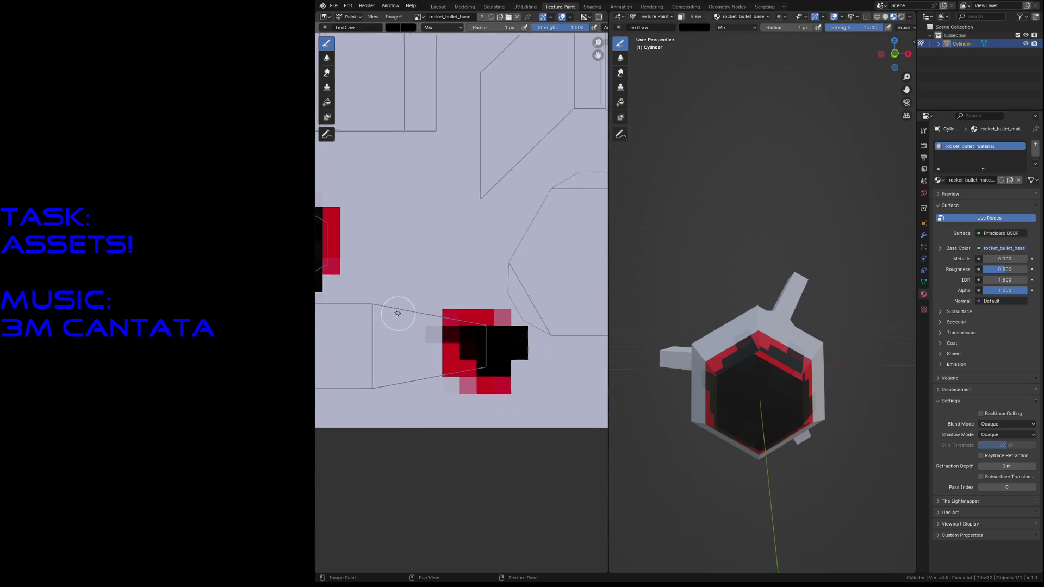
scroll(455, 350, "up", 1)
scroll(452, 329, "up", 1)
key("s")
mouse_move(438, 329)
left_mouse_down()
mouse_move(459, 378)
mouse_move(484, 349)
mouse_move(496, 386)
mouse_move(455, 327)
mouse_move(420, 361)
mouse_move(442, 316)
mouse_move(465, 326)
left_mouse_up()
key("s")
mouse_move(380, 407)
left_mouse_down()
mouse_move(397, 297)
mouse_move(400, 391)
left_mouse_up()
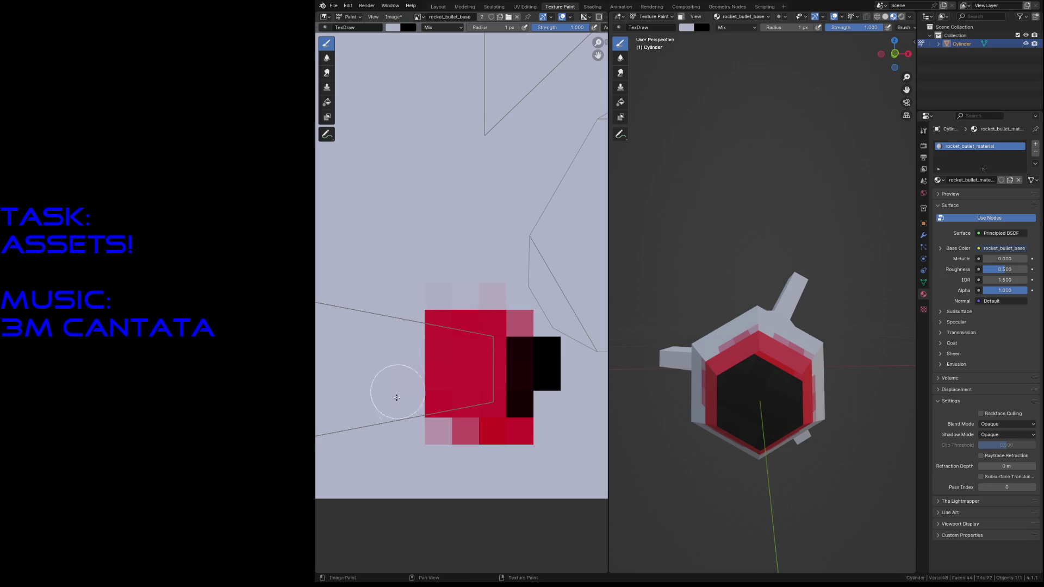
key("s")
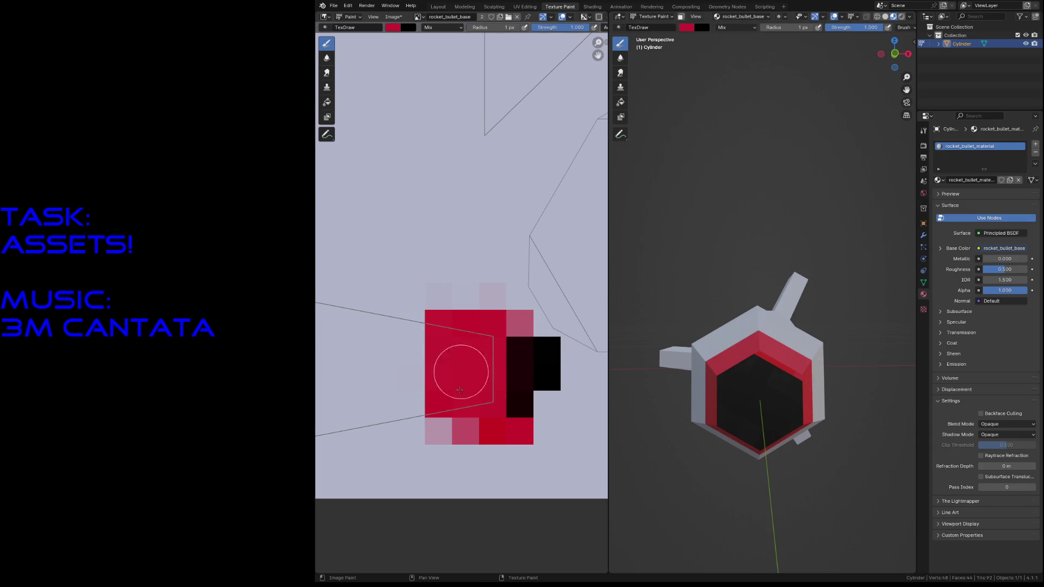
key("shift+grave")
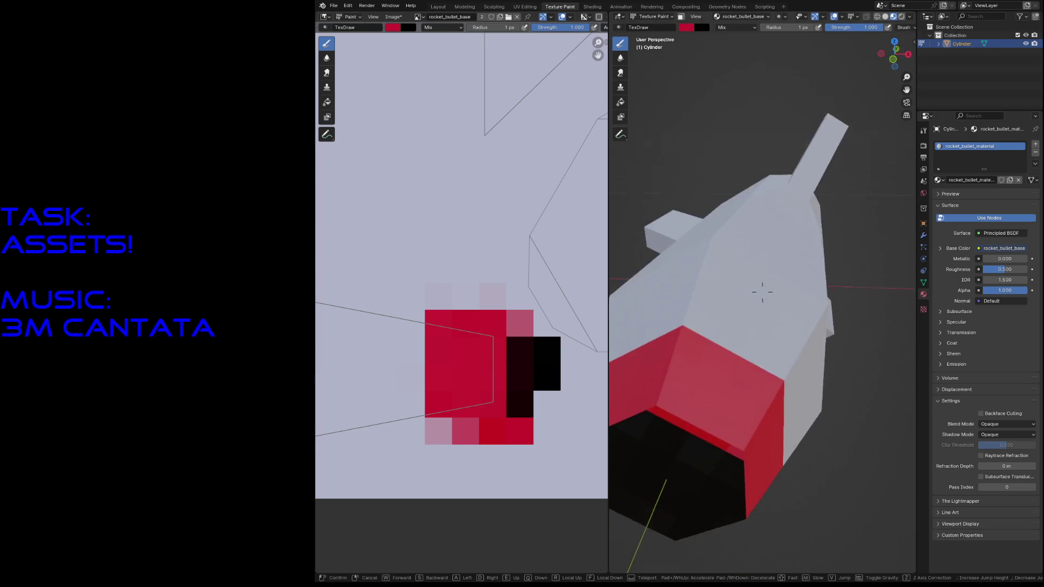
key("w")
key("s")
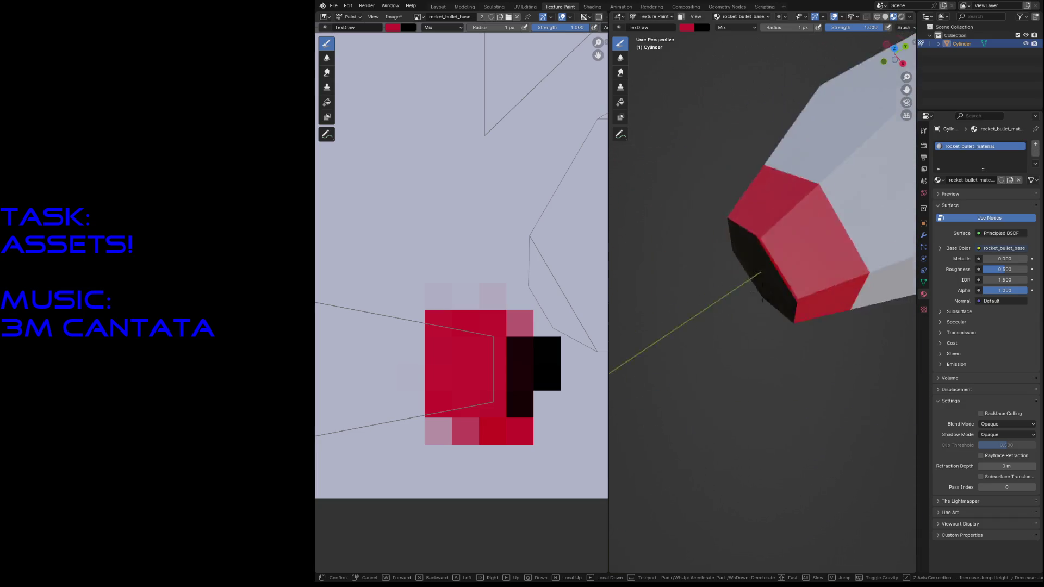
left_click(762, 293)
scroll(538, 229, "down", 4)
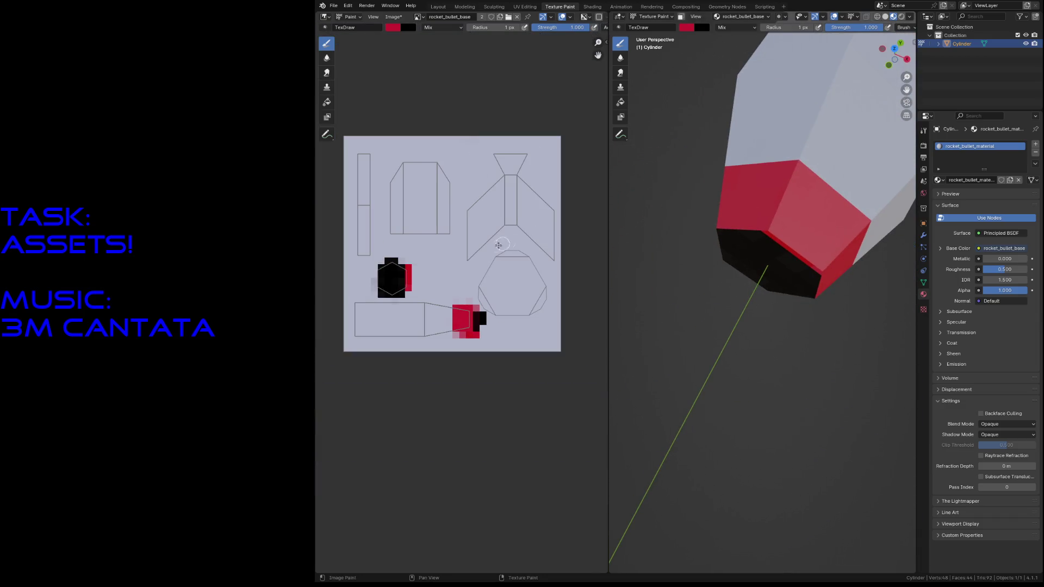
scroll(498, 245, "up", 1)
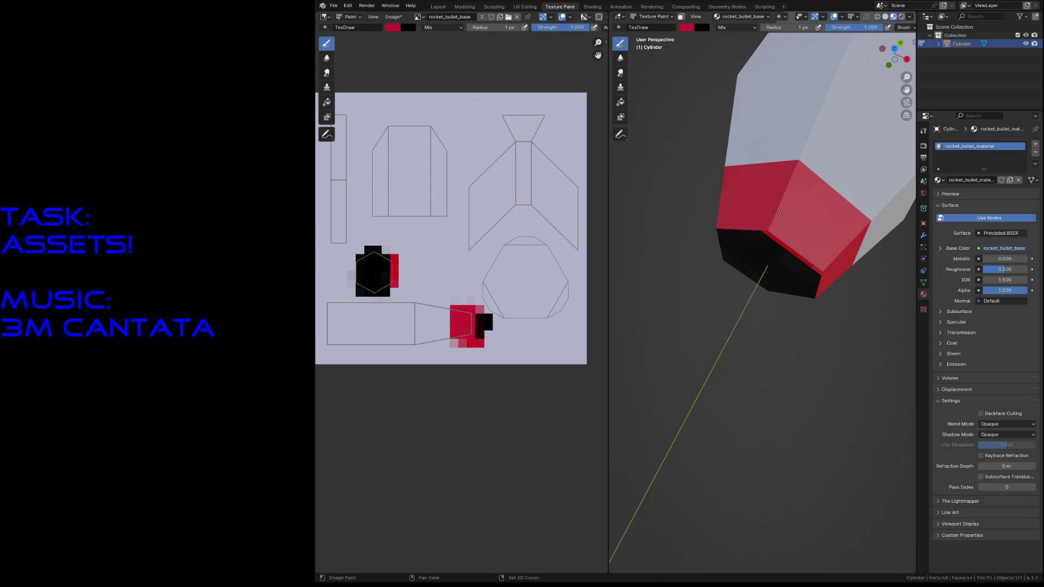
key("shift+grave")
key("s")
key("w")
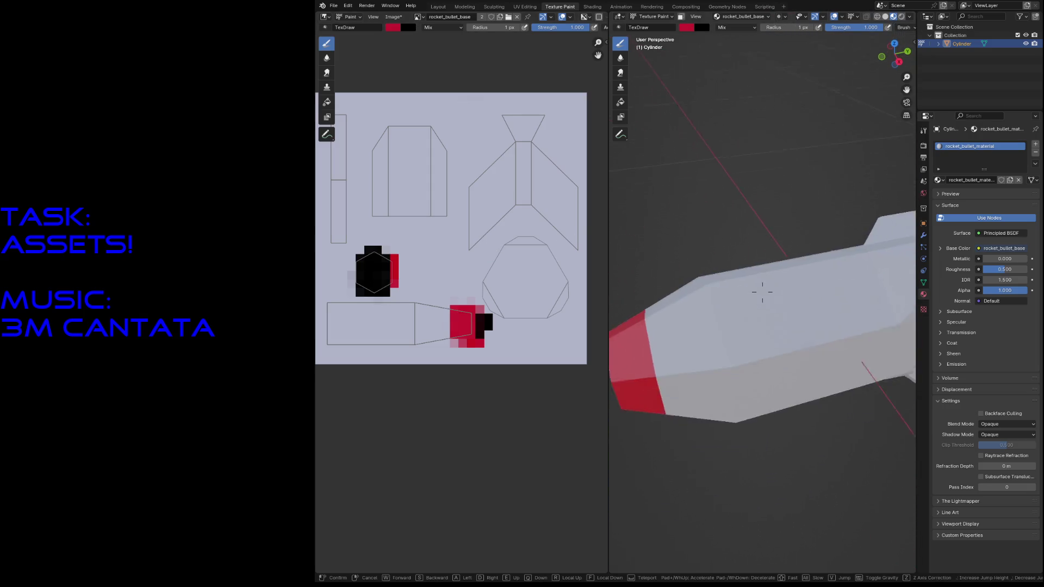
left_click(761, 292)
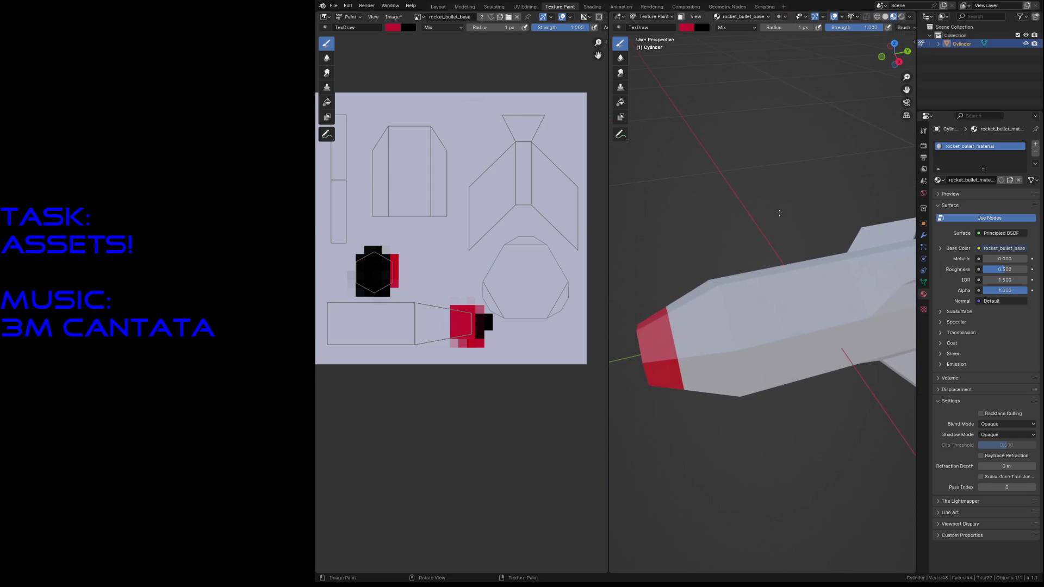
Step: Pick purple and paint three bands on the body UV island, redoing the third until it sits right
left_click(399, 31)
left_click(448, 64)
left_click_drag(412, 301, 411, 363)
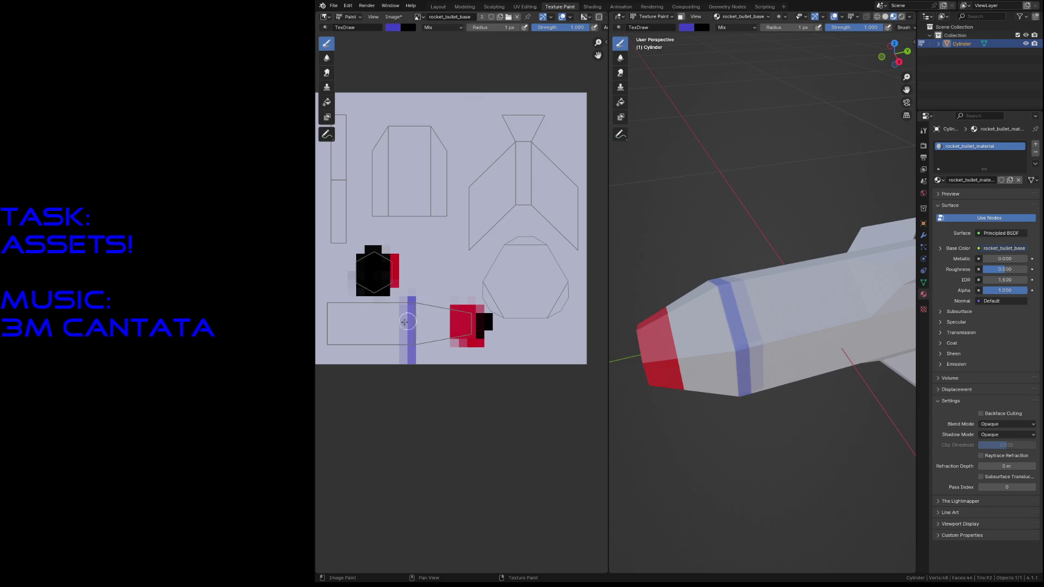
left_click_drag(393, 298, 390, 364)
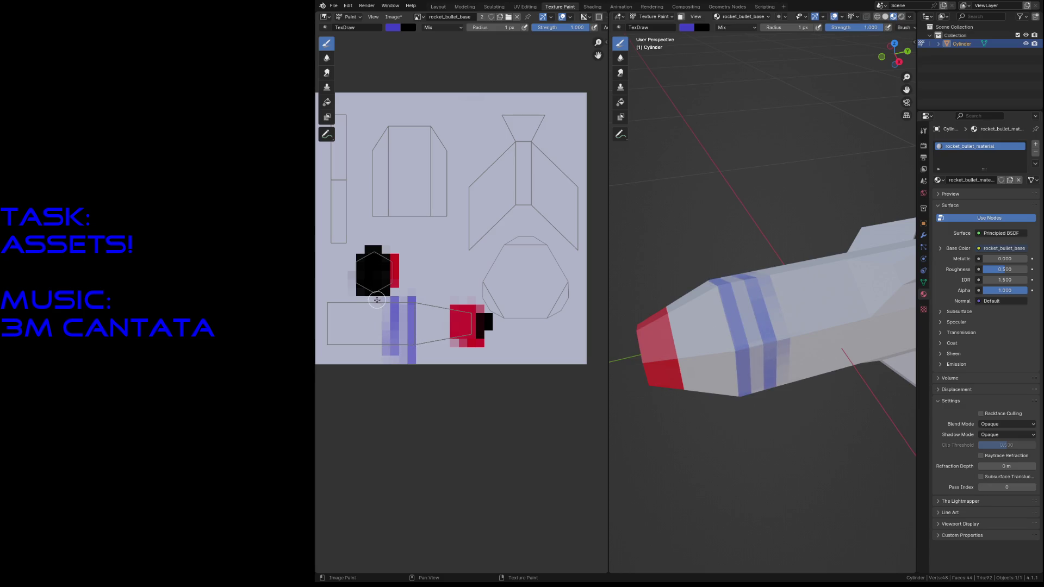
left_click_drag(378, 299, 374, 360)
key("ctrl+z")
left_click_drag(377, 299, 376, 359)
key("ctrl+z")
left_click_drag(379, 300, 376, 349)
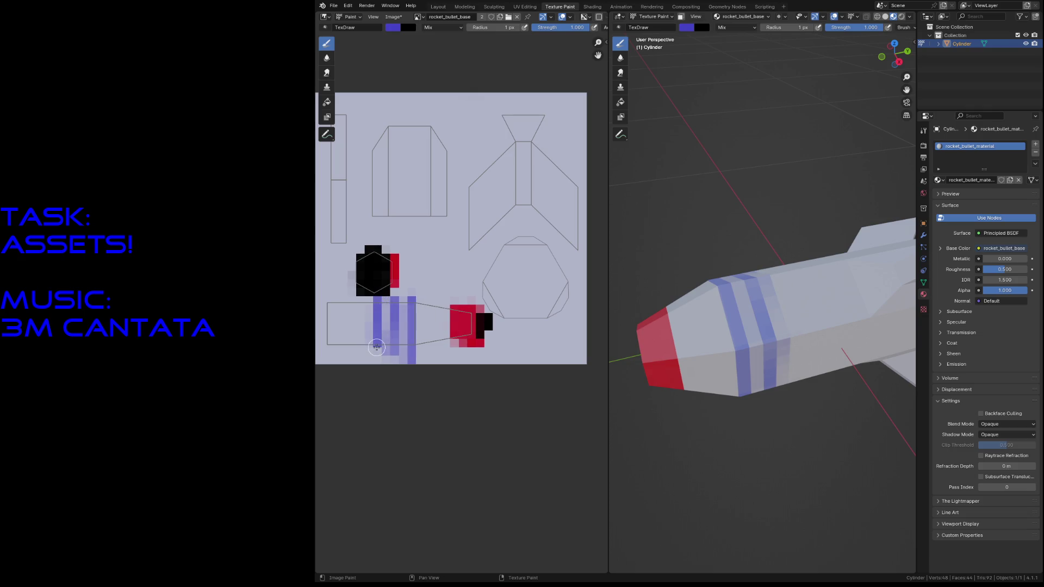
Step: Fly around the rocket to inspect the bands, then save the rocket_bullet file
key("shift+grave")
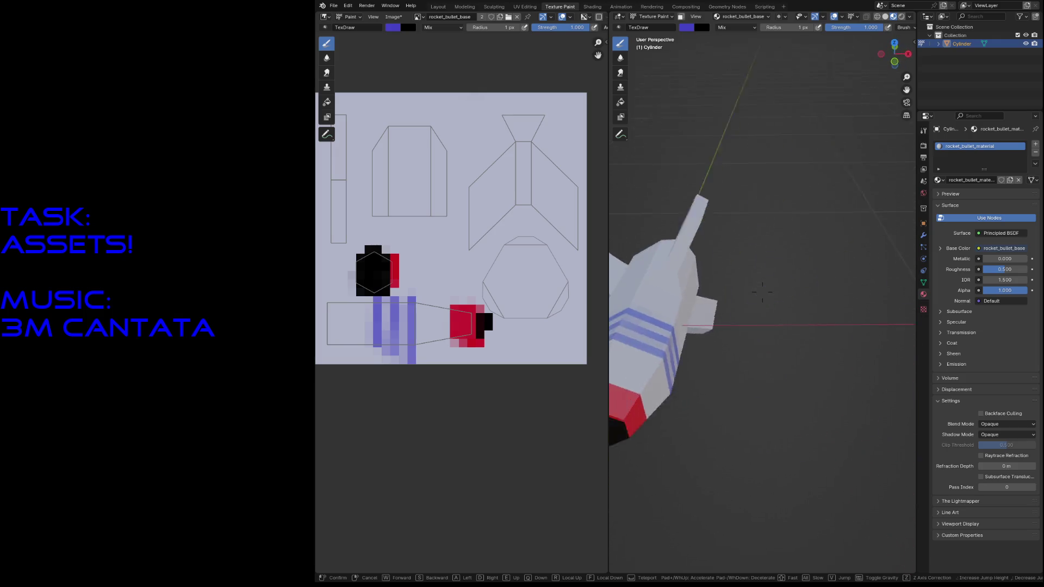
key("s")
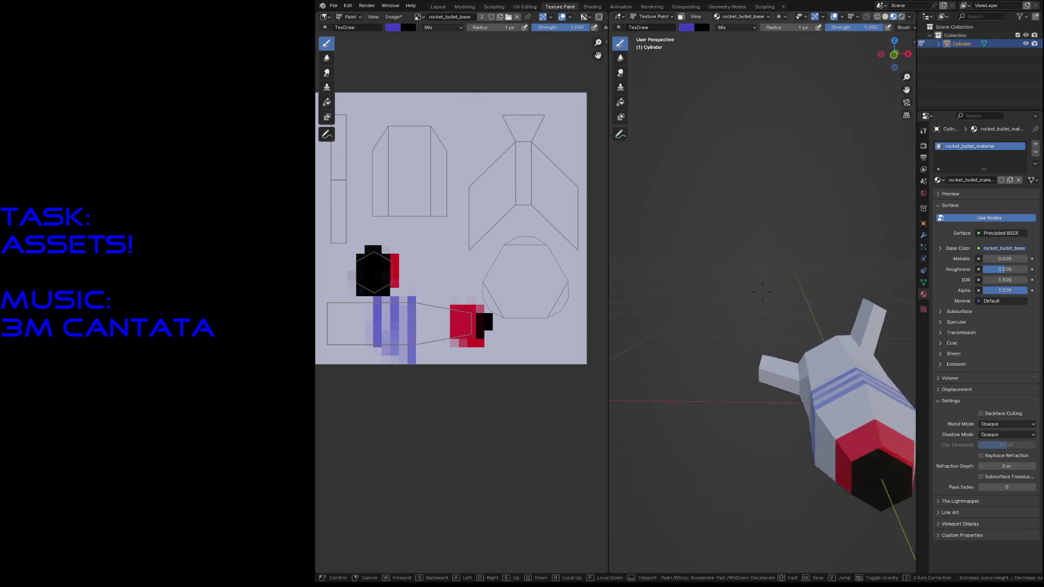
left_click(762, 292)
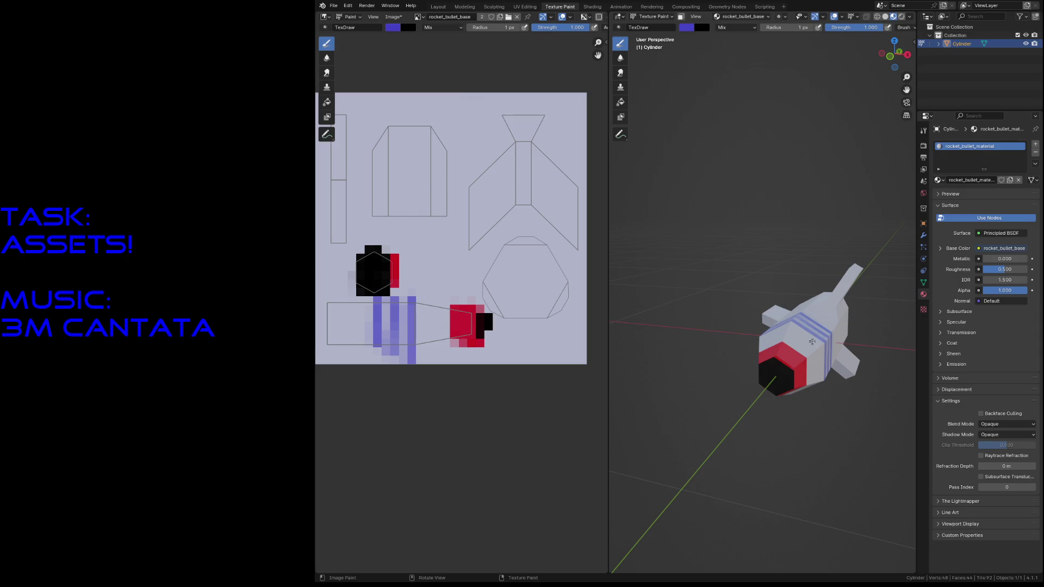
key("shift+grave")
key("w")
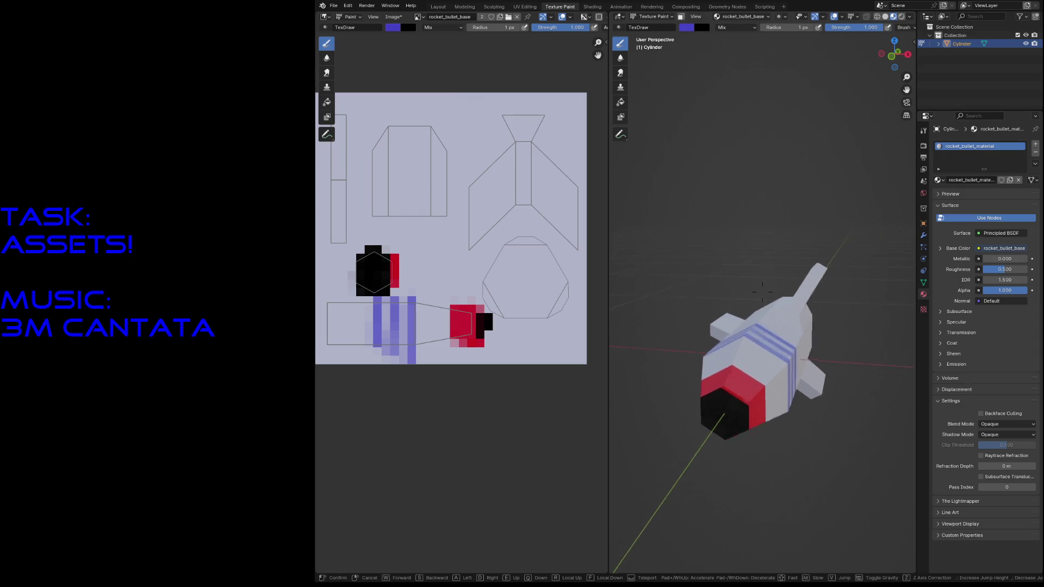
key("s")
left_click(762, 292)
key("ctrl+s")
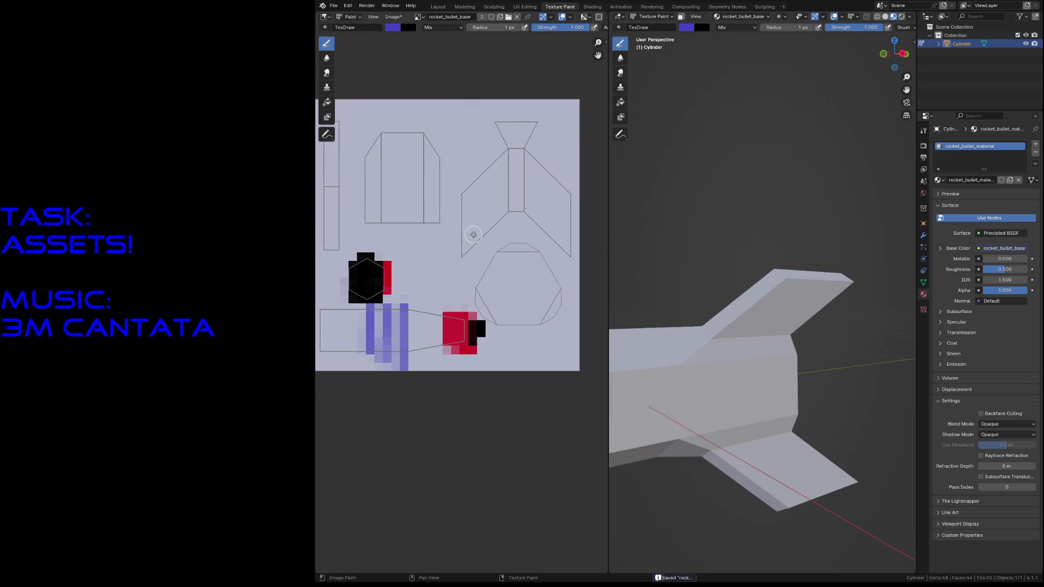
scroll(473, 233, "up", 1)
scroll(435, 303, "up", 1)
Step: Pick a yellow-tan colour and fill the fin UV islands and centre strip with yellow
middle_click_drag(425, 323, 415, 349)
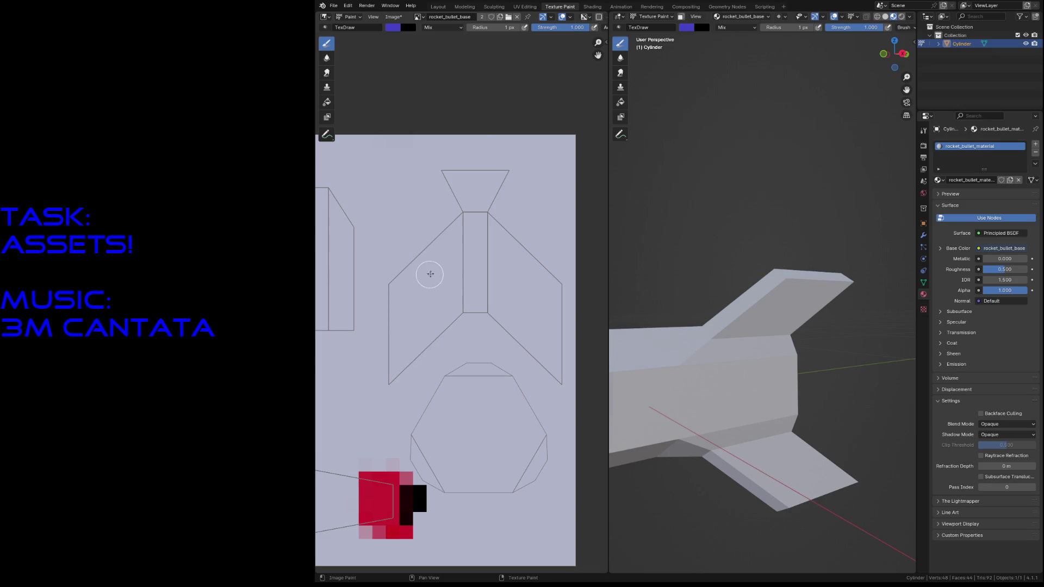
left_click(395, 27)
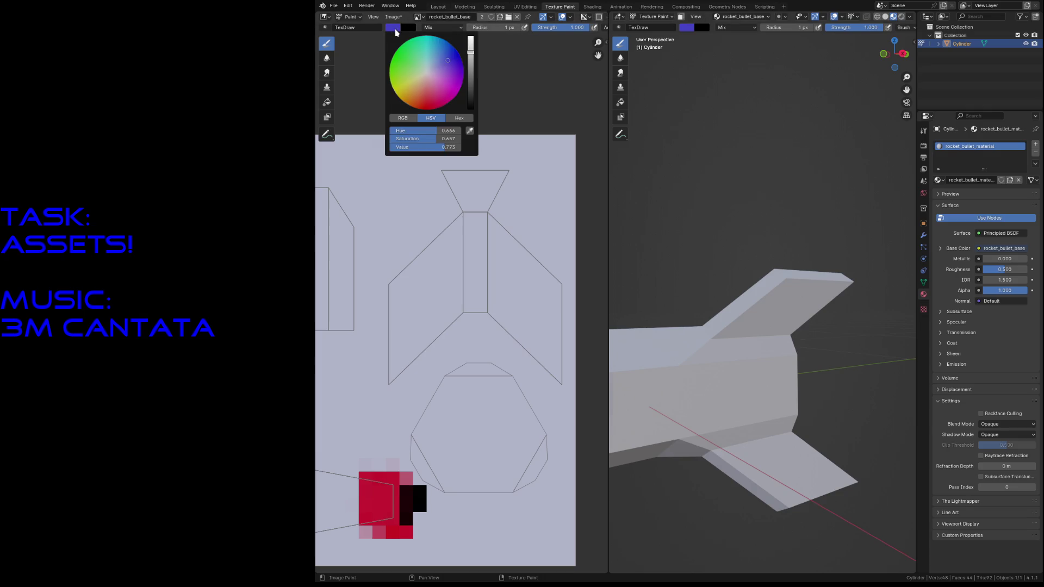
left_click(415, 83)
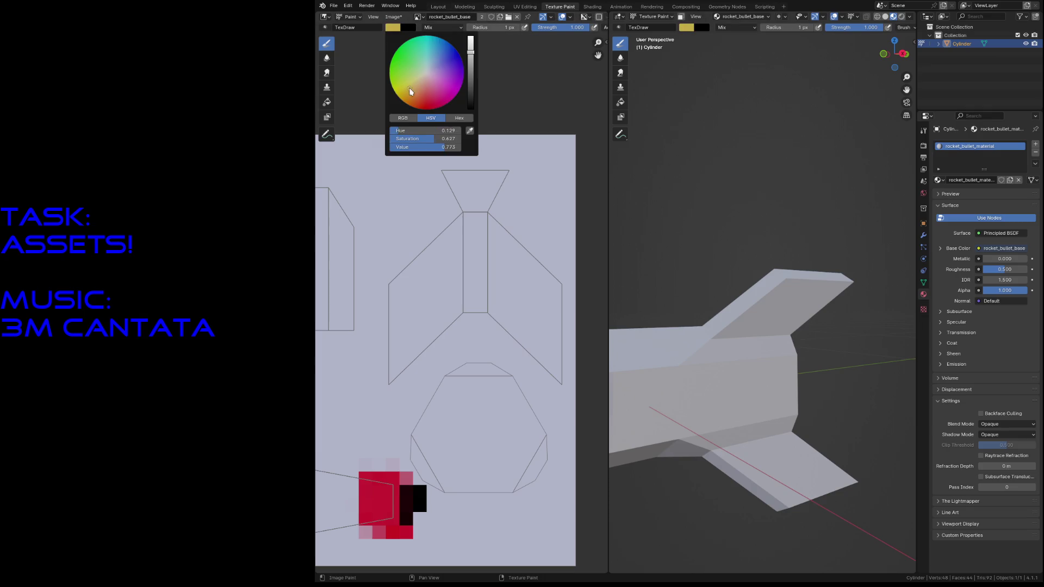
left_click_drag(405, 270, 393, 384)
mouse_move(398, 298)
left_mouse_down()
mouse_move(406, 352)
mouse_move(434, 237)
left_mouse_up()
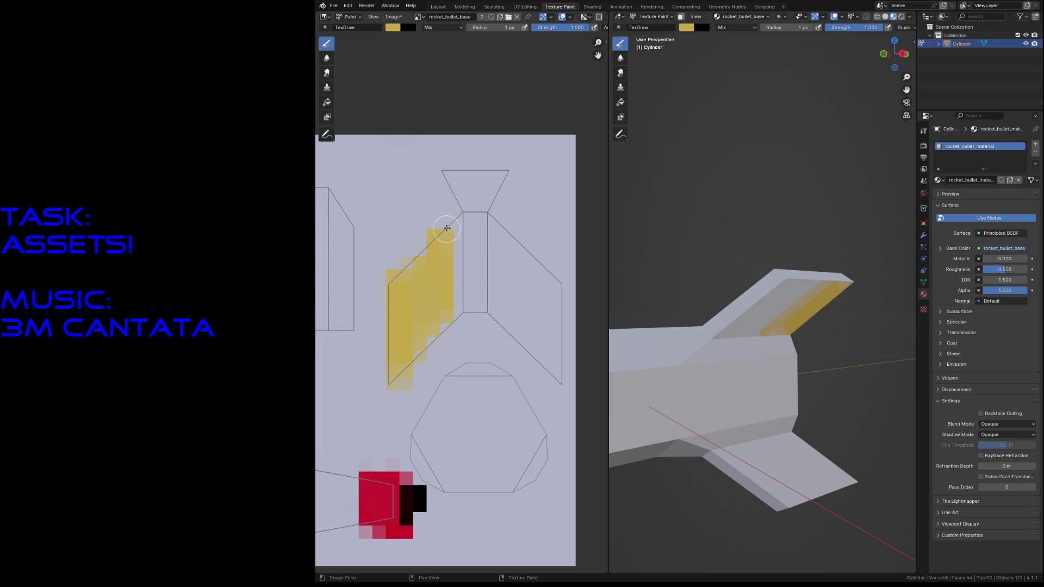
left_click_drag(455, 301, 449, 310)
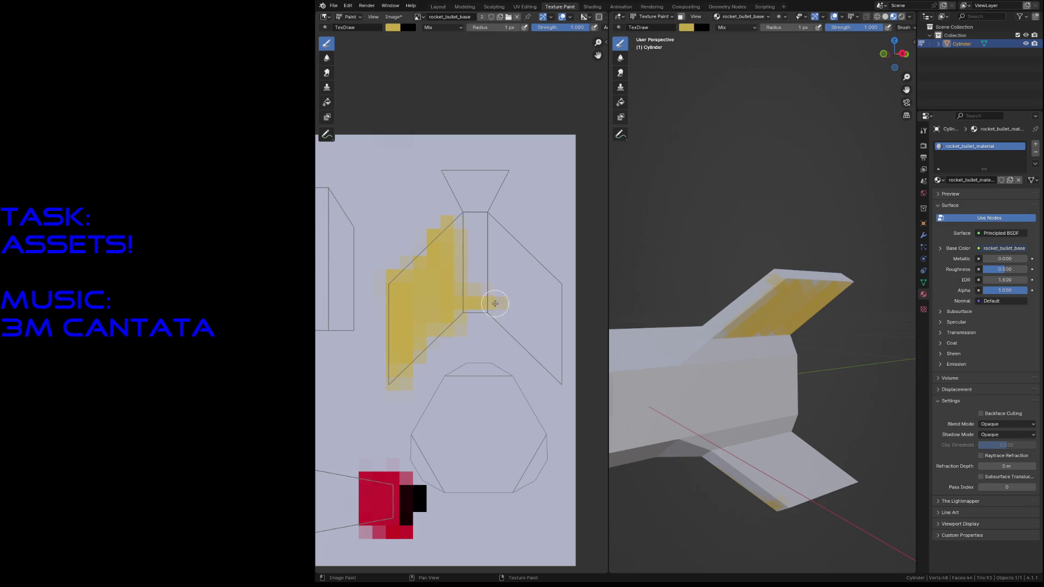
left_click_drag(477, 254, 476, 244)
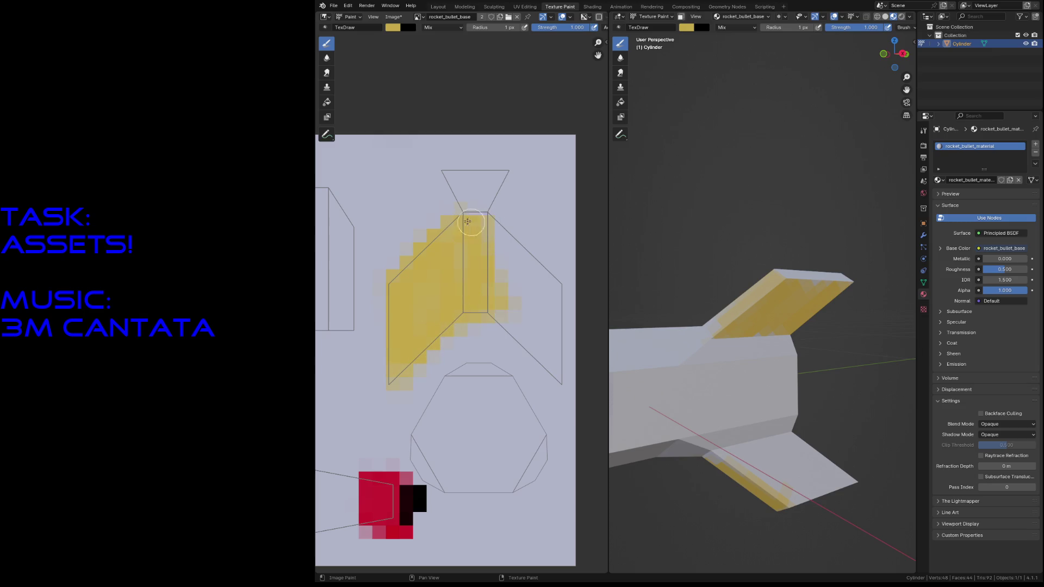
left_click_drag(492, 246, 546, 254)
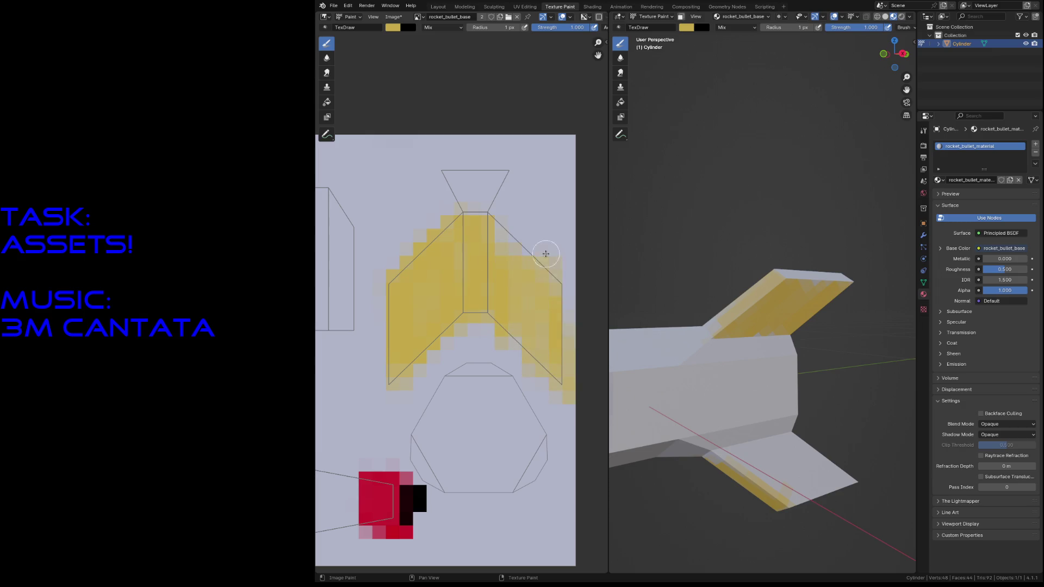
left_click_drag(526, 345, 475, 289)
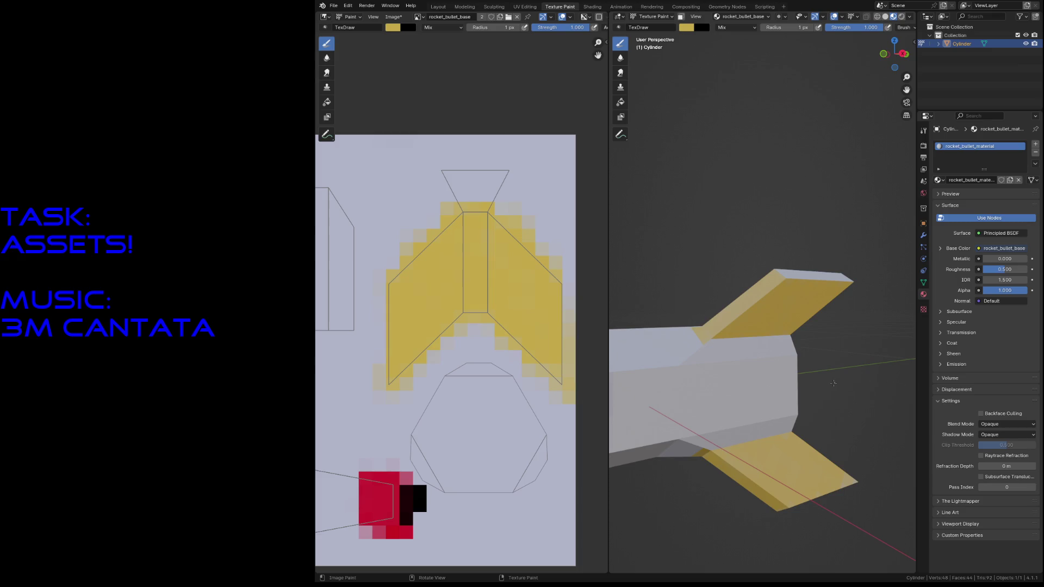
Step: Check the fins from the side, then paint the thin left strip of the texture yellow
middle_click_drag(834, 383, 800, 375)
scroll(455, 272, "down", 3)
middle_click_drag(456, 271, 504, 283)
left_click_drag(359, 350, 360, 307)
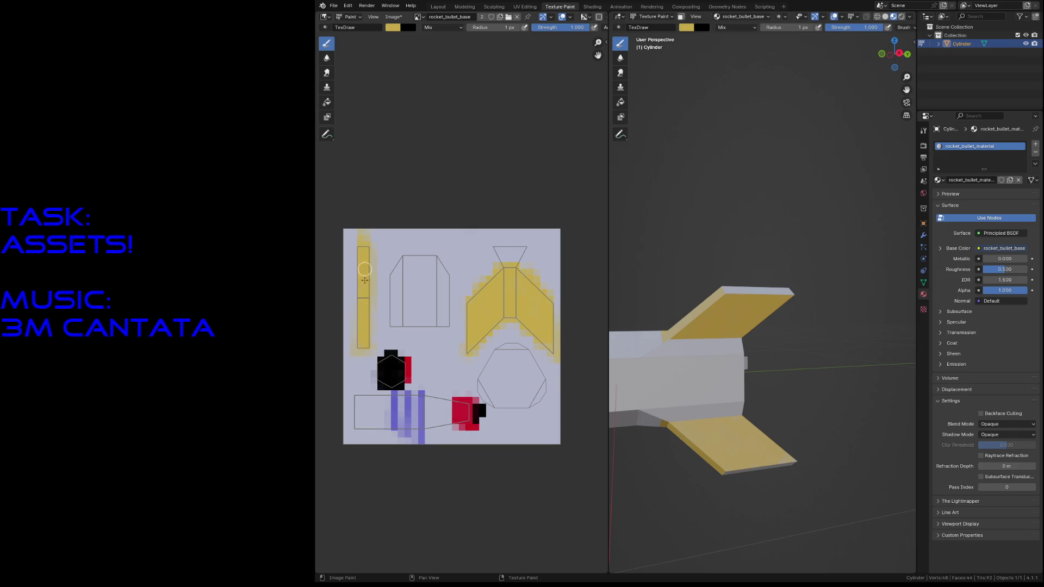
Step: Fly the view along the rocket to inspect the fins and striped body
key("shift+grave")
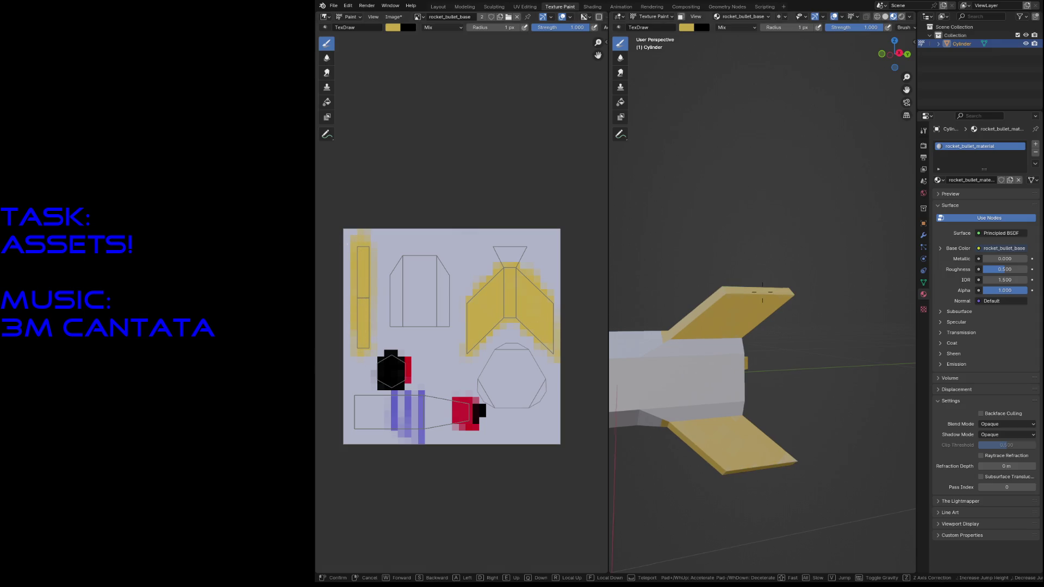
key("w")
key("w")
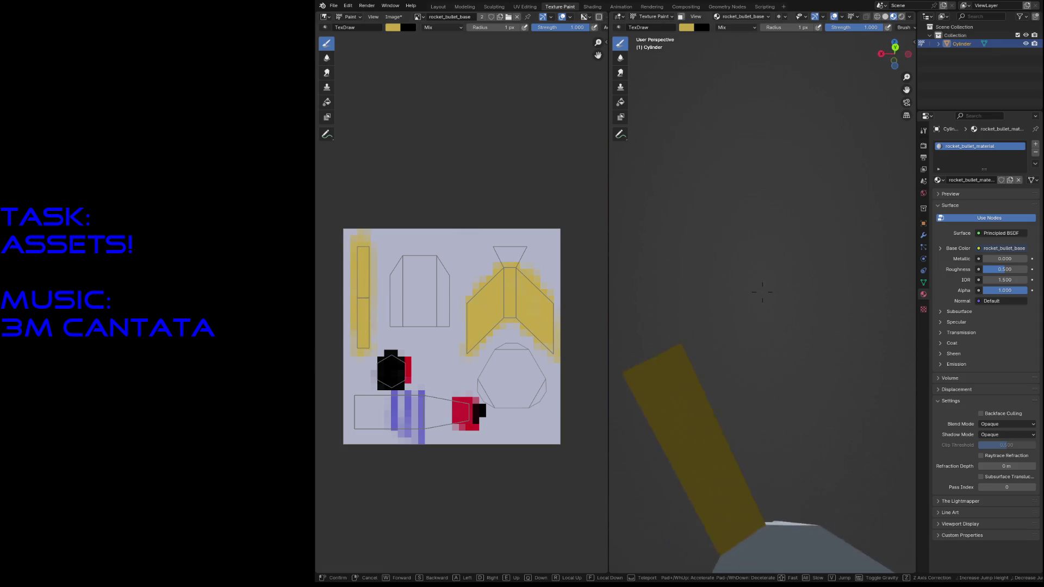
key("s")
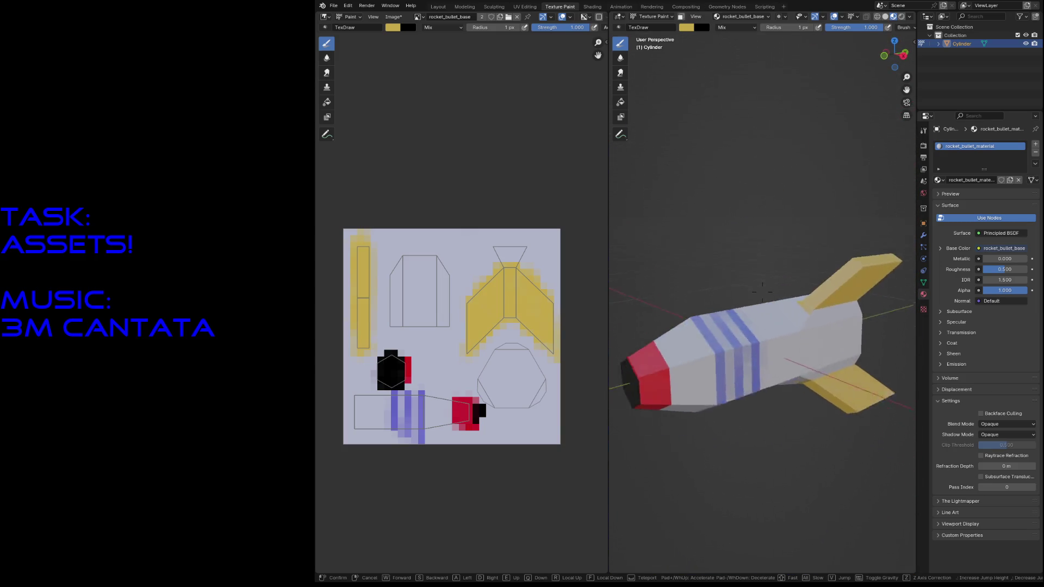
key("w")
key("s")
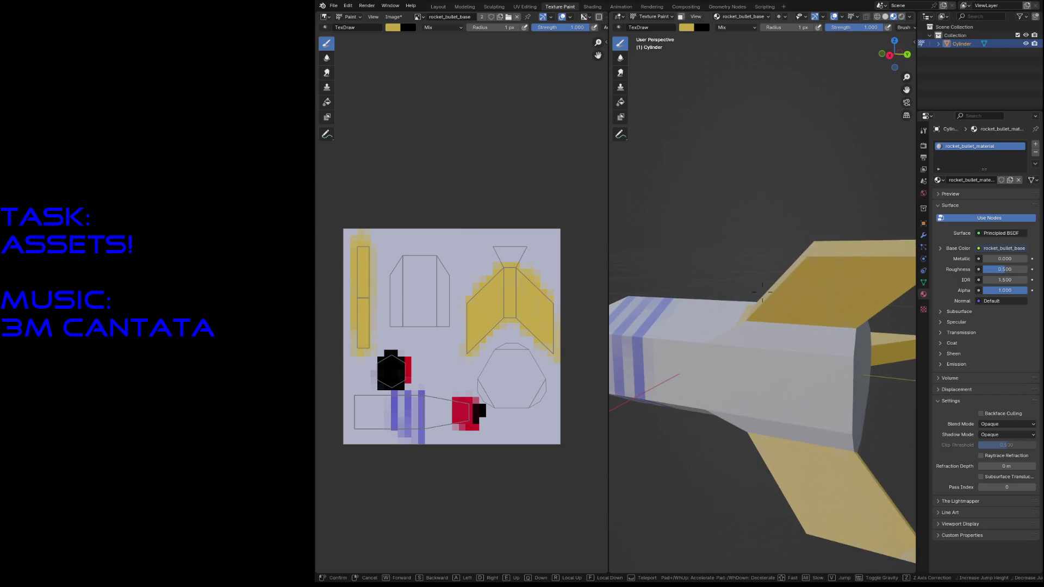
key("w")
left_click(574, 280)
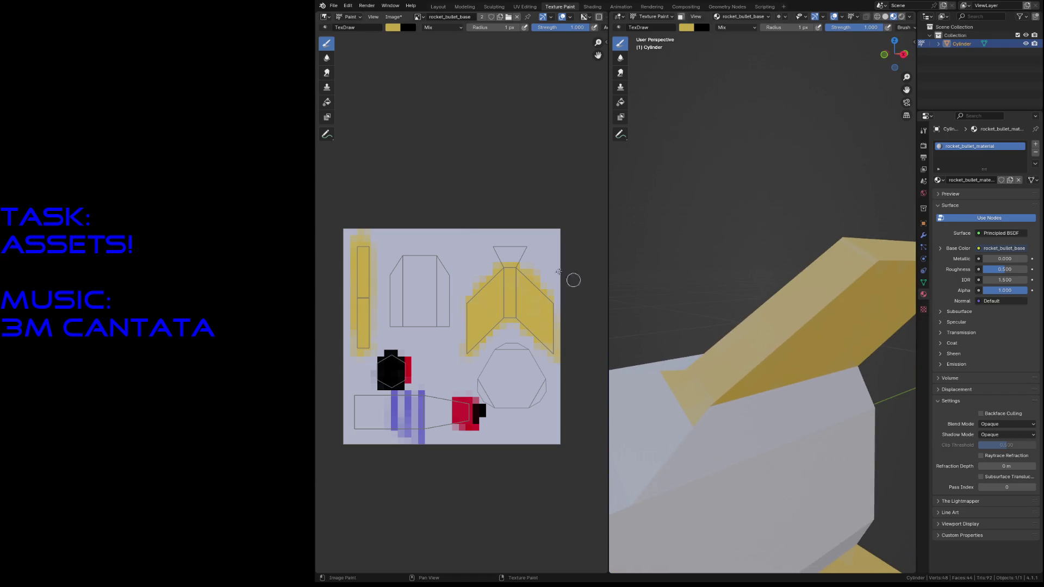
scroll(573, 280, "up", 3)
Step: Sample the grey body colour and cover the yellow spill at the cone tip
middle_click_drag(552, 203, 419, 303)
scroll(473, 275, "up", 2)
key("s")
mouse_move(391, 347)
left_mouse_down()
mouse_move(457, 349)
mouse_move(368, 345)
mouse_move(497, 348)
mouse_move(423, 335)
left_mouse_up()
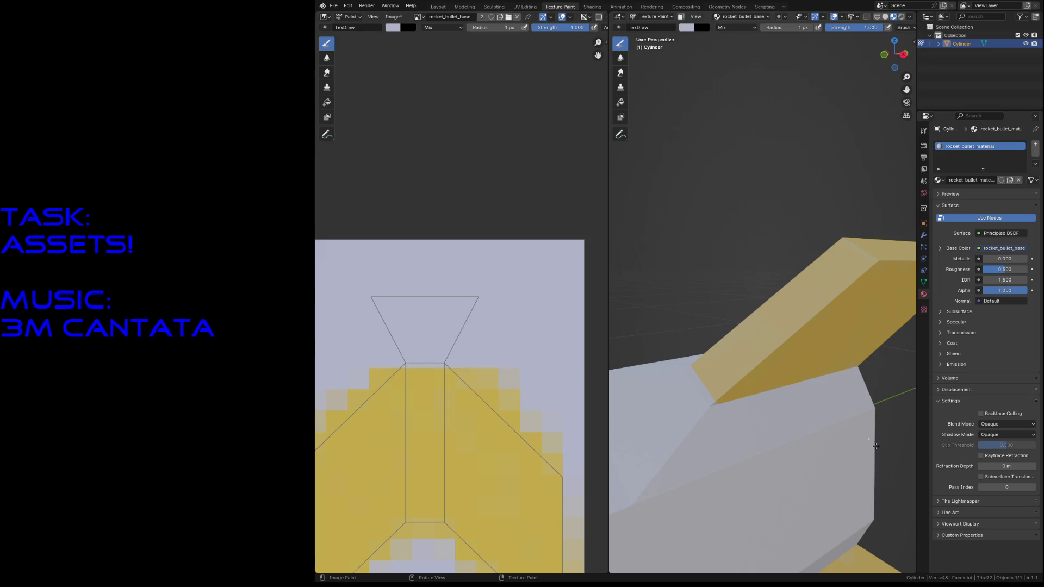
Step: View the rocket from behind, sample the near-black colour and paint a dark arc on the hexagonal base
key("shift+grave")
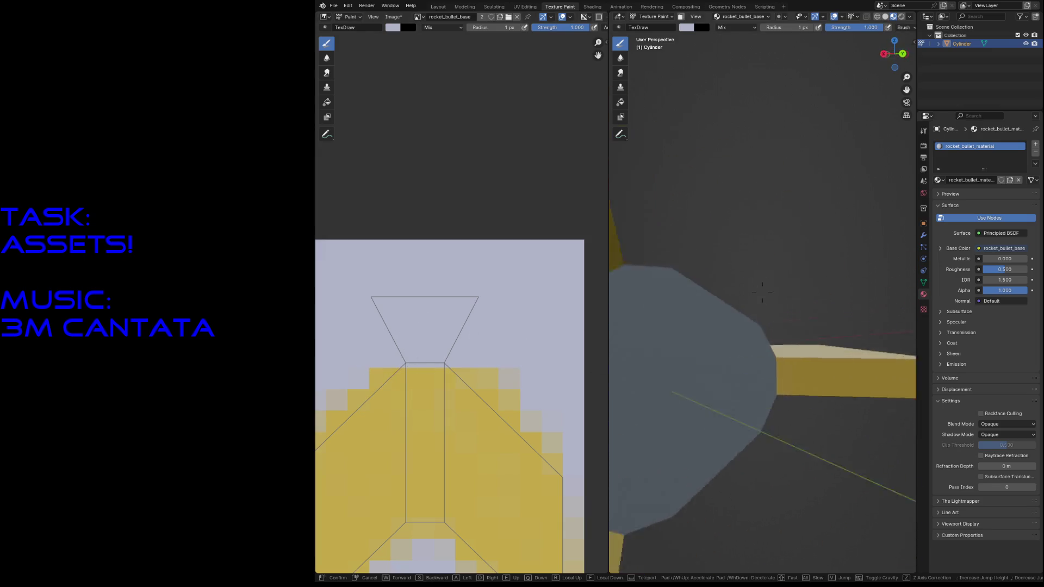
key("s")
left_click(882, 441)
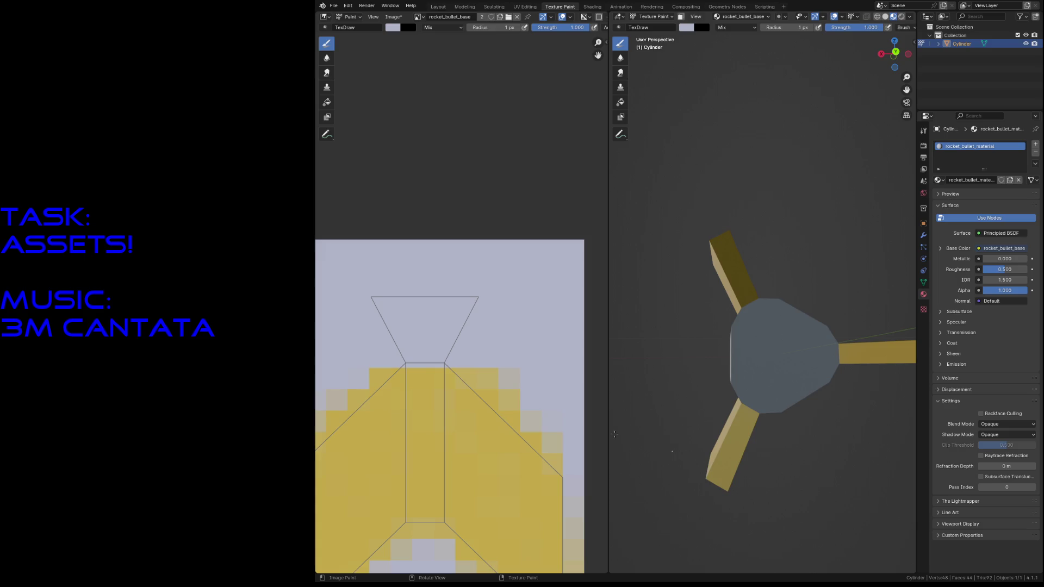
scroll(466, 397, "down", 2)
scroll(432, 334, "down", 2)
scroll(446, 358, "up", 2)
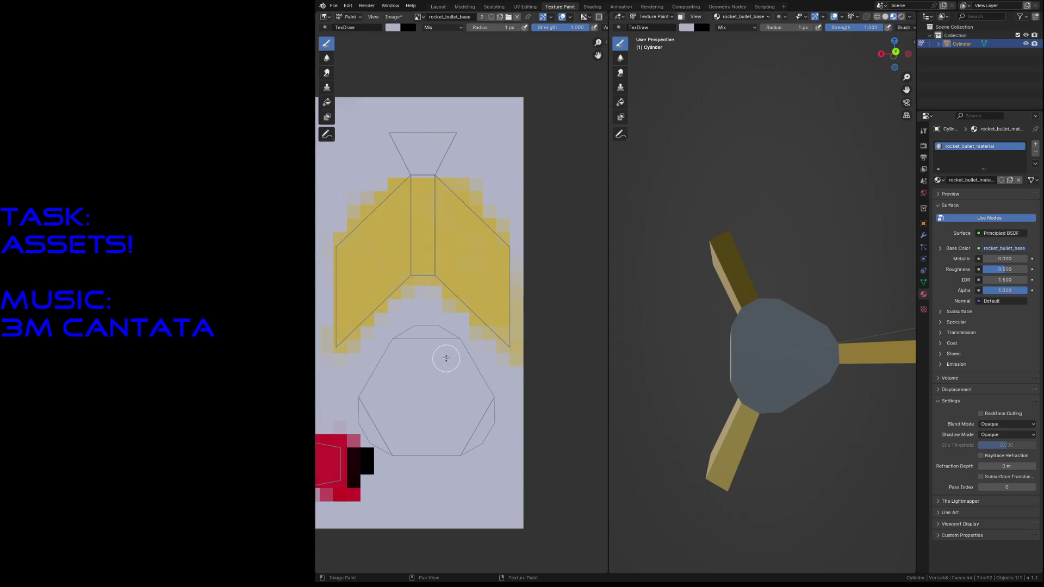
key("s")
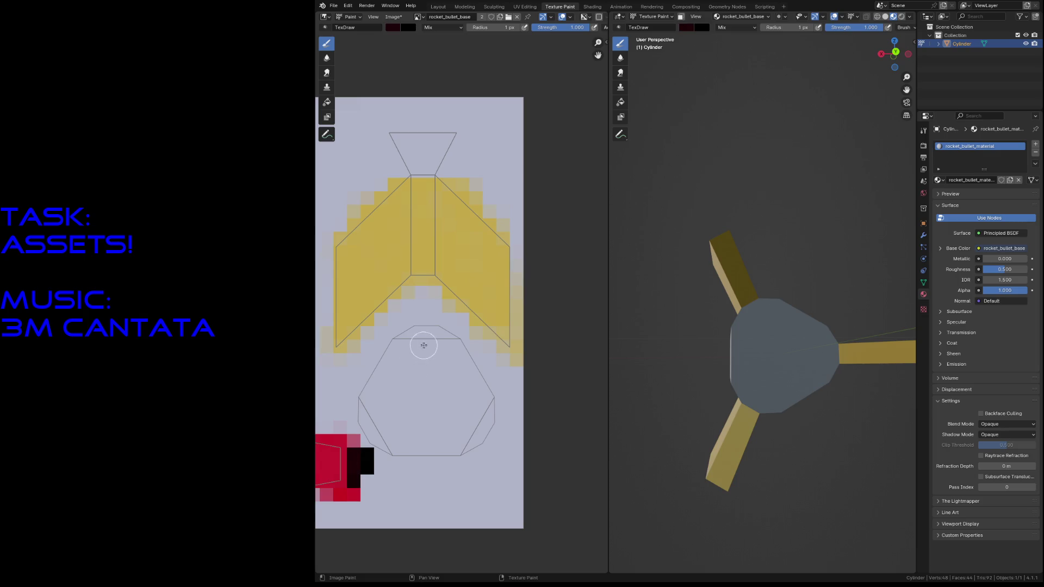
mouse_move(424, 340)
left_mouse_down()
mouse_move(442, 349)
mouse_move(418, 346)
mouse_move(405, 379)
mouse_move(453, 390)
mouse_move(435, 348)
mouse_move(406, 349)
left_mouse_up()
Step: Extend the dark emblem strokes on the base, undoing a misplaced lower-left loop
mouse_move(381, 398)
left_mouse_down()
mouse_move(403, 442)
mouse_move(384, 445)
mouse_move(363, 405)
mouse_move(394, 447)
mouse_move(374, 423)
mouse_move(403, 404)
mouse_move(421, 396)
mouse_move(428, 433)
mouse_move(405, 441)
mouse_move(451, 428)
mouse_move(433, 425)
mouse_move(436, 444)
mouse_move(482, 399)
mouse_move(481, 433)
mouse_move(470, 445)
mouse_move(434, 441)
mouse_move(429, 401)
mouse_move(448, 392)
left_mouse_up()
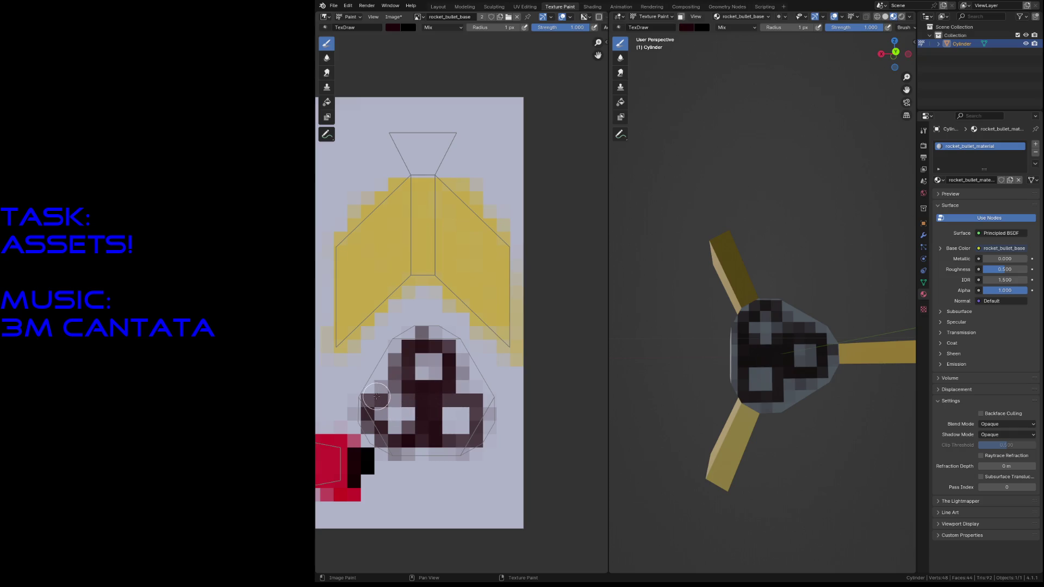
mouse_move(379, 396)
left_mouse_down()
mouse_move(392, 385)
mouse_move(412, 401)
mouse_move(368, 412)
mouse_move(378, 427)
mouse_move(385, 401)
left_mouse_up()
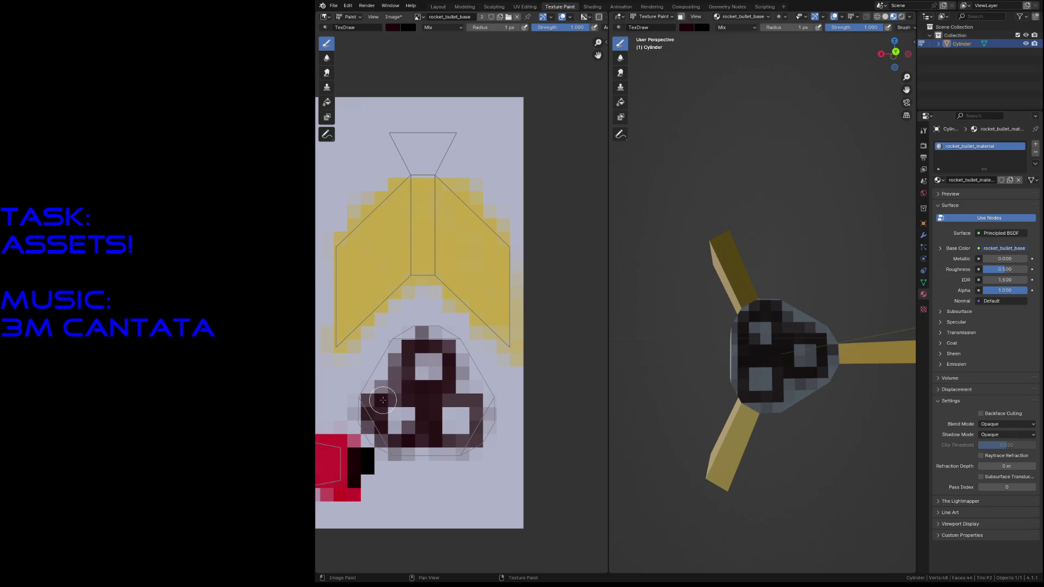
key("ctrl+z")
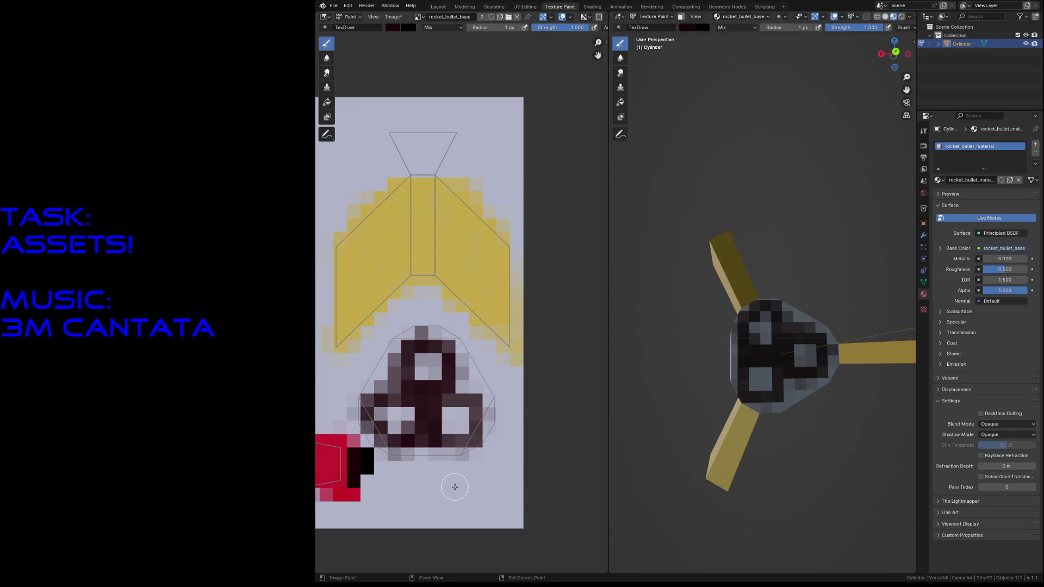
key("ctrl+z")
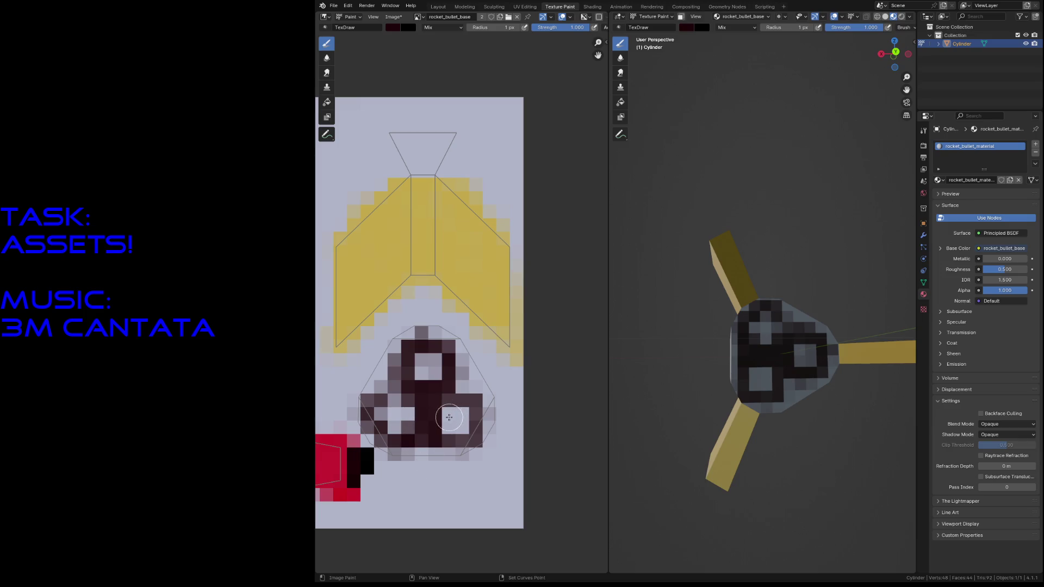
Step: Swap between grey and dark to clean stray texels and sharpen the emblem's three-lobed shape
key("x")
left_click_drag(461, 418, 455, 401)
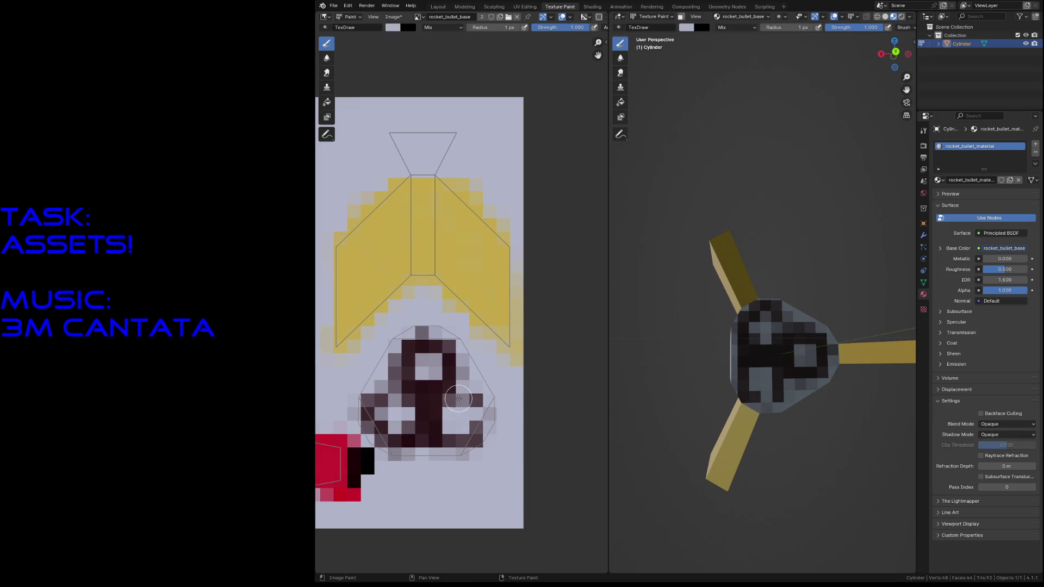
key("x")
key("x")
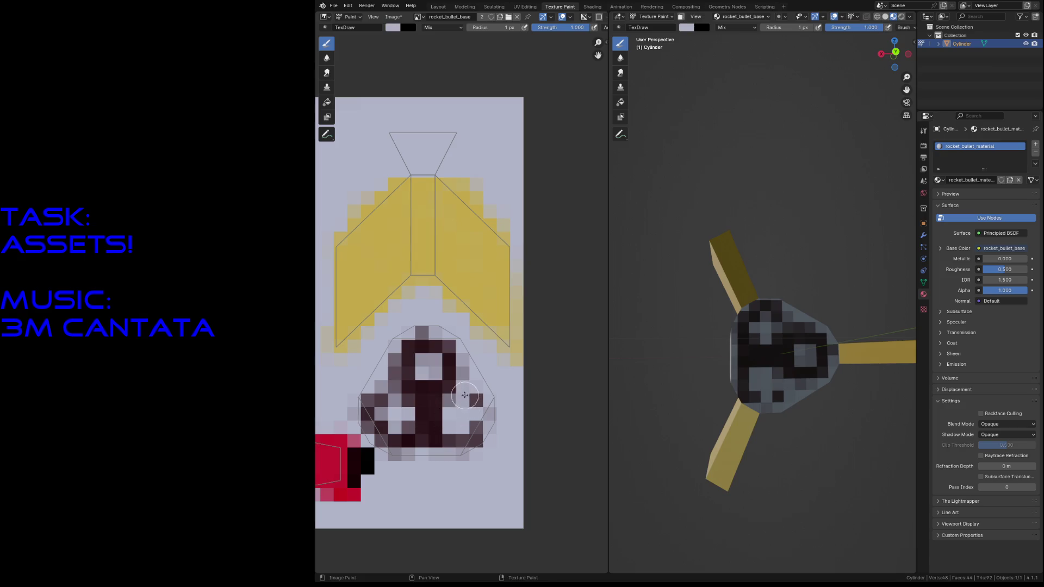
key("x")
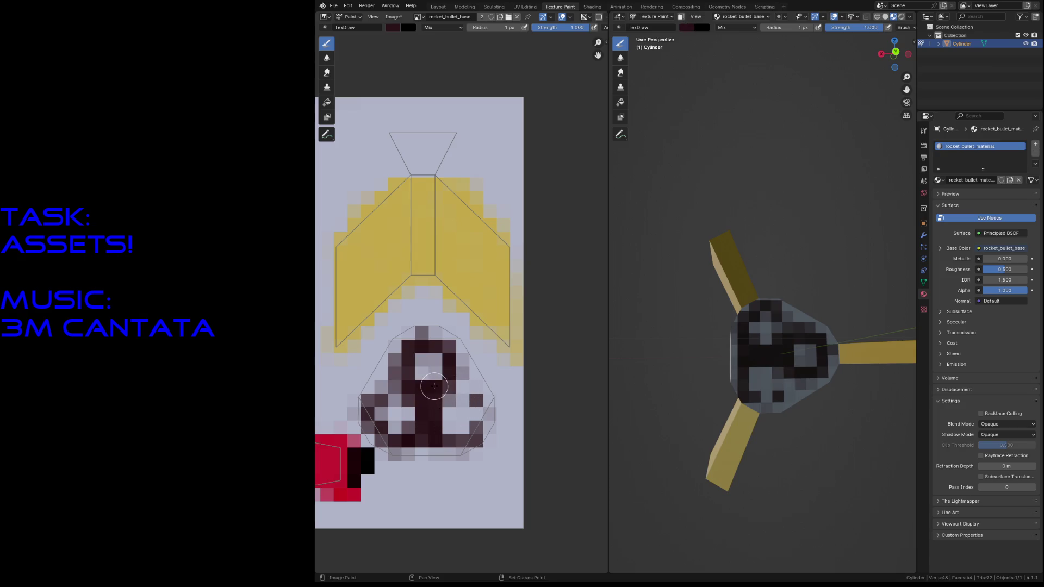
left_click_drag(484, 411, 486, 418)
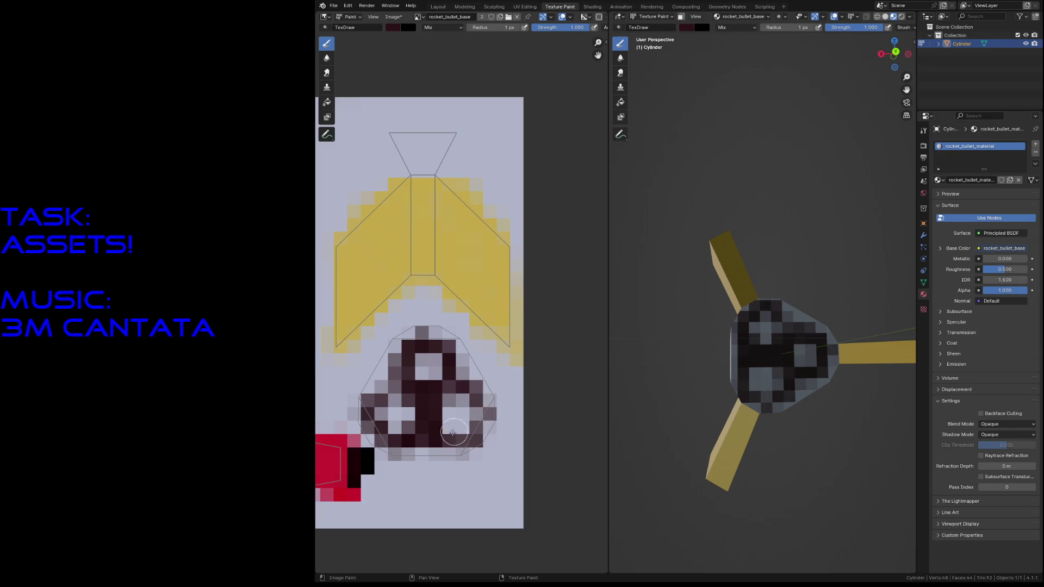
key("x")
left_click(454, 411)
left_click_drag(465, 414, 380, 415)
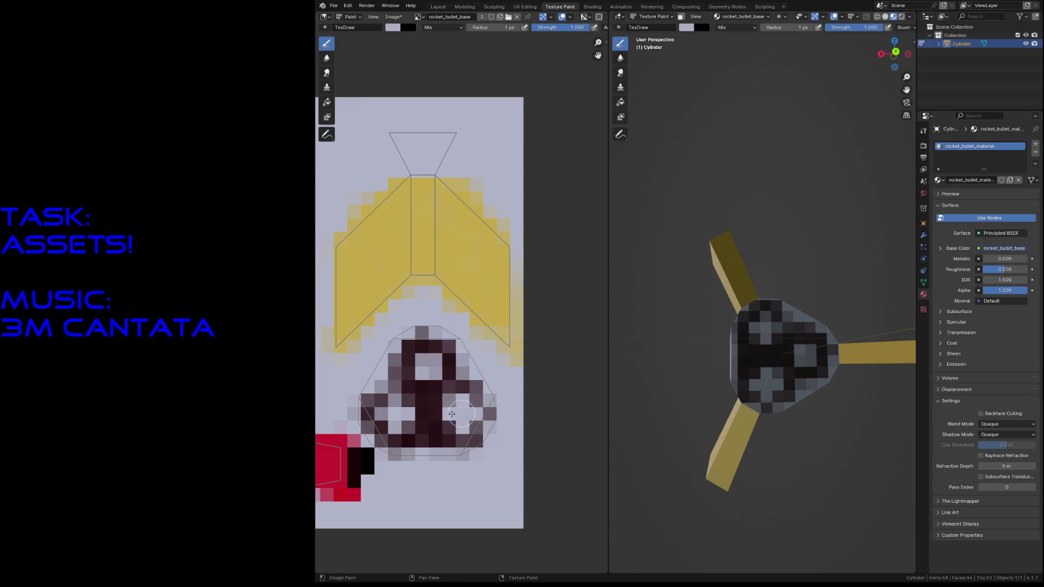
key("x")
left_click(381, 396)
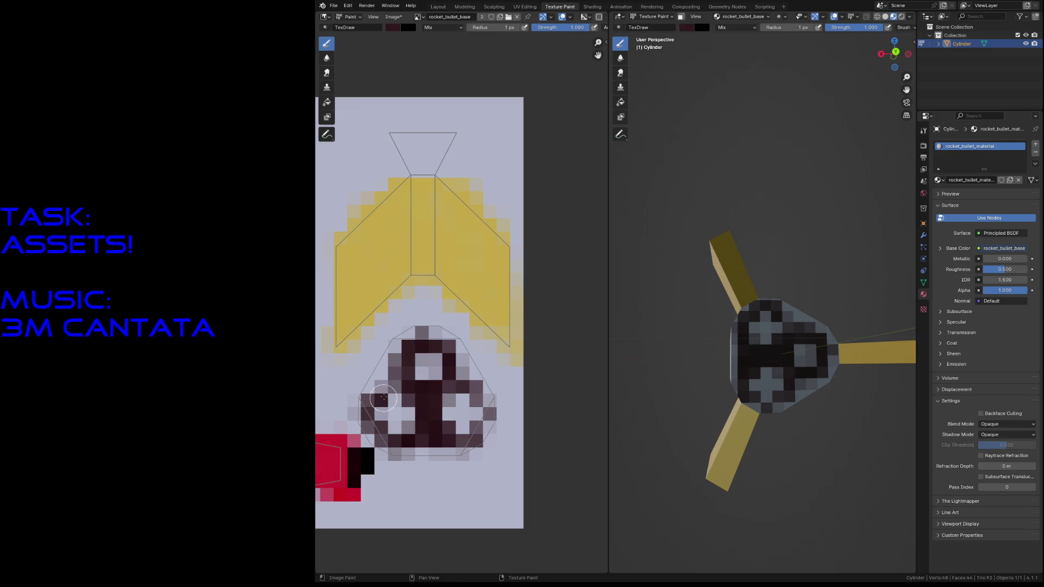
left_click(401, 389)
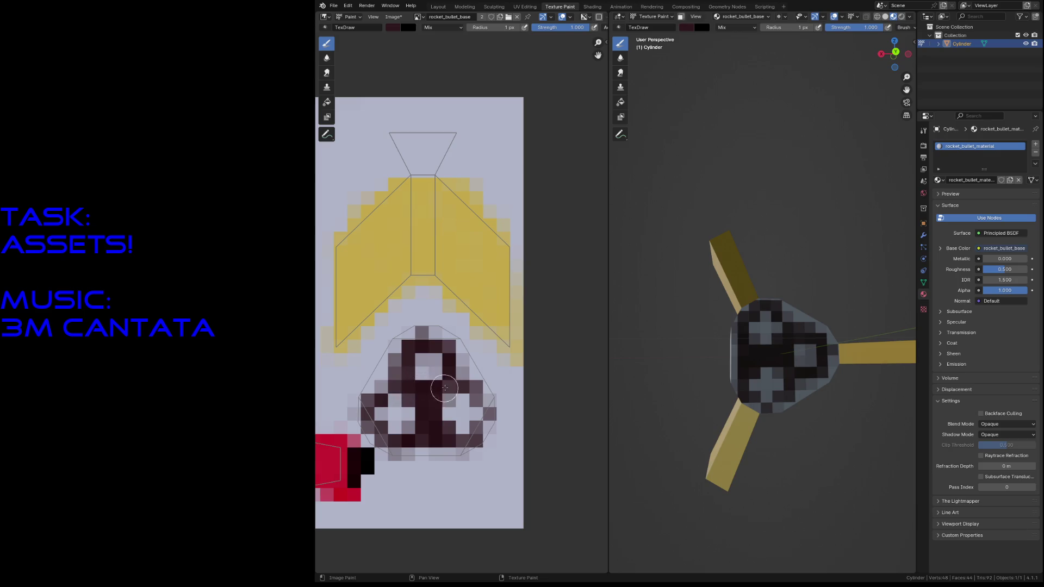
Step: Fly closer to the rocket base and sample red as the paint colour
key("shift+grave")
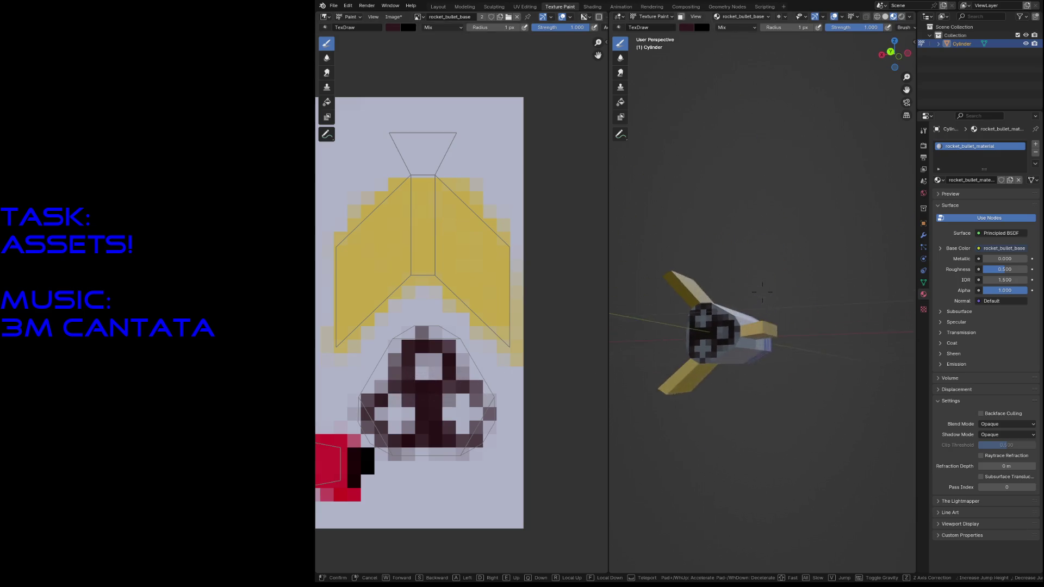
left_click(552, 414)
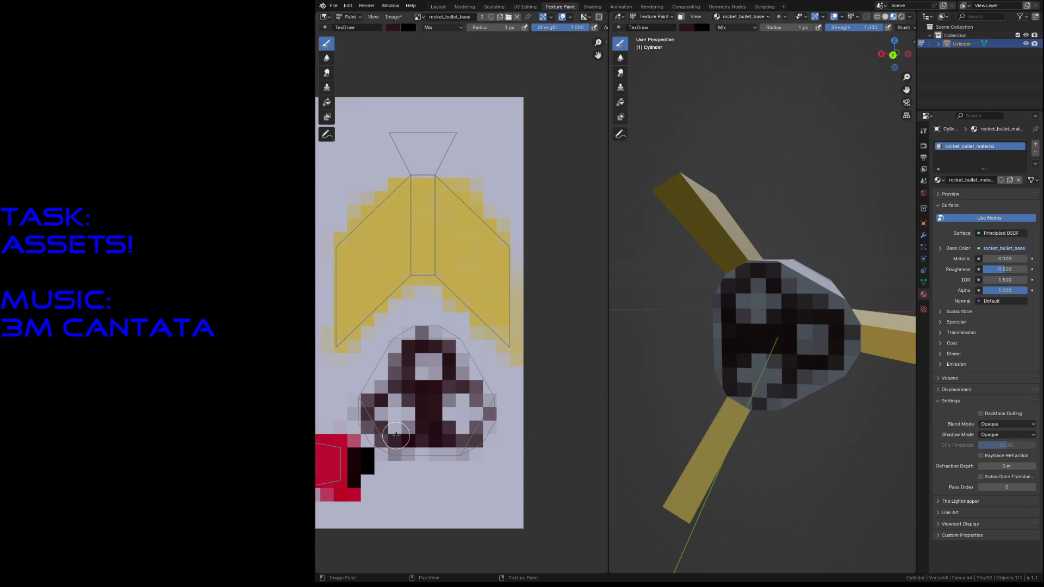
key("s")
Step: Paint red texels into the emblem's left, top and lower-right lobes, then sample dark maroon
left_click_drag(380, 412, 402, 412)
left_click(404, 414)
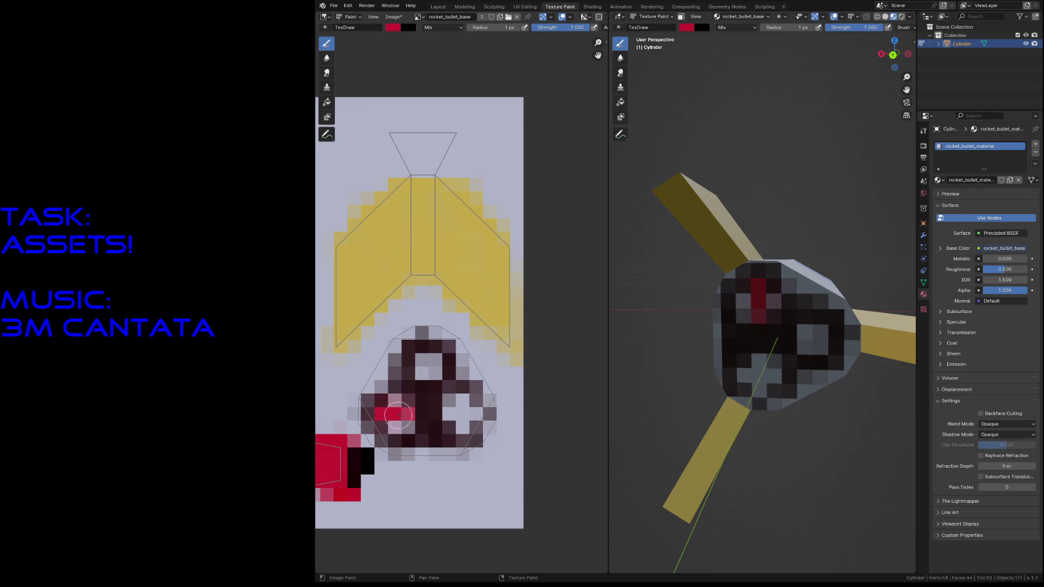
left_click(395, 401)
left_click(393, 426)
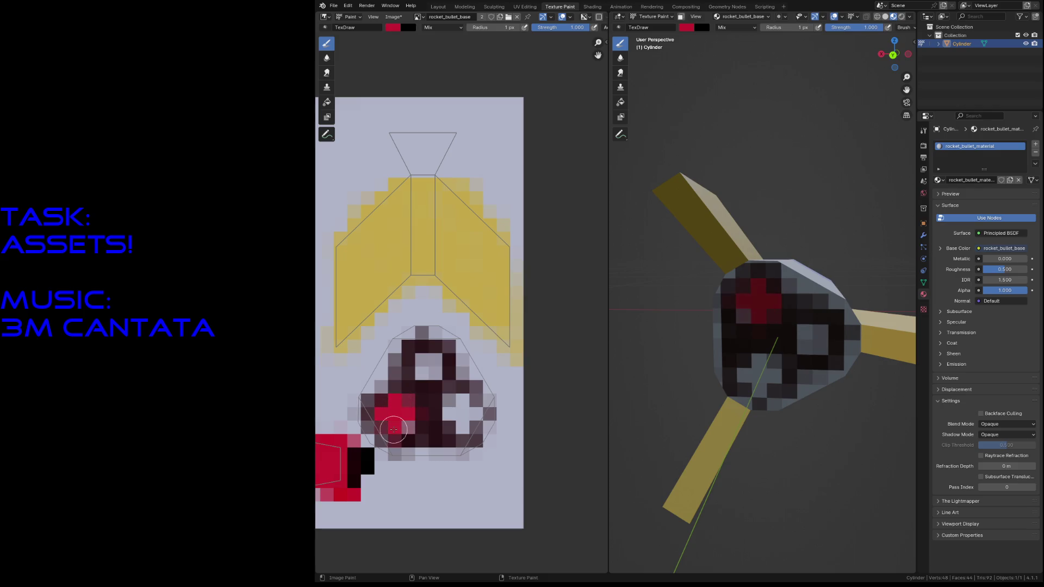
left_click_drag(416, 363, 433, 366)
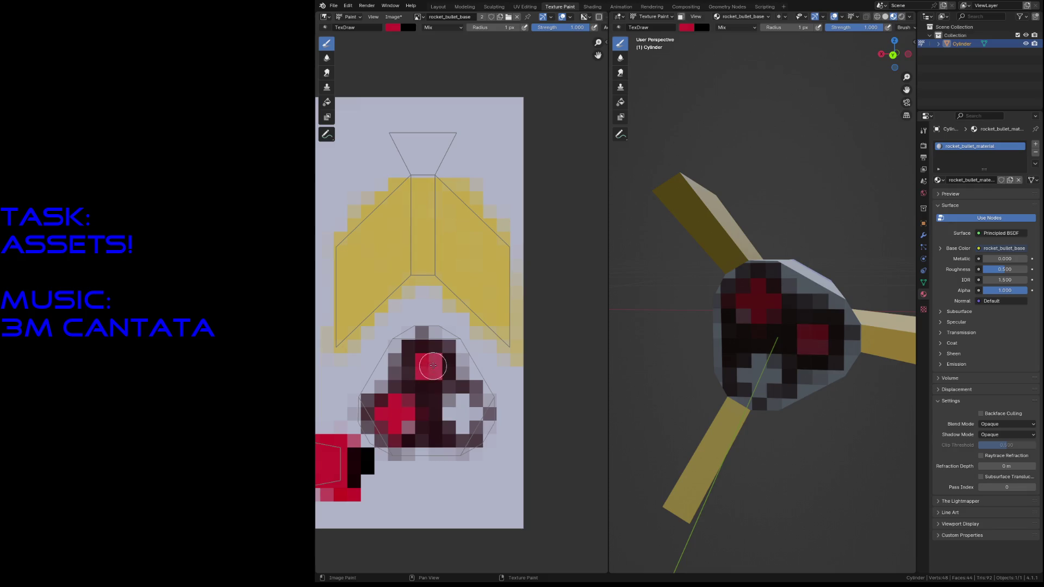
mouse_move(453, 414)
left_mouse_down()
mouse_move(469, 415)
mouse_move(459, 423)
left_mouse_up()
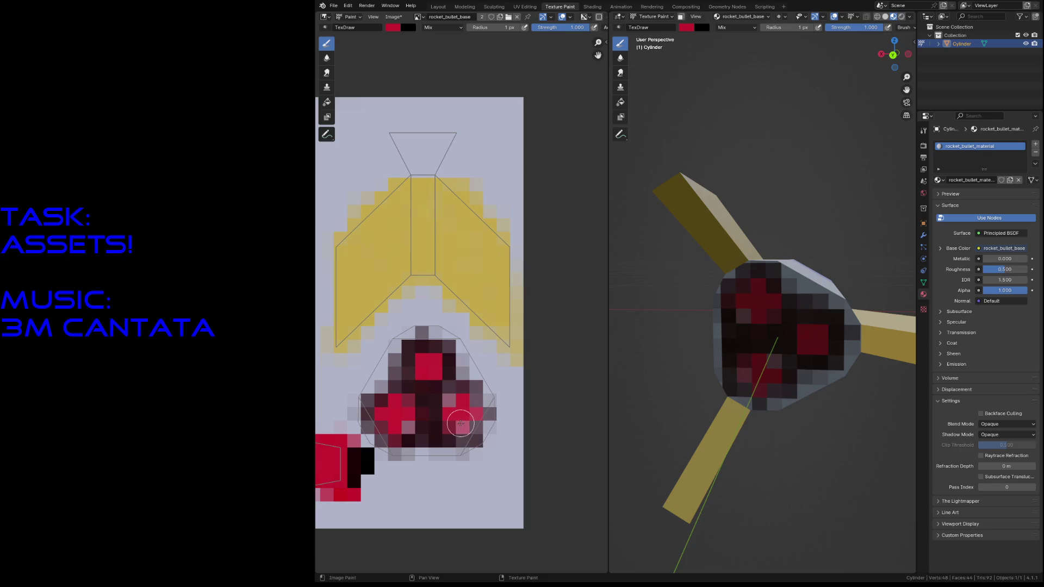
left_click_drag(462, 402, 455, 428)
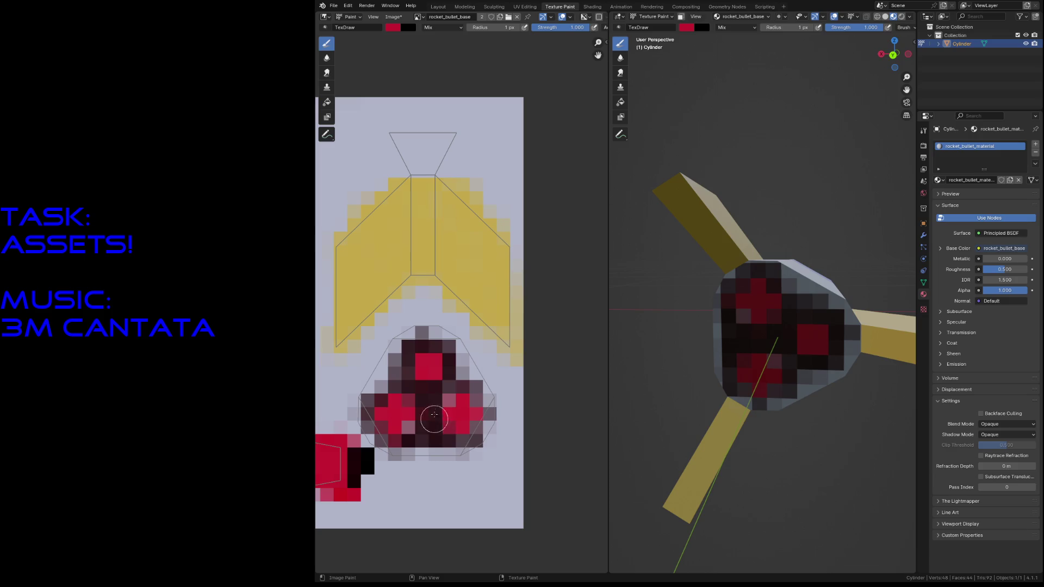
key("s")
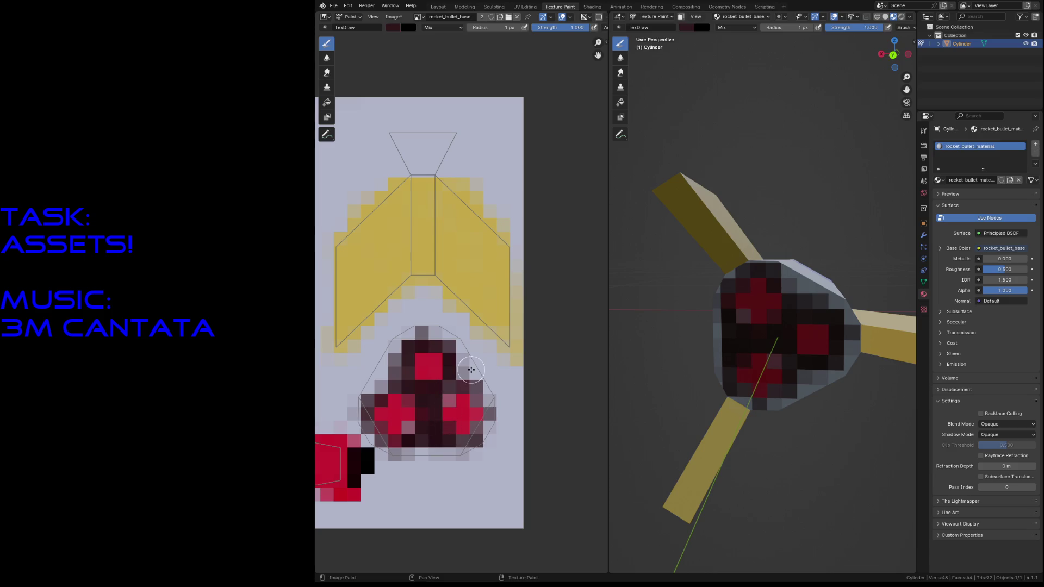
key("shift+grave")
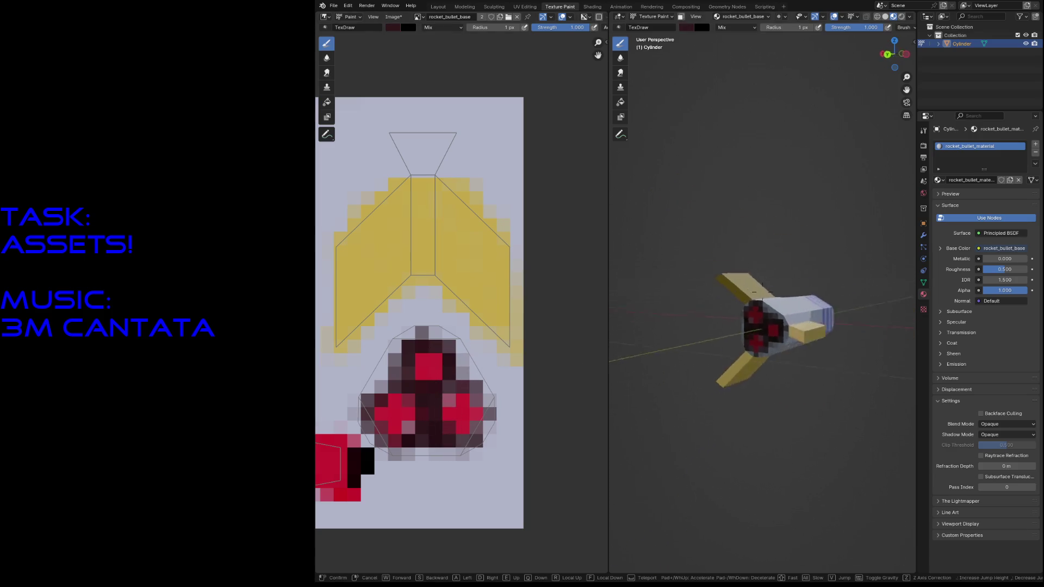
Step: Paint dark dabs and a brown patch on the rocket body with a 19 px brush
key("s")
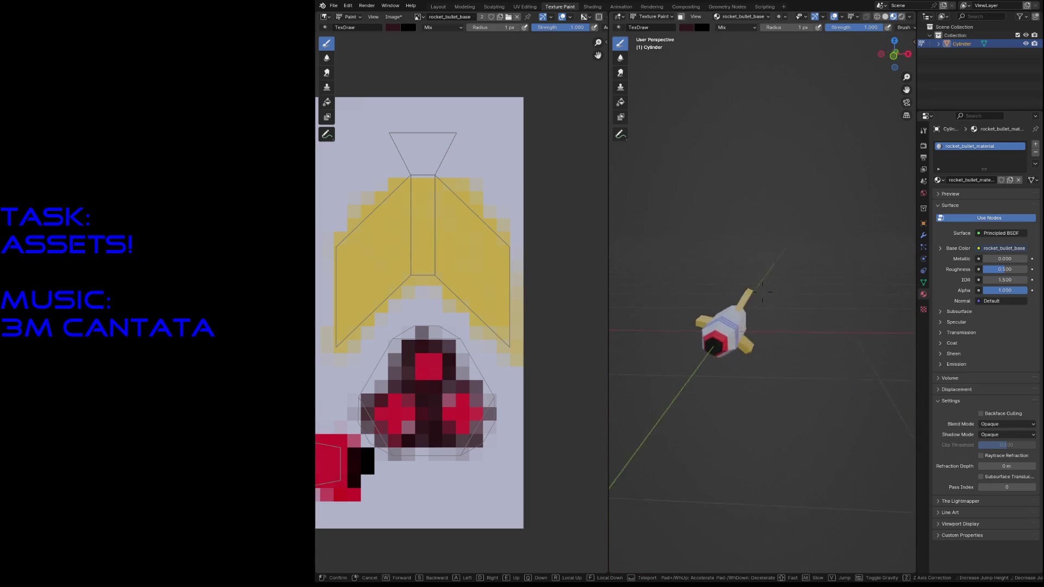
key("w")
key("s")
key("w")
key("Escape")
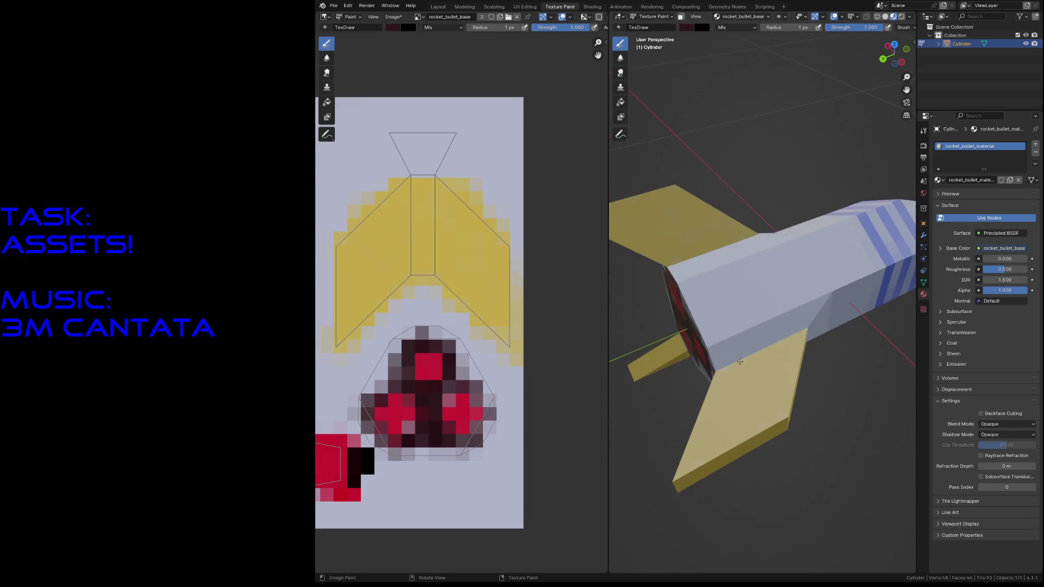
key("f")
left_click(744, 292)
mouse_move(723, 296)
left_mouse_down()
mouse_move(735, 307)
mouse_move(830, 252)
left_mouse_up()
left_click(809, 252)
left_click(835, 301)
middle_click_drag(799, 296, 802, 285)
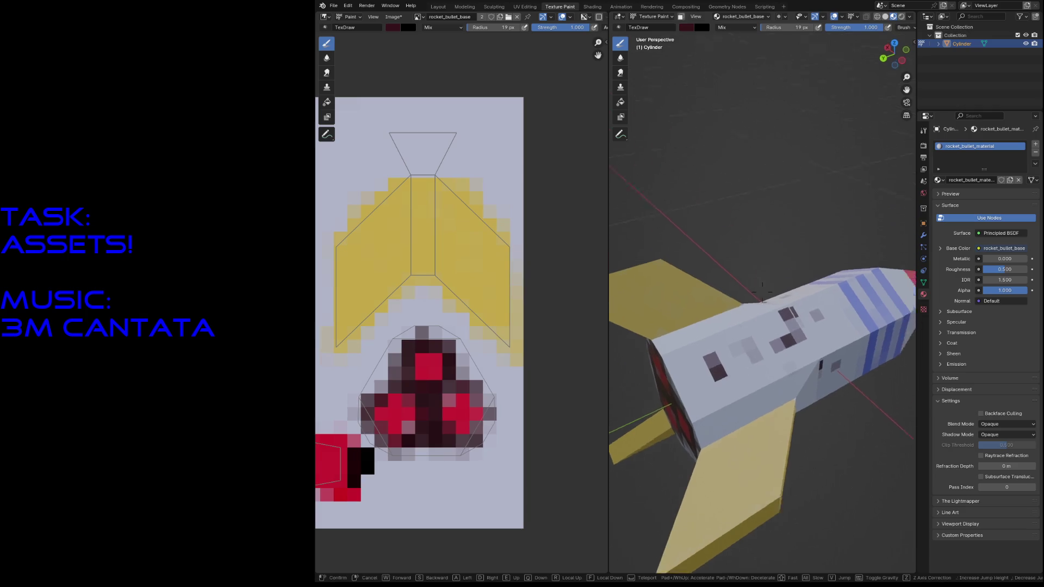
left_click_drag(743, 326, 738, 335)
Step: Add dark paint near the nose, then cover stray dark pixels on the top face with light grey
key("shift+grave")
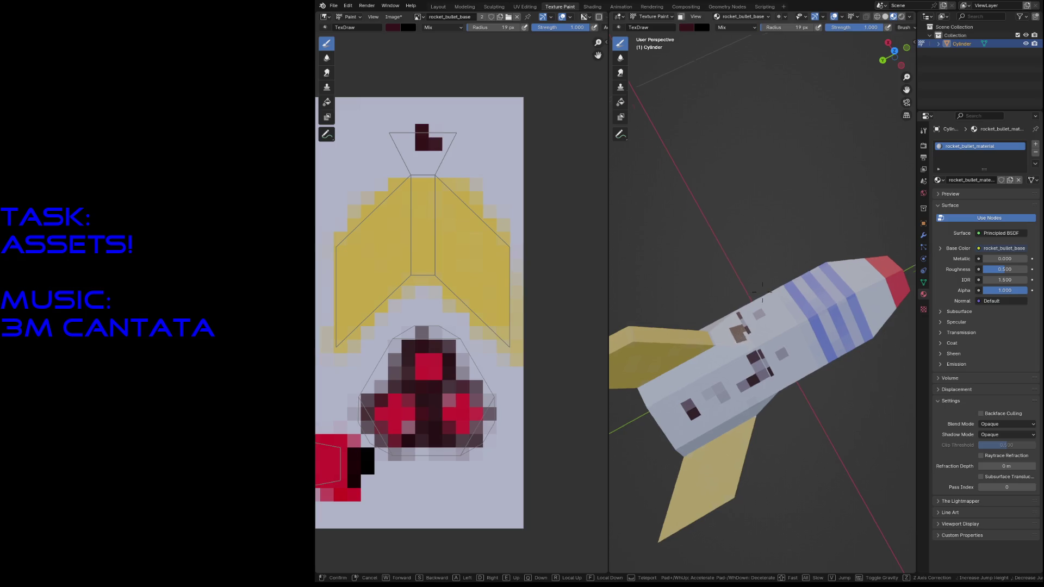
left_click(748, 339)
left_click(769, 228)
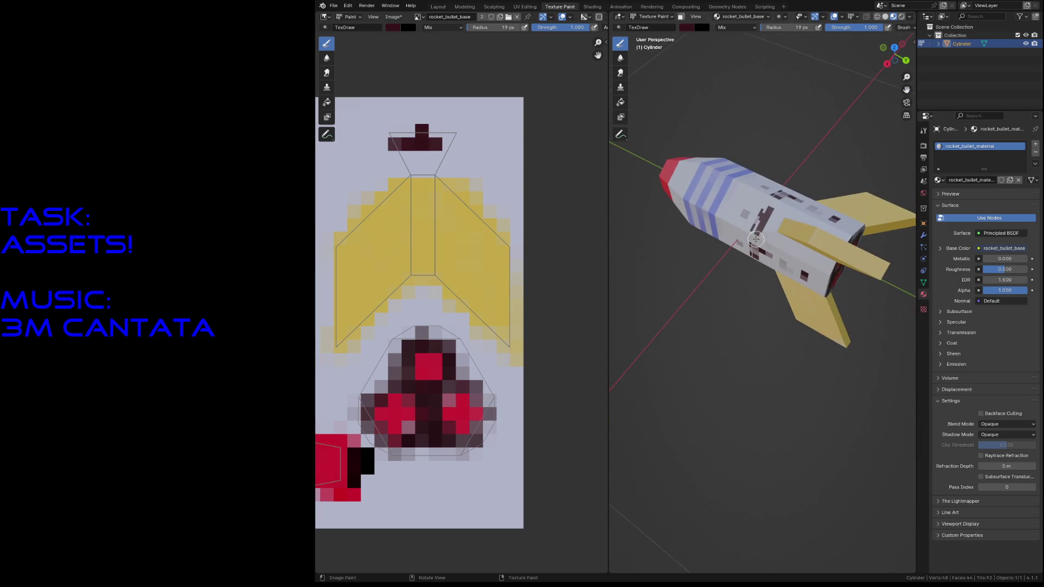
key("shift+grave")
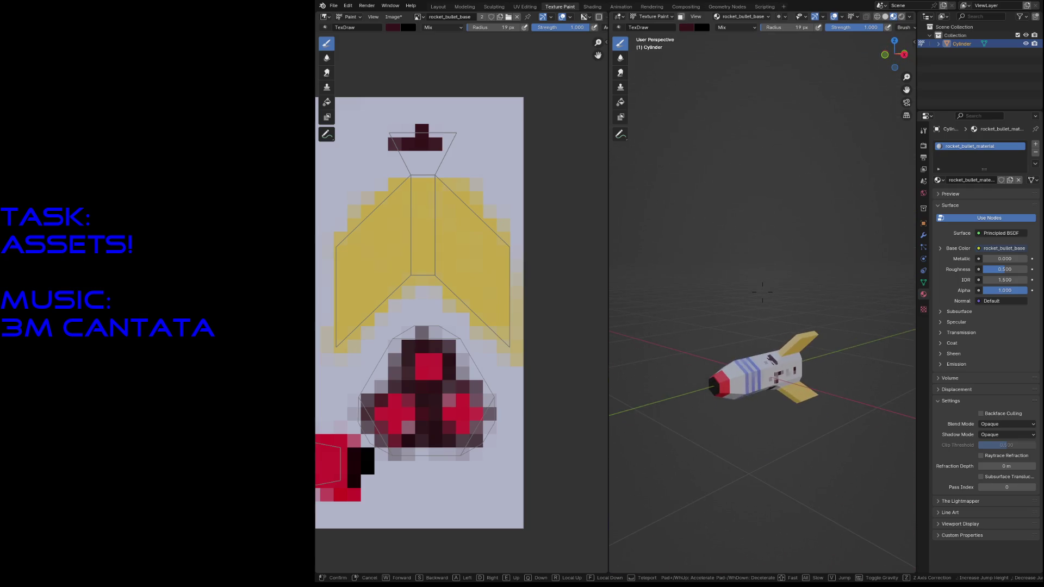
key("w")
left_click(762, 294)
key("s")
left_click_drag(840, 320, 820, 337)
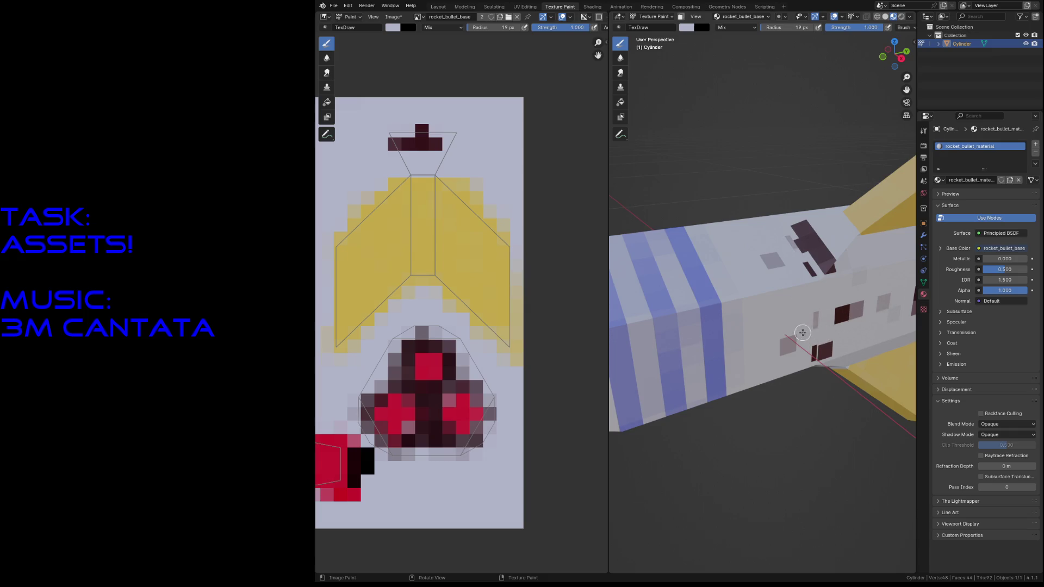
mouse_move(823, 238)
left_mouse_down()
mouse_move(772, 263)
mouse_move(792, 241)
mouse_move(805, 285)
left_mouse_up()
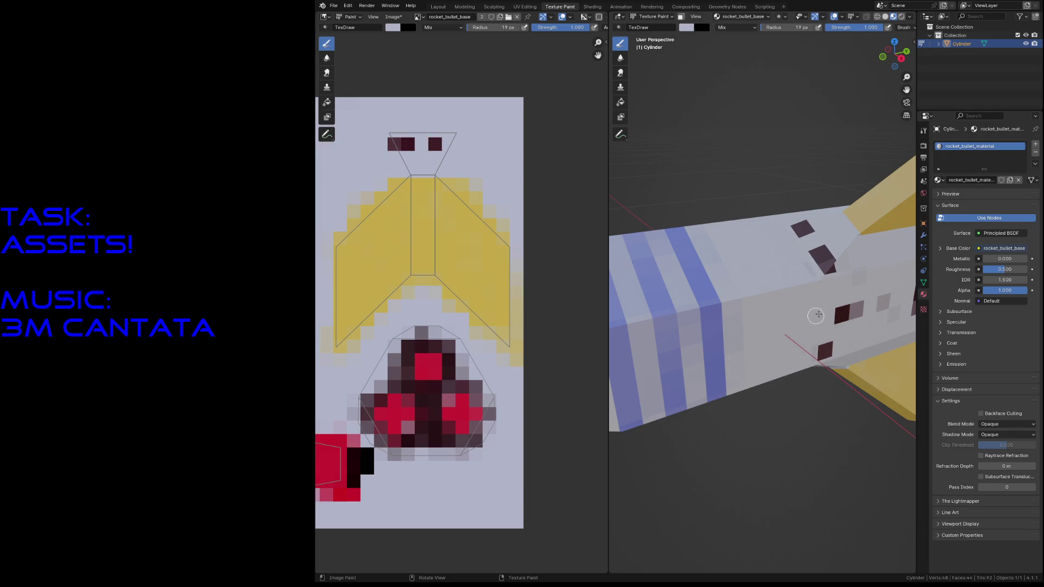
Step: Swing the view round to the red nozzle and save rocket_bullet.blend
key("shift+grave")
key("s")
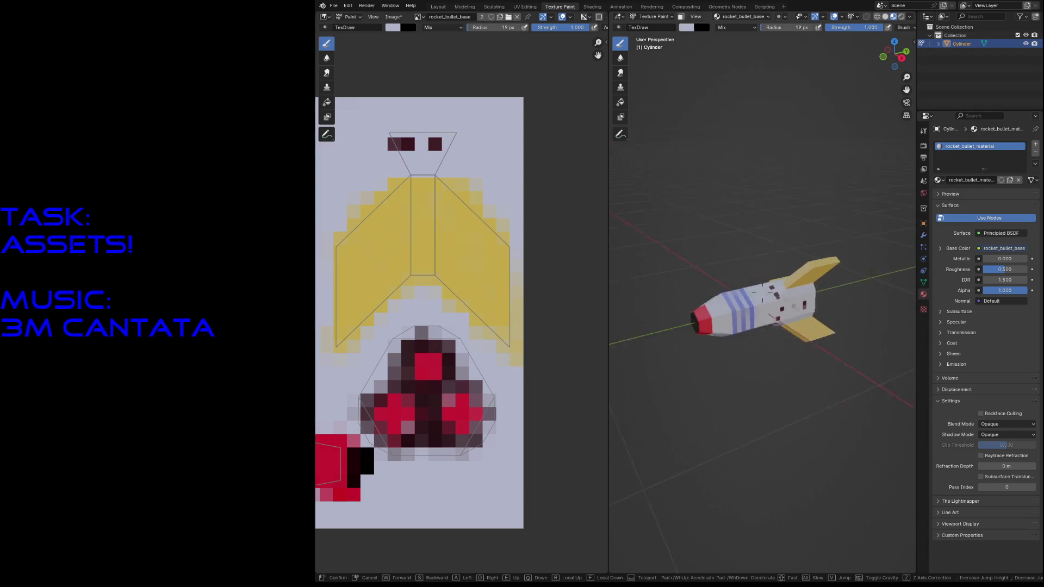
key("d")
key("w")
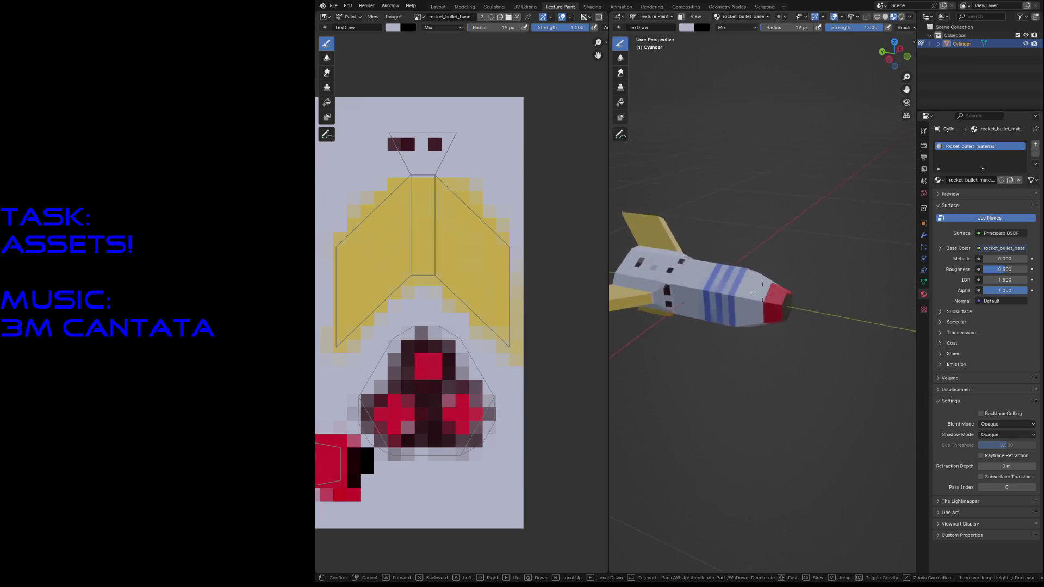
key("s")
key("w")
left_click(761, 292)
key("ctrl+s")
Step: Reload the rocket_bullet_base texture from disk and browse the image list
left_click(419, 18)
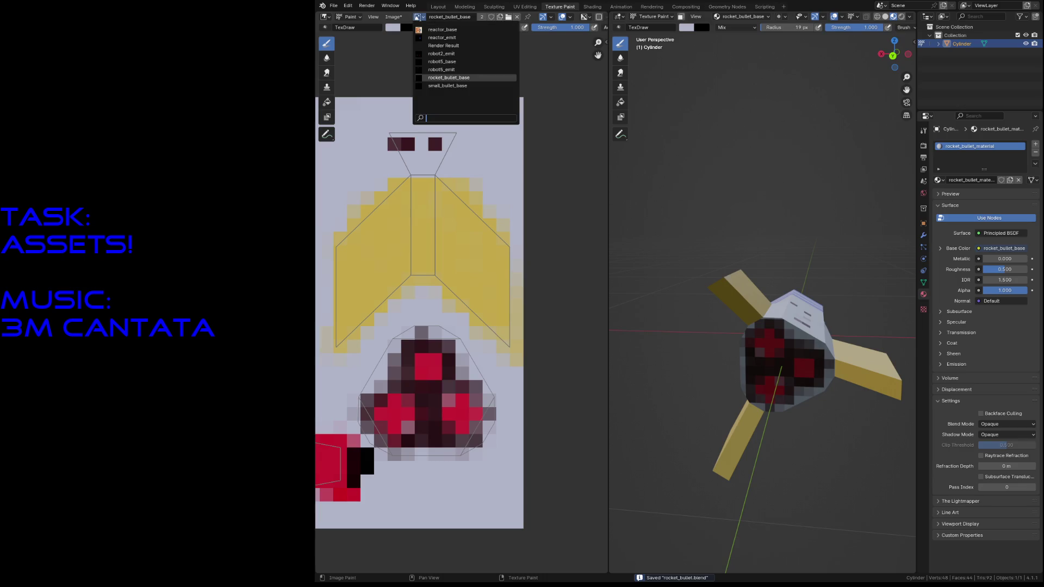
left_click(395, 18)
key("alt+r")
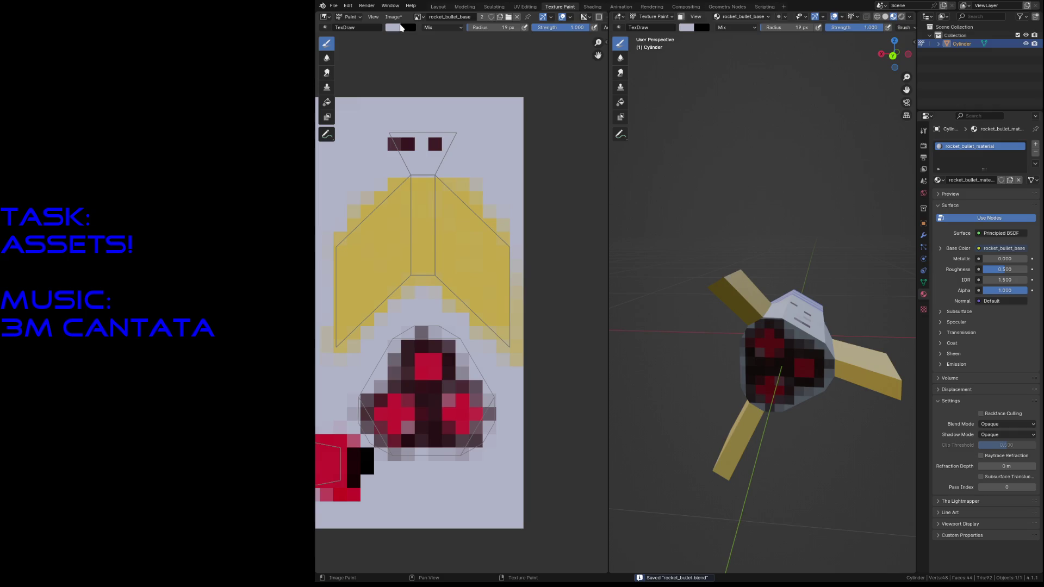
left_click(399, 18)
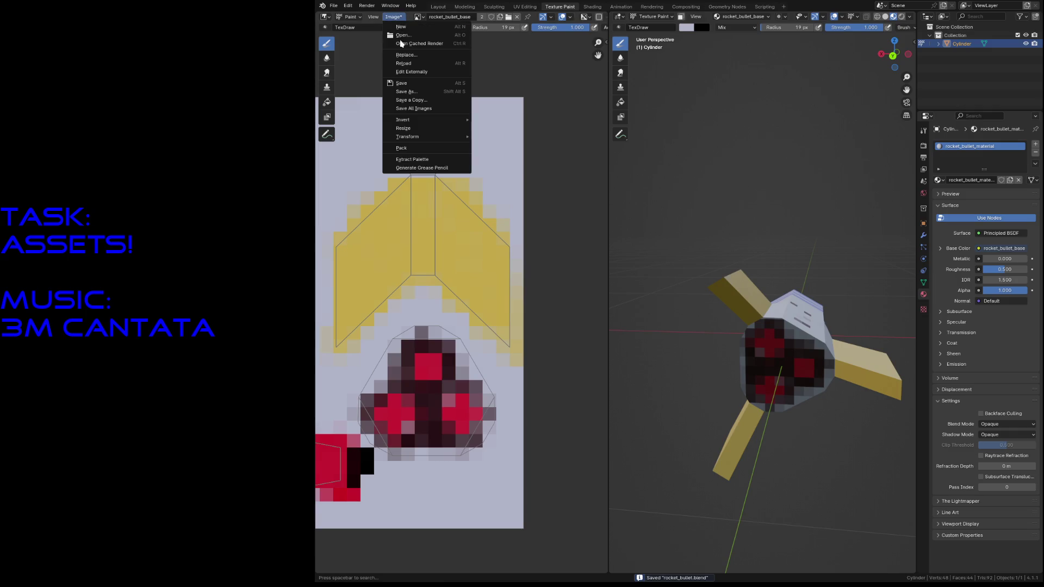
left_click(401, 85)
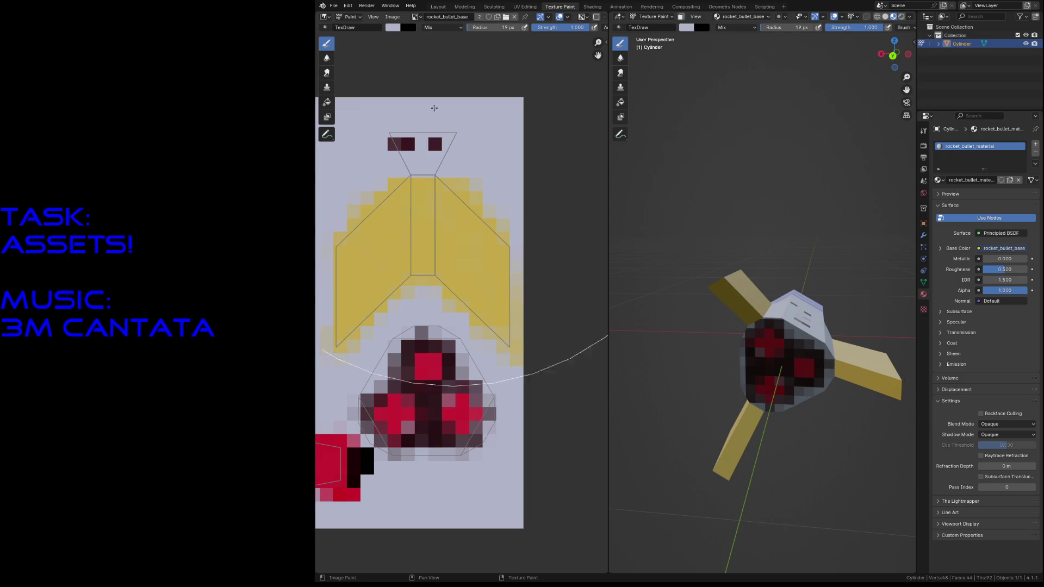
left_click(392, 18)
Step: Create a black 32×32 image named rocket_bullet_emit and choose dark red as the paint colour
left_click(397, 28)
type("rocket_bullet_emit")
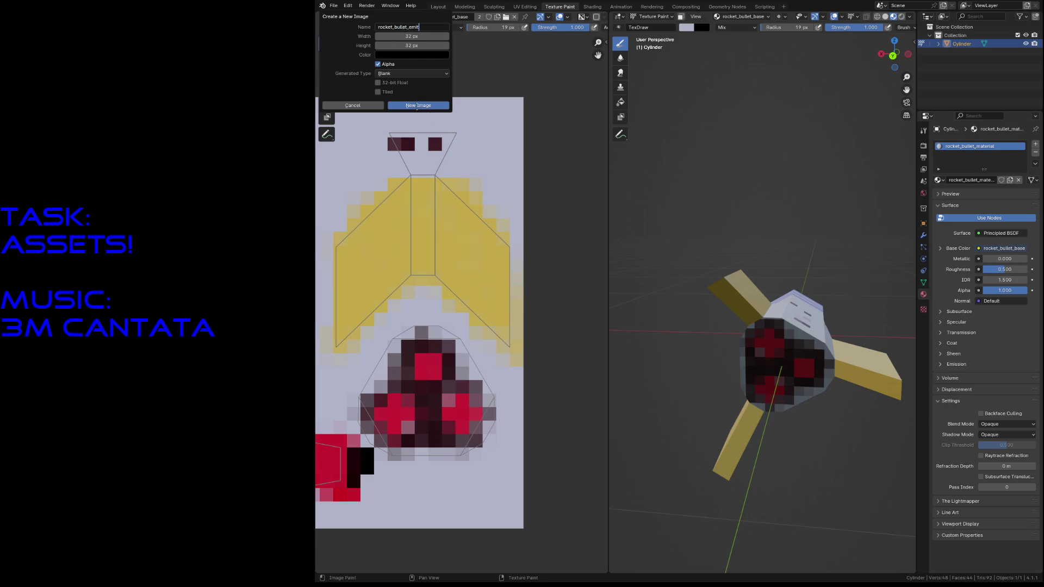
left_click(417, 106)
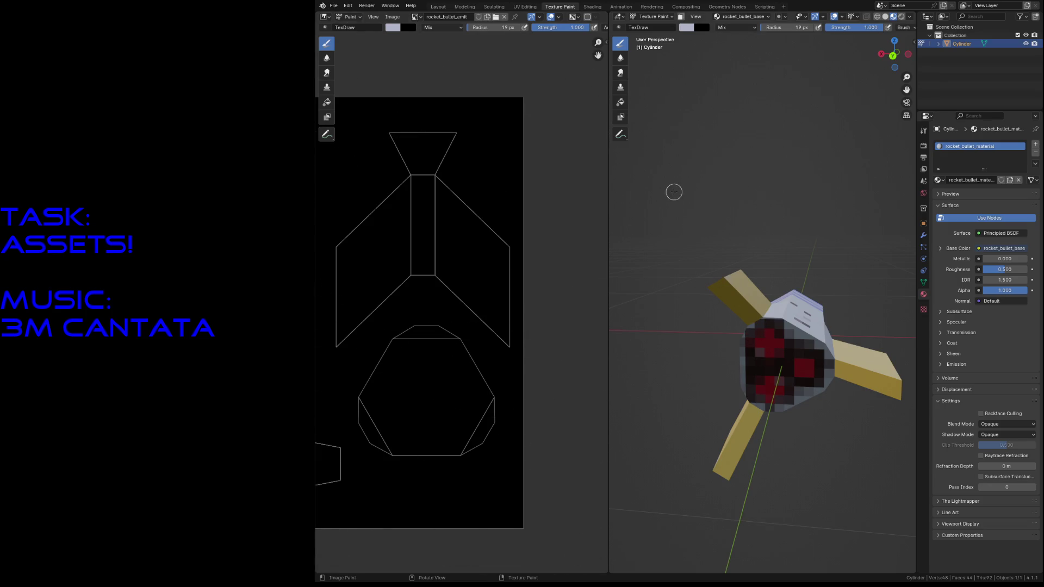
left_click(684, 30)
left_click(727, 98)
left_click(593, 5)
scroll(624, 442, "down", 3, "shift")
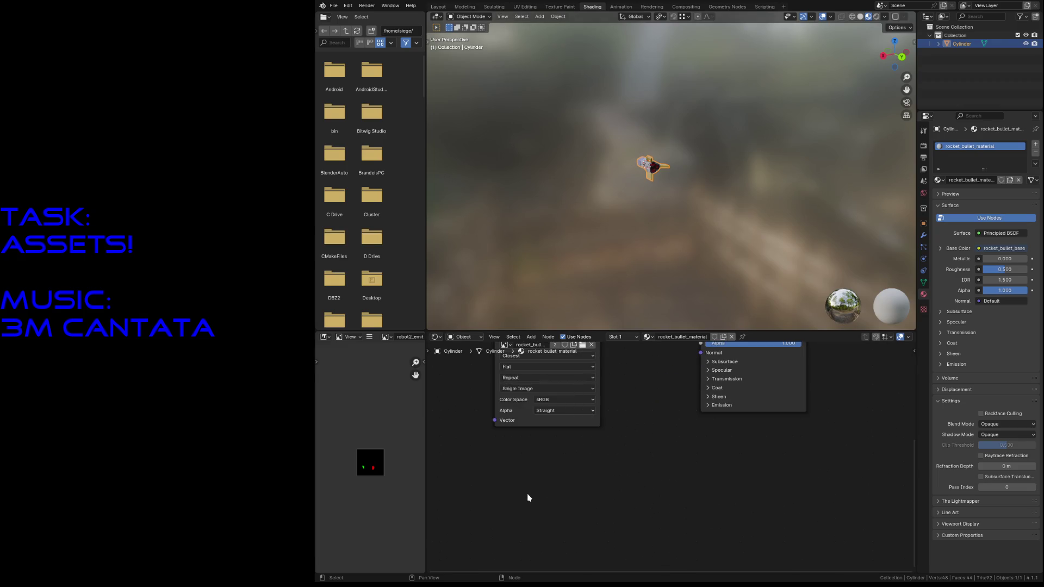
Step: Add an Image Texture node and assign rocket_bullet_emit to it
key("shift+a")
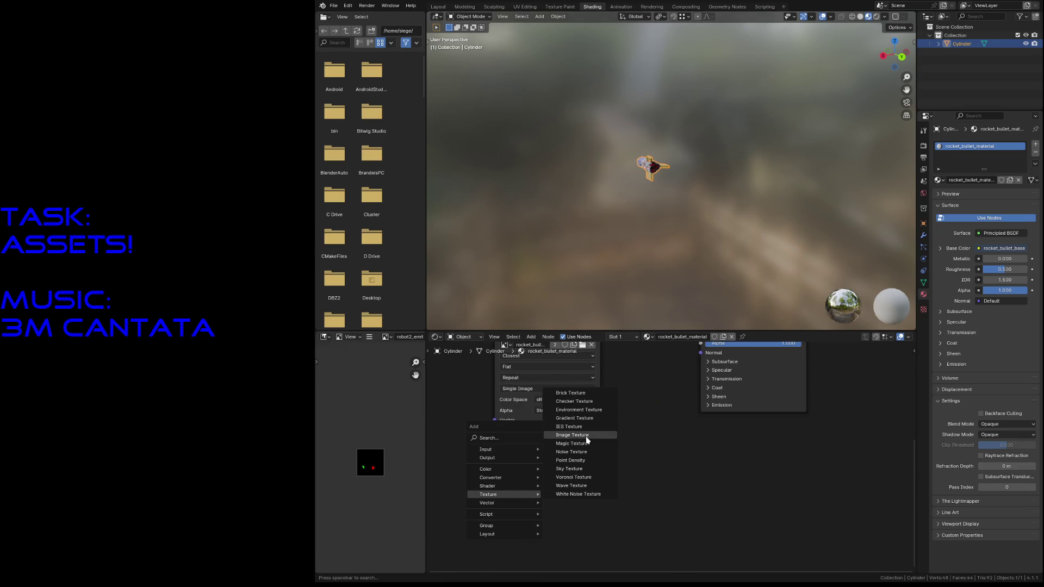
left_click(581, 435)
left_click(516, 443)
left_click(526, 478)
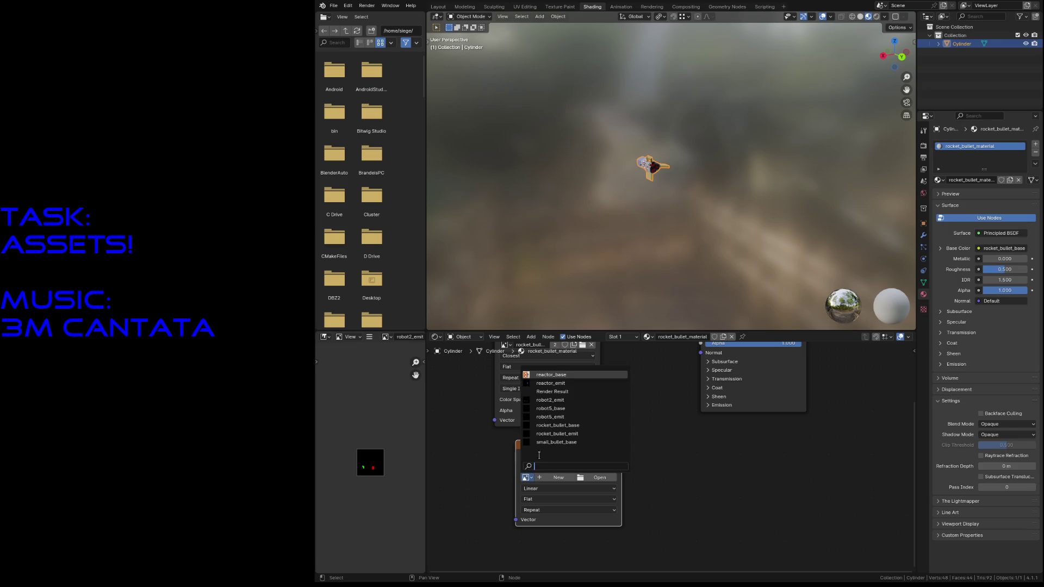
left_click(539, 435)
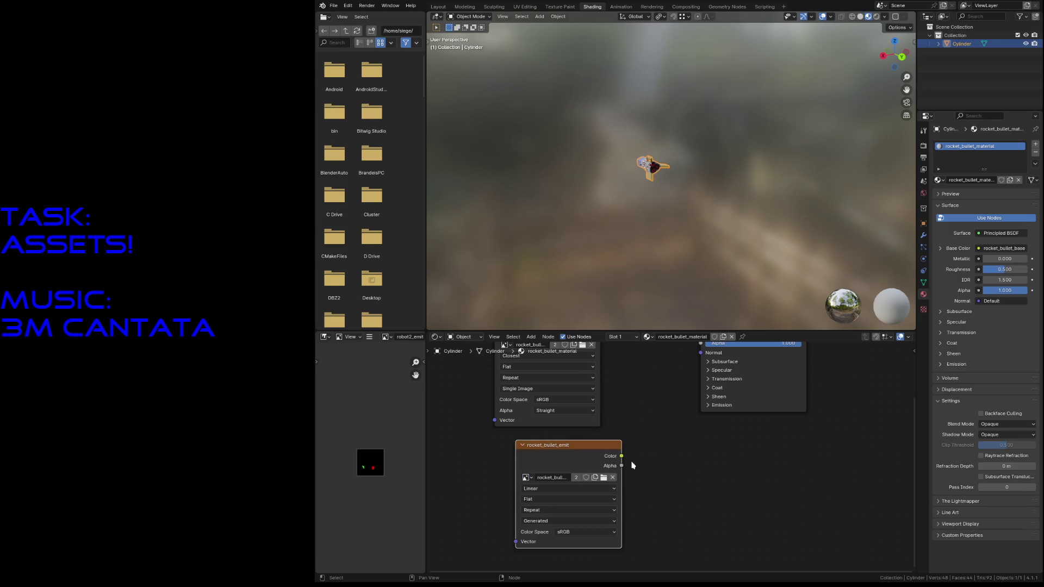
Step: Feed the texture colour into the material's Emission Color with strength 1
left_click_drag(622, 457, 714, 402)
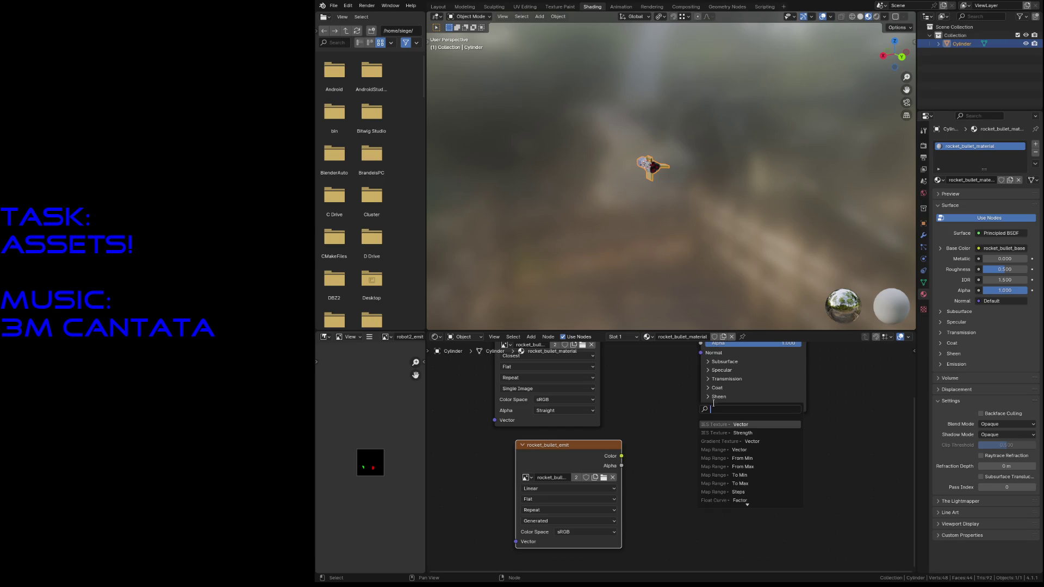
key("Escape")
left_click(708, 406)
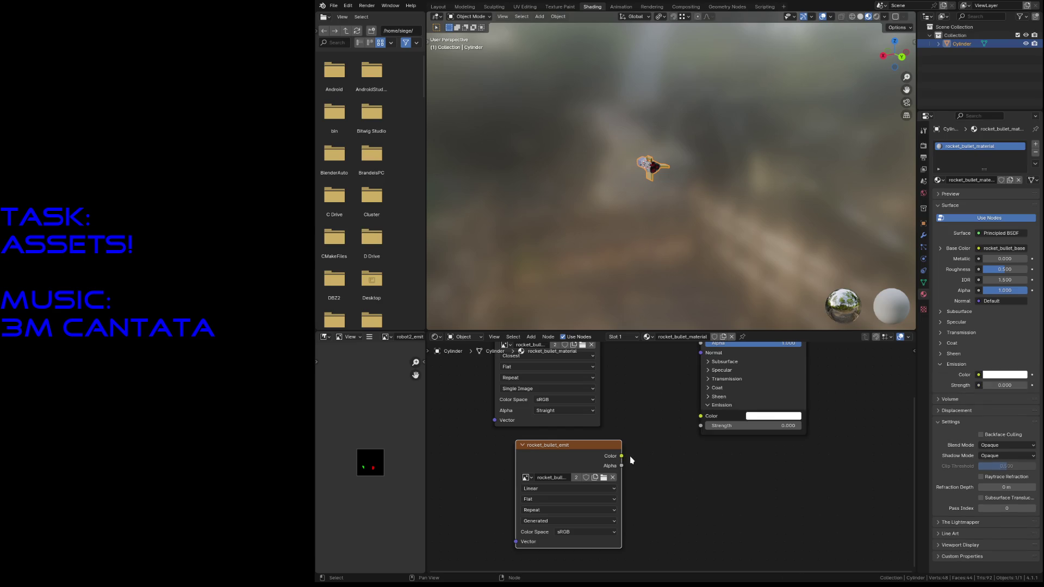
left_click_drag(622, 456, 707, 416)
left_click(767, 425)
type("1")
key("Return")
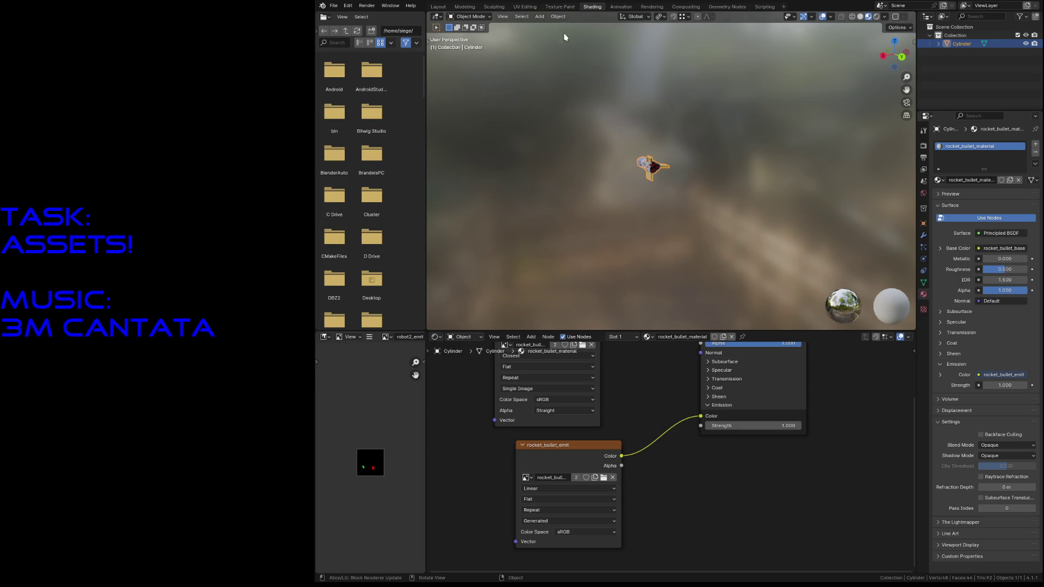
Step: Set the texture interpolation to Closest and save rocket_bullet.blend
left_click(539, 490)
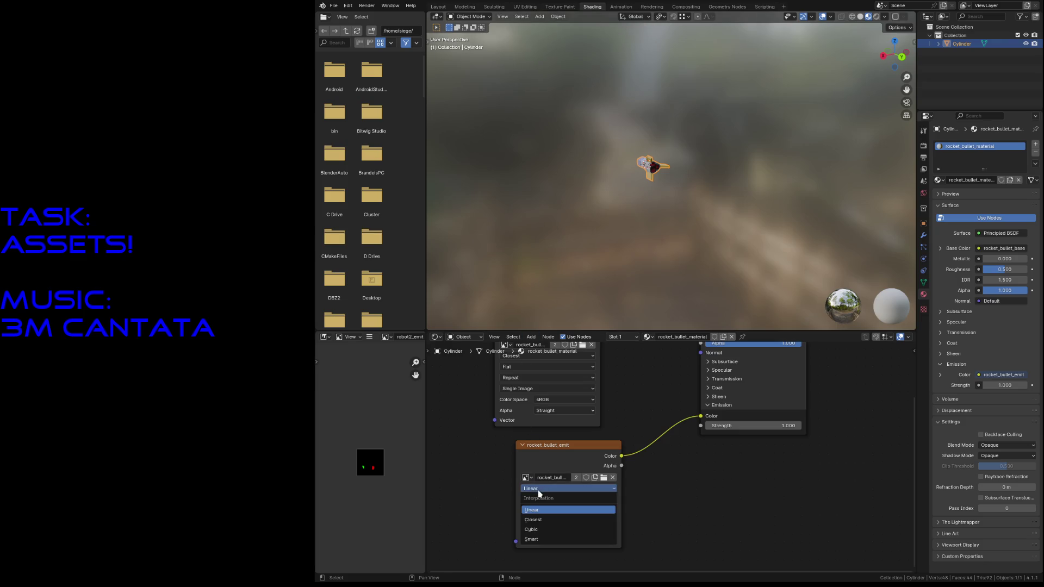
left_click(539, 520)
key("ctrl+s")
left_click(561, 7)
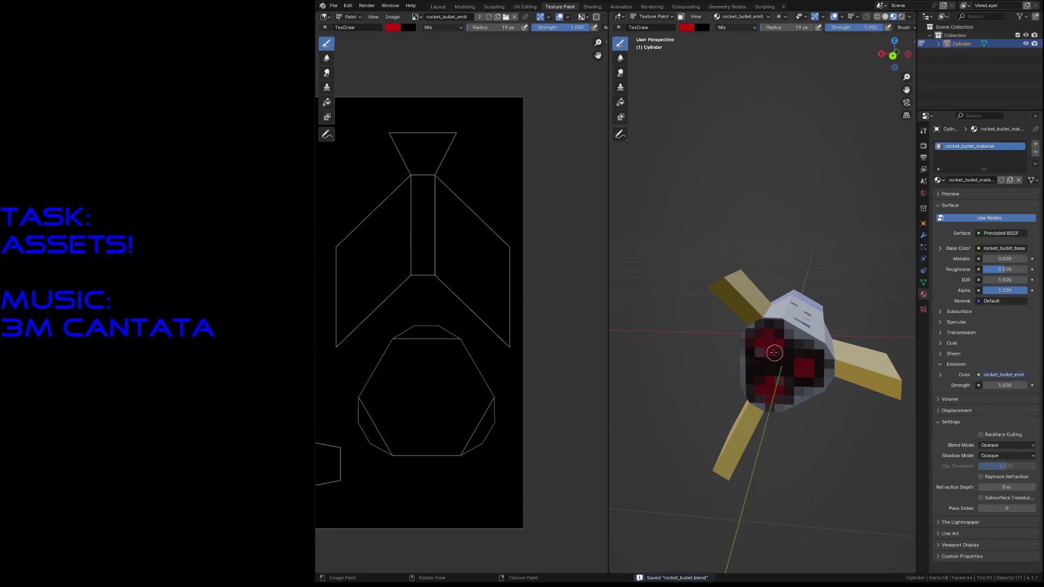
Step: Paint a red square and crosses on the tail cap, then select the cap face in UV editing
mouse_move(759, 345)
left_mouse_down()
mouse_move(798, 373)
mouse_move(802, 365)
left_mouse_up()
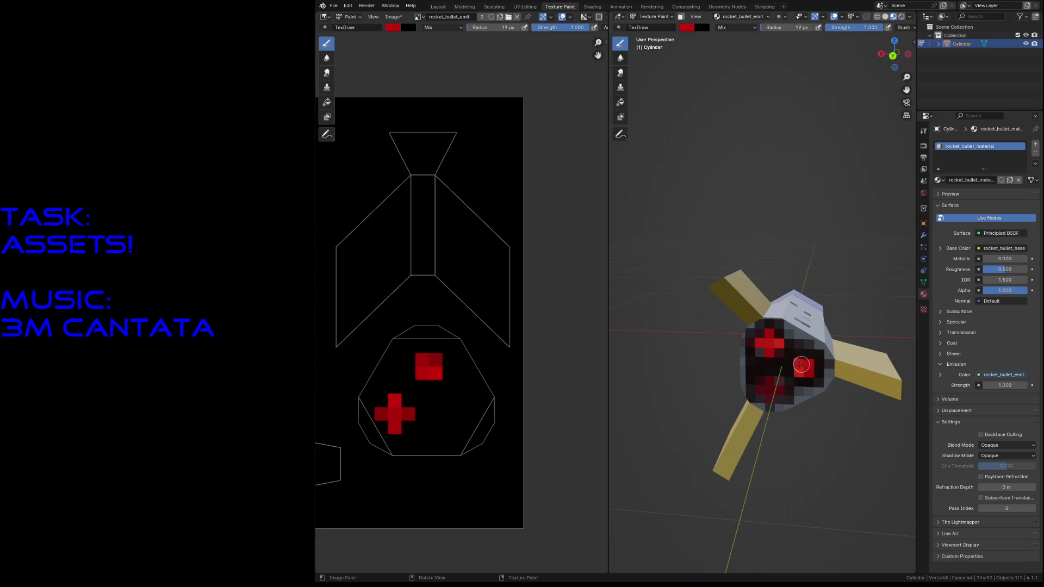
left_click_drag(763, 393, 775, 394)
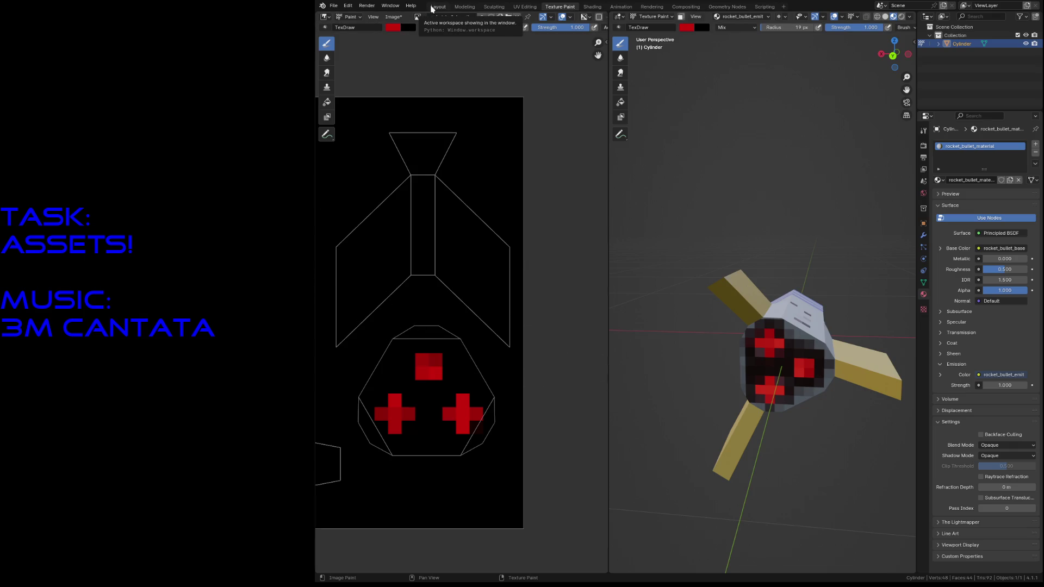
left_click(525, 7)
left_click(577, 362)
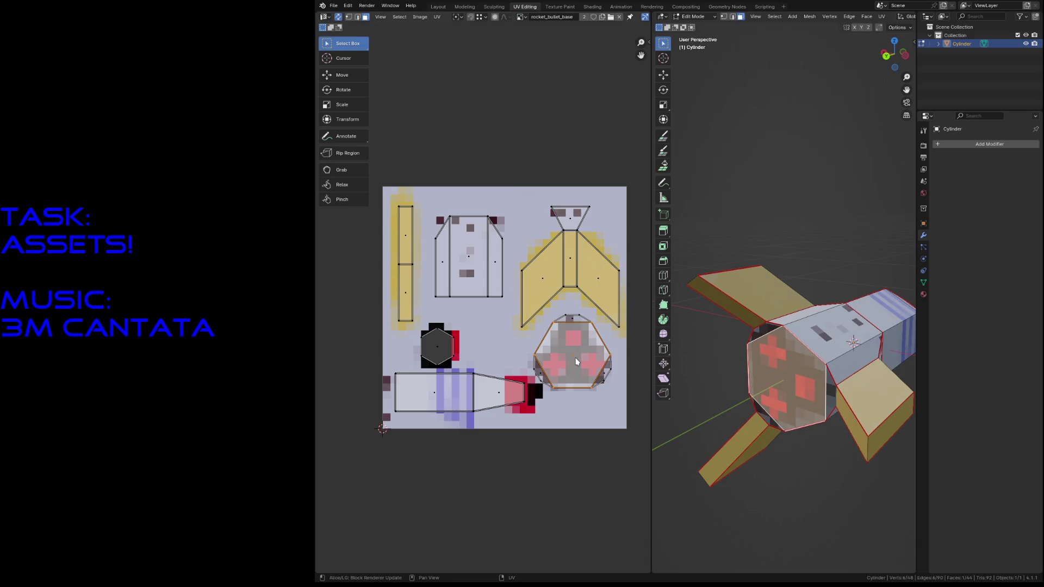
Step: Grow the selection to the whole cap and rotate its UV island to realign the emblem
key("ctrl+l")
key("r")
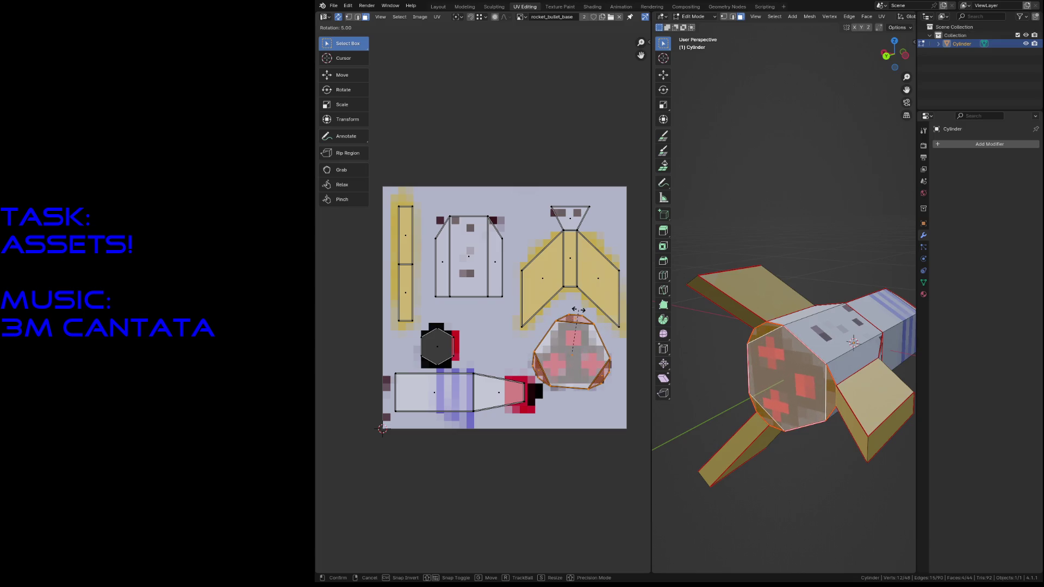
left_click(598, 361)
key("shift+grave")
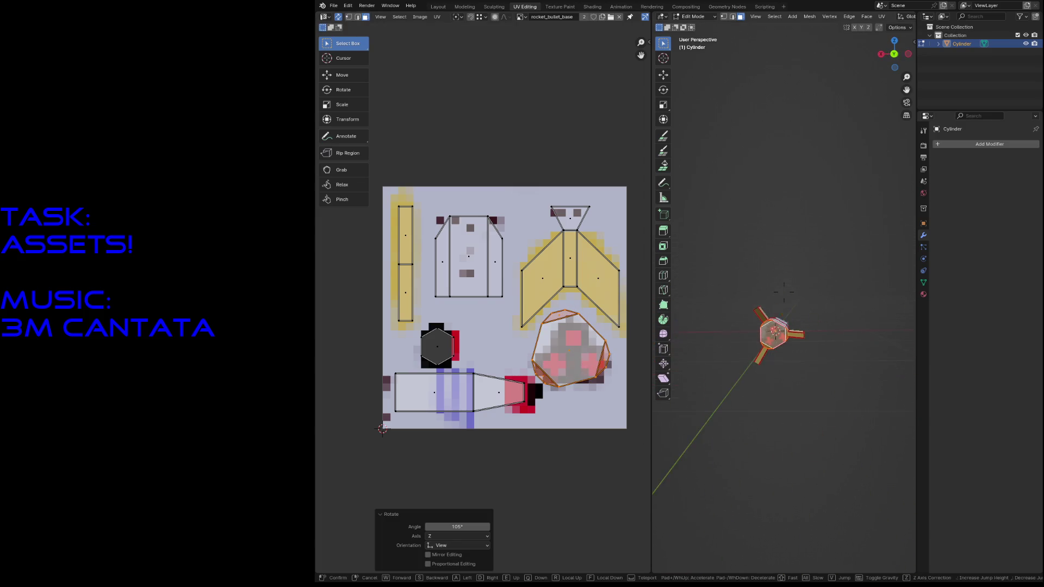
key("Escape")
key("ctrl+z")
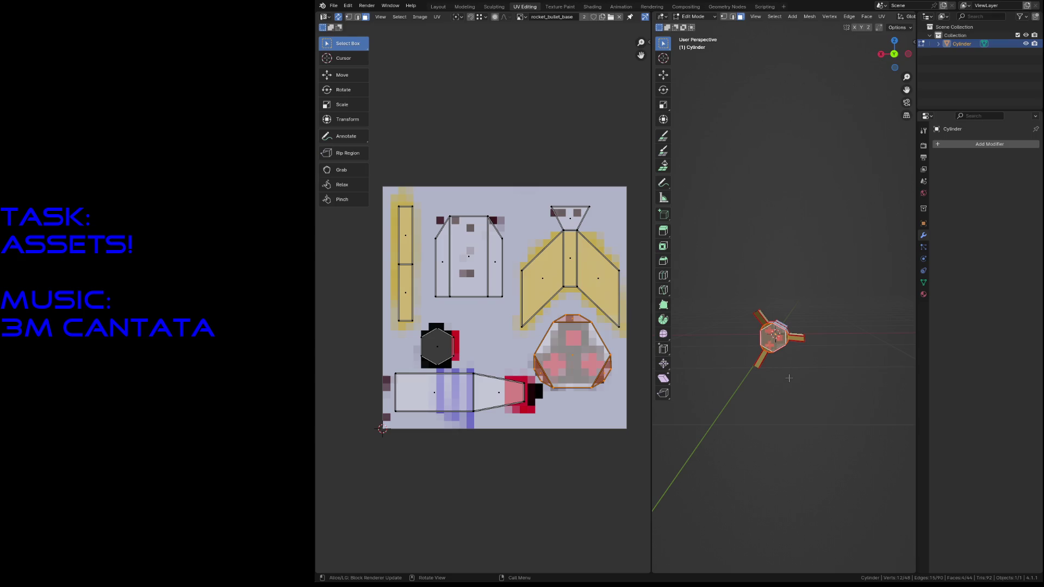
Step: Clear the selection and show the rocket in Layout with Material Preview shading
key("alt+a")
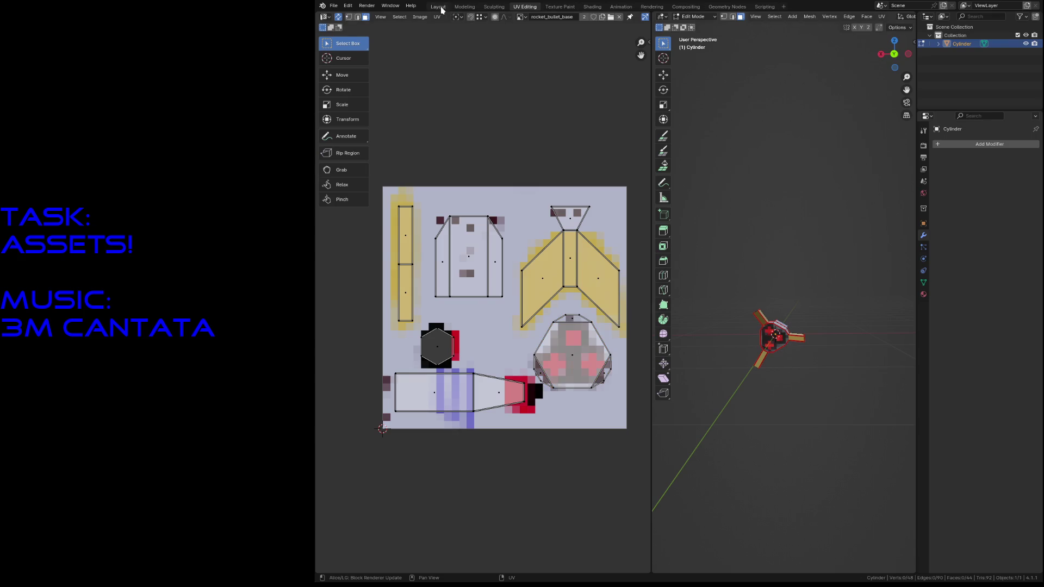
left_click(441, 8)
key("z")
left_click(738, 393)
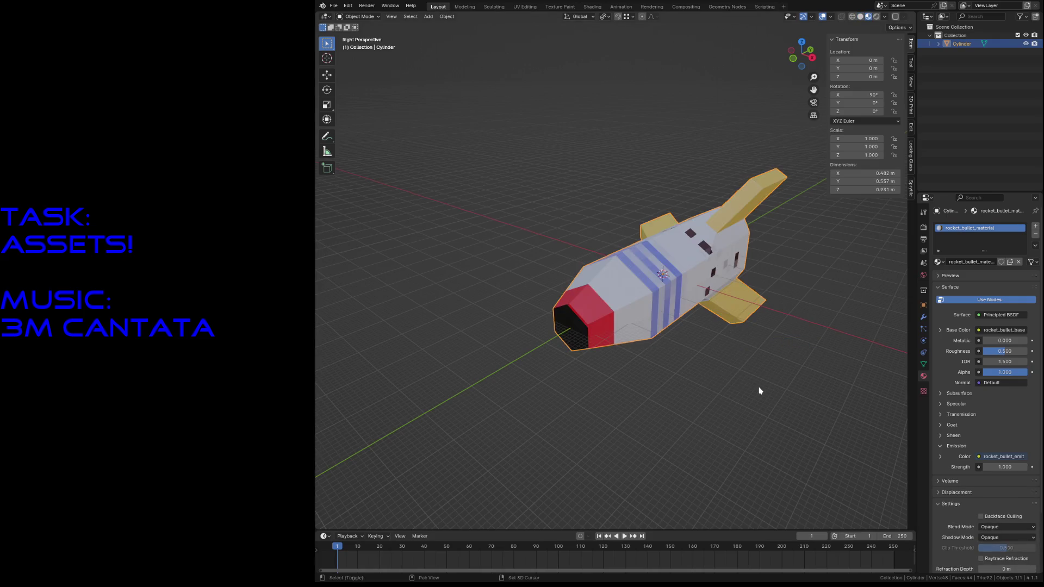
Step: Try rotating the rocket from behind and undo the attempts
key("shift+grave")
key("r")
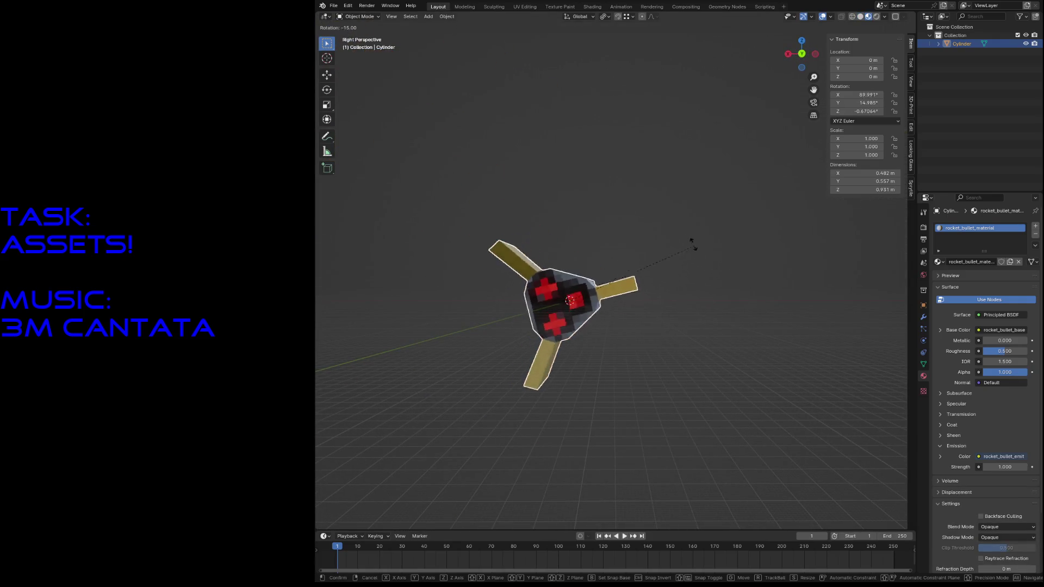
left_click(562, 192)
key("ctrl+z")
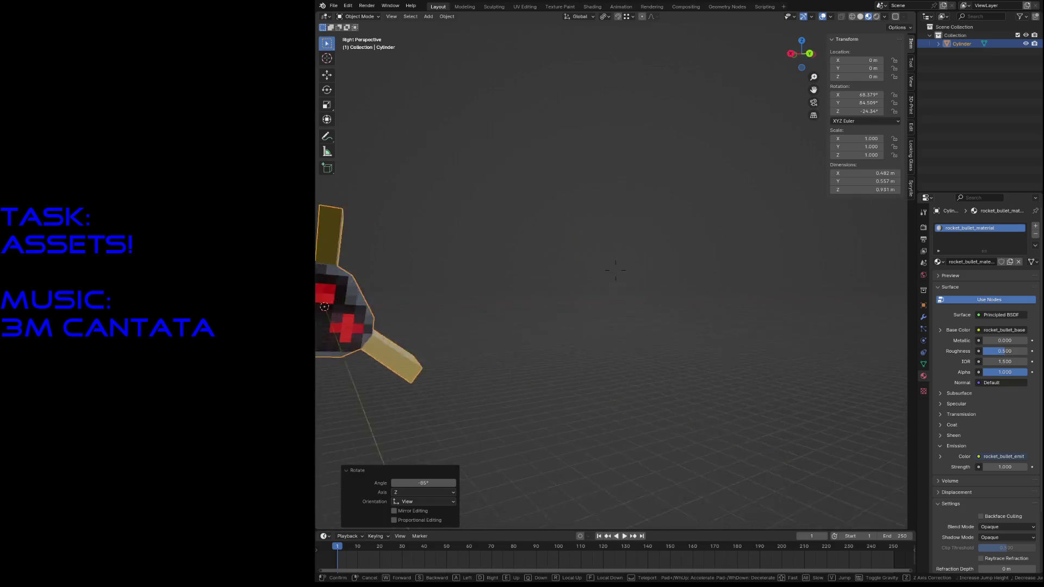
key("ctrl+z")
key("ctrl+z")
key("shift+grave")
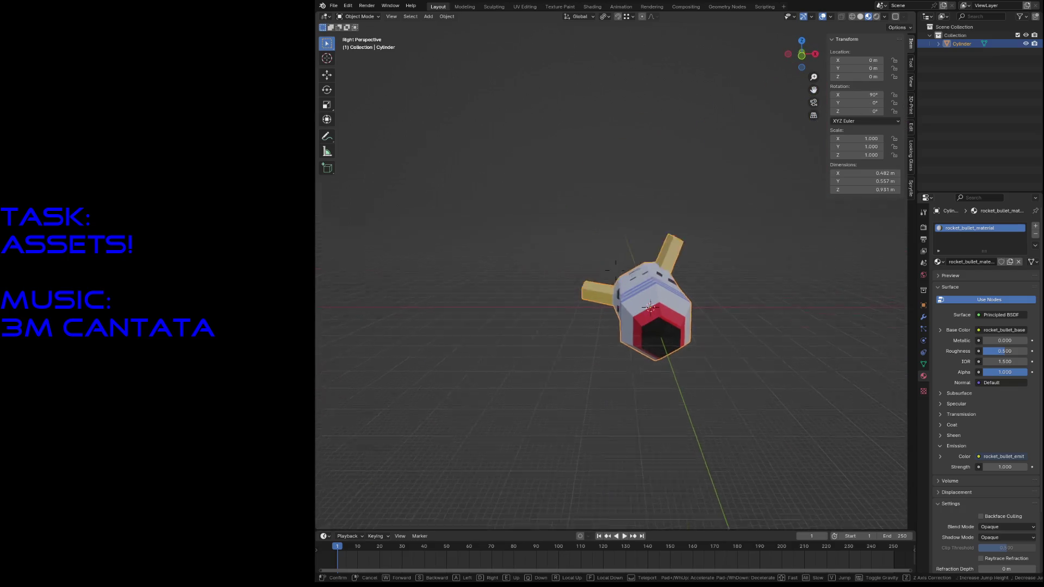
key("Escape")
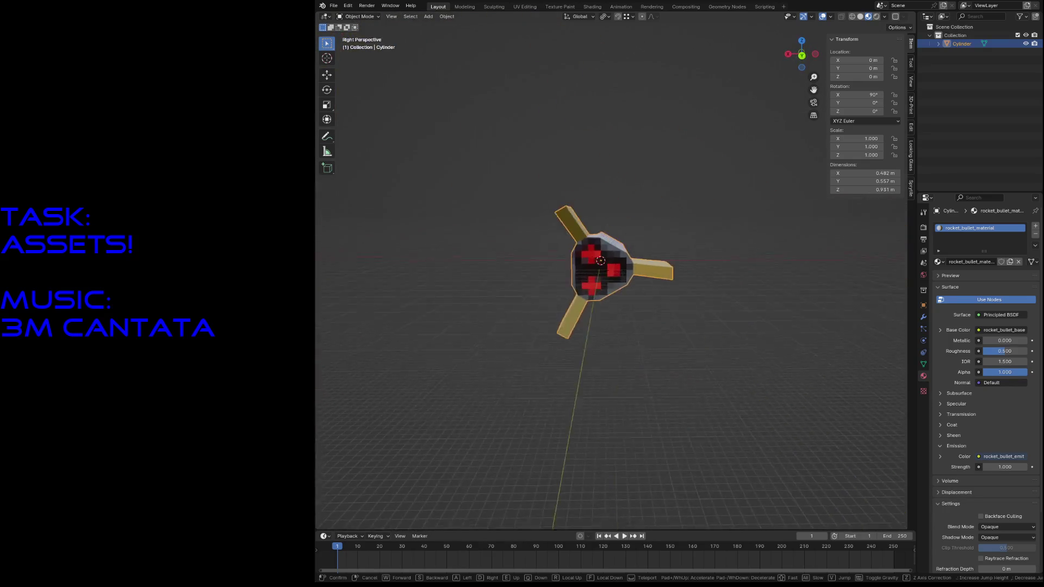
key("r")
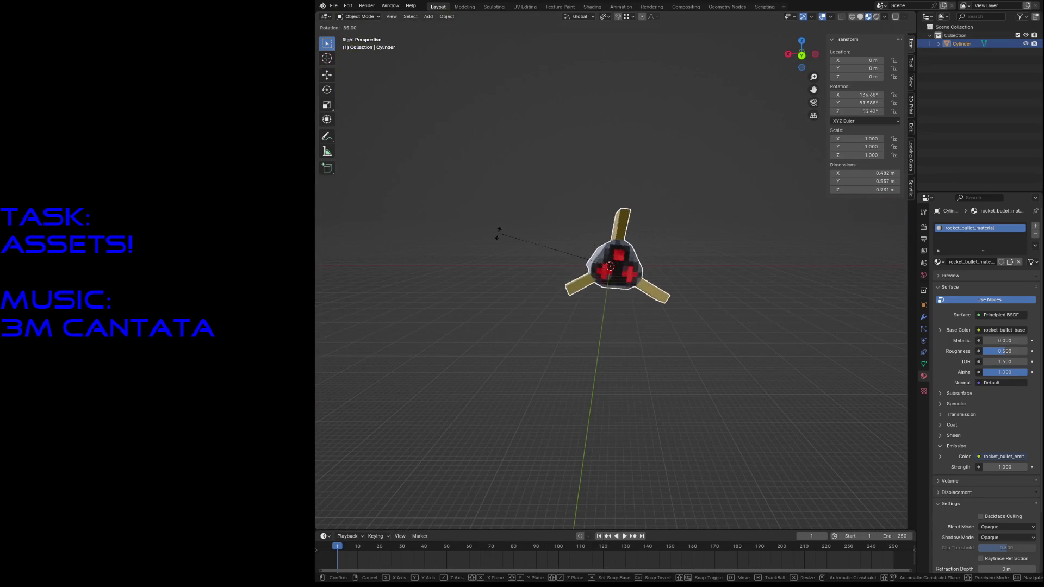
left_click(506, 248)
key("ctrl+z")
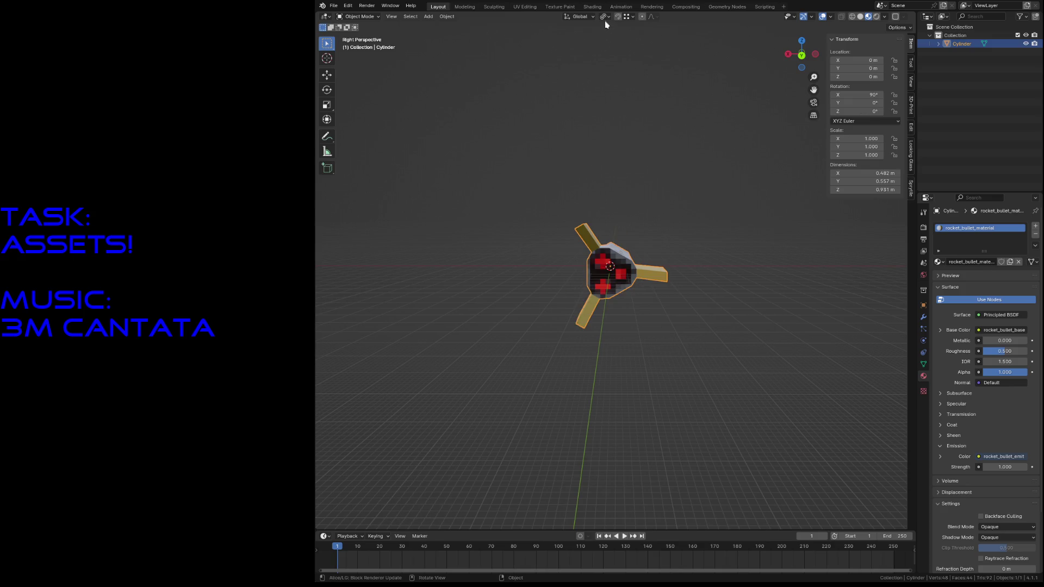
Step: Change the rotation pivot, view from behind, and rotate the rocket 90° on Y
left_click(606, 18)
left_click(612, 48)
left_click(604, 18)
left_click(610, 66)
key("KP_Decimal")
key("KP_1")
key("ctrl+KP_1")
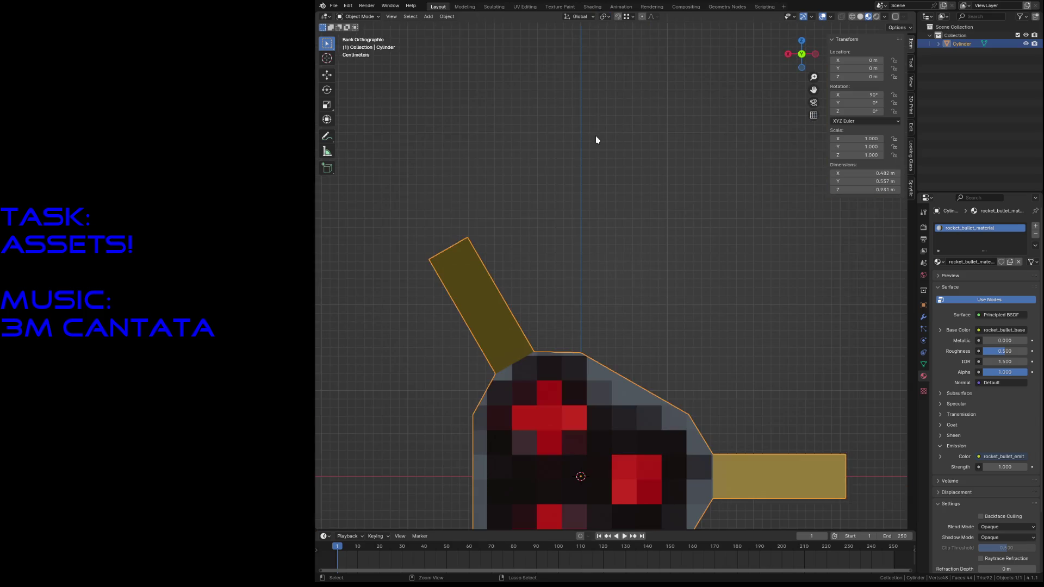
scroll(596, 136, "down", 3)
key("r")
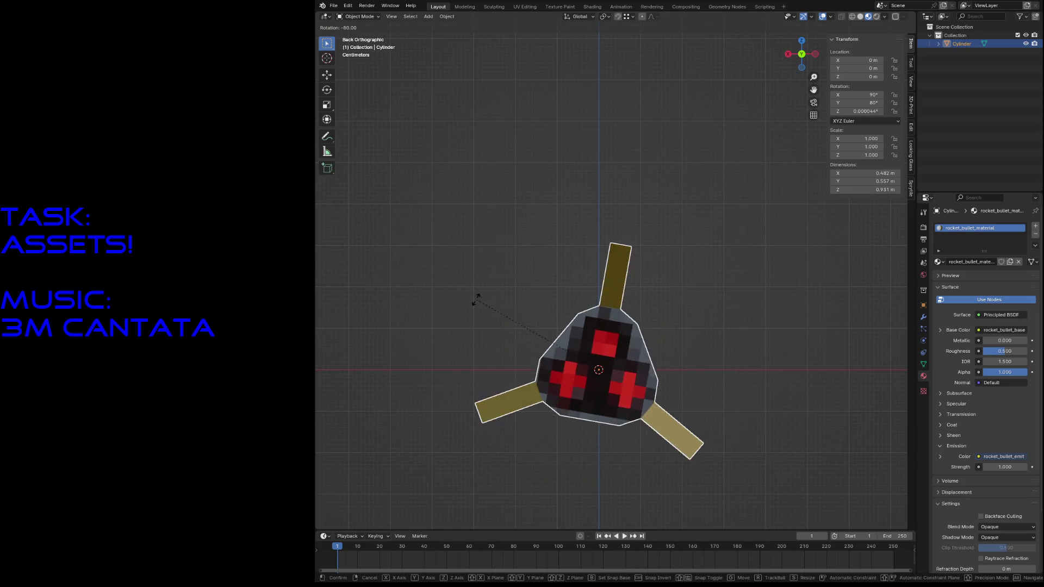
left_click(469, 315)
Step: Fly around to inspect the rotated rocket and save rocket_bullet.blend
key("shift+grave")
key("w")
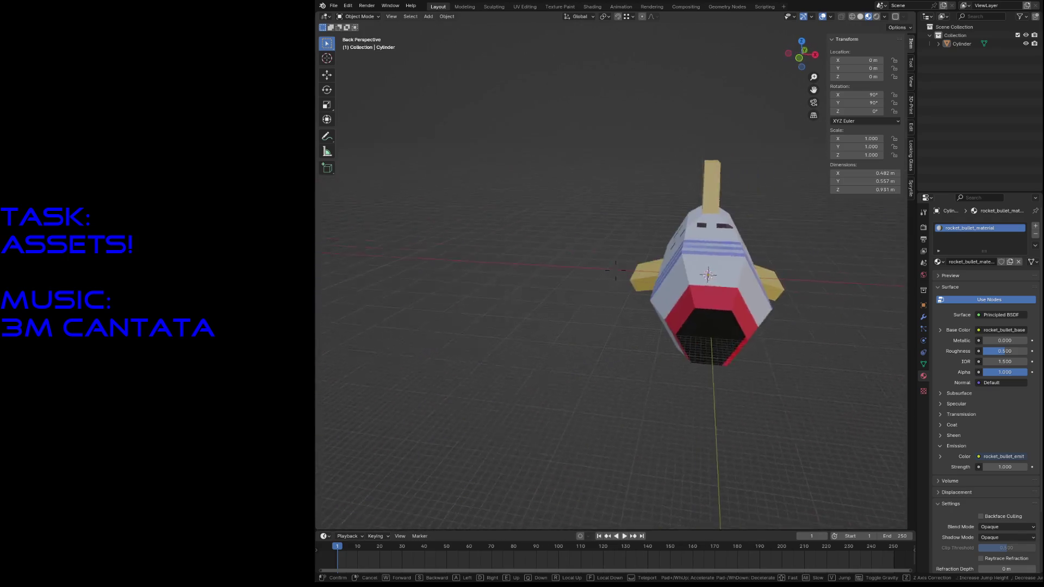
key("s")
key("w")
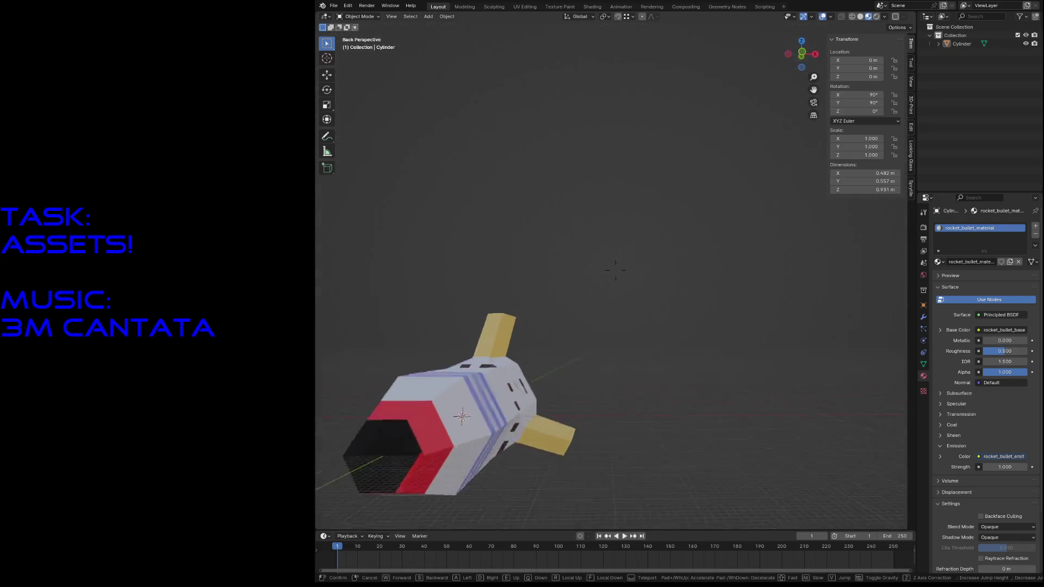
key("Escape")
key("ctrl+s")
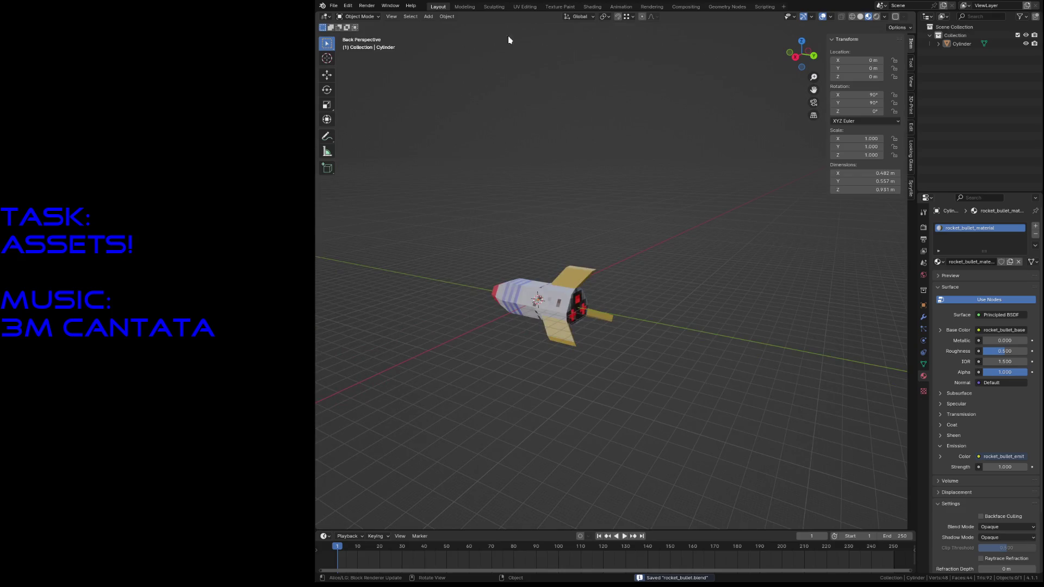
left_click(562, 5)
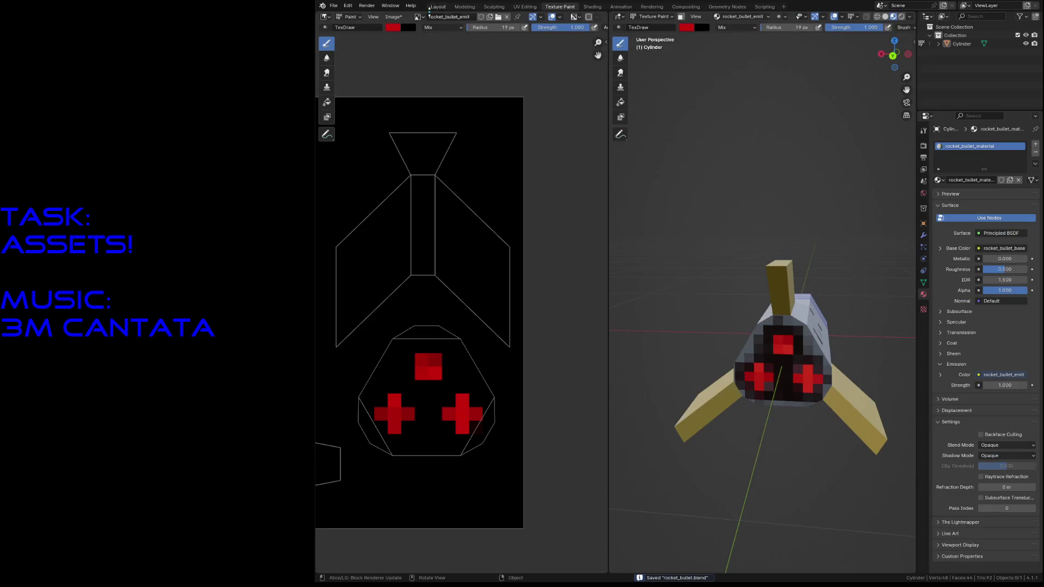
Step: Reload the rocket texture from disk, save, and select the rocket in the Layout workspace
left_click(393, 17)
left_click(402, 63)
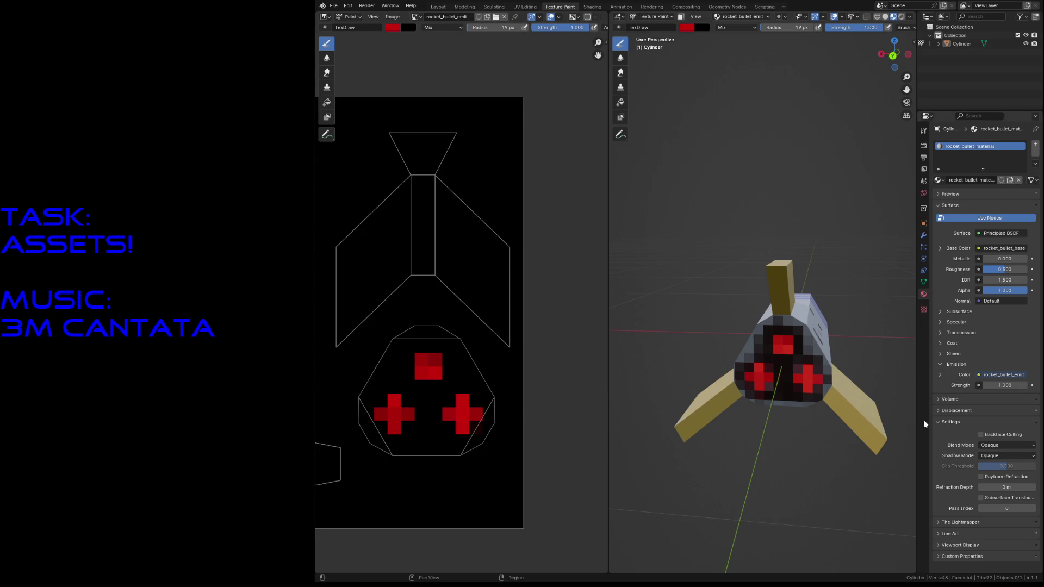
key("ctrl+s")
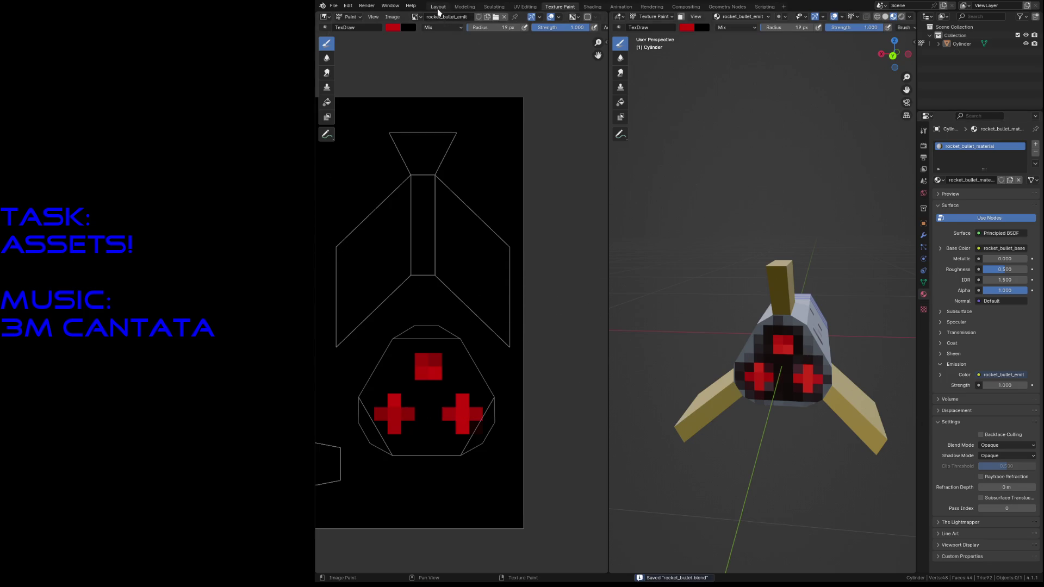
left_click(438, 5)
left_click(518, 296)
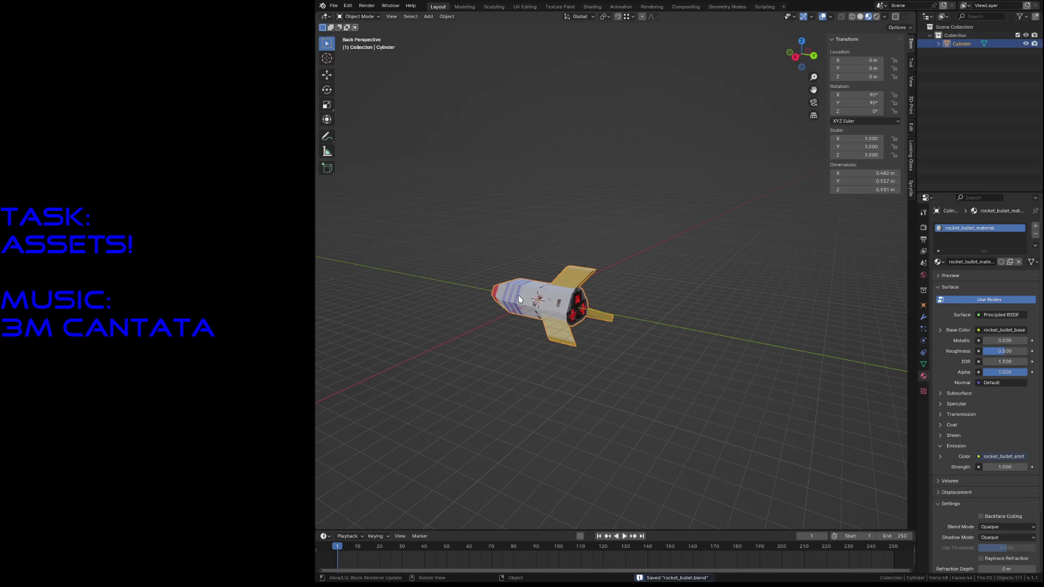
Step: Export the rocket bullet via File > Export as glTF 2.0 (.glb/.gltf)
left_click(508, 213)
left_click(334, 6)
mouse_move(348, 133)
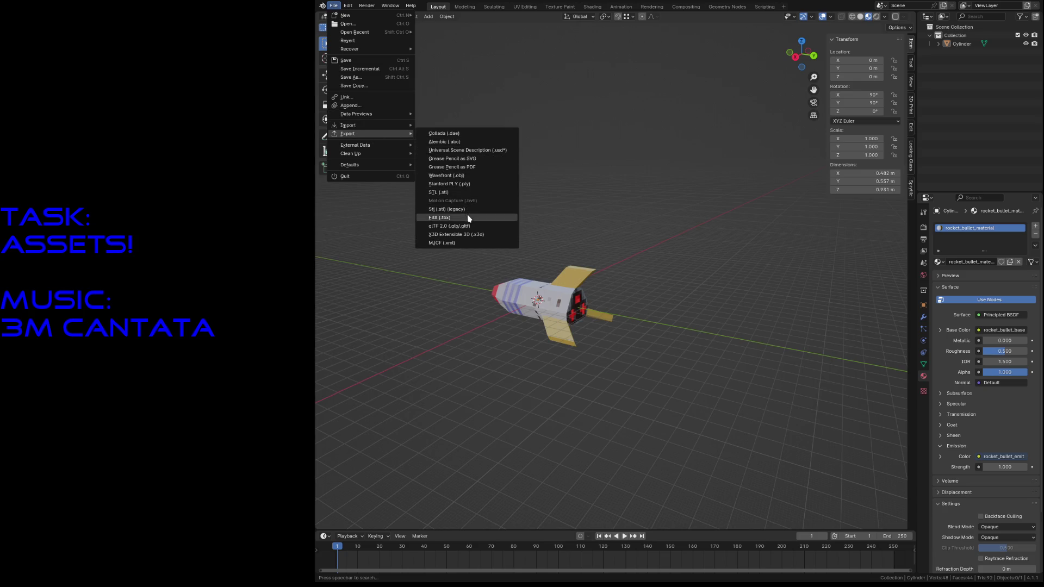
left_click(466, 227)
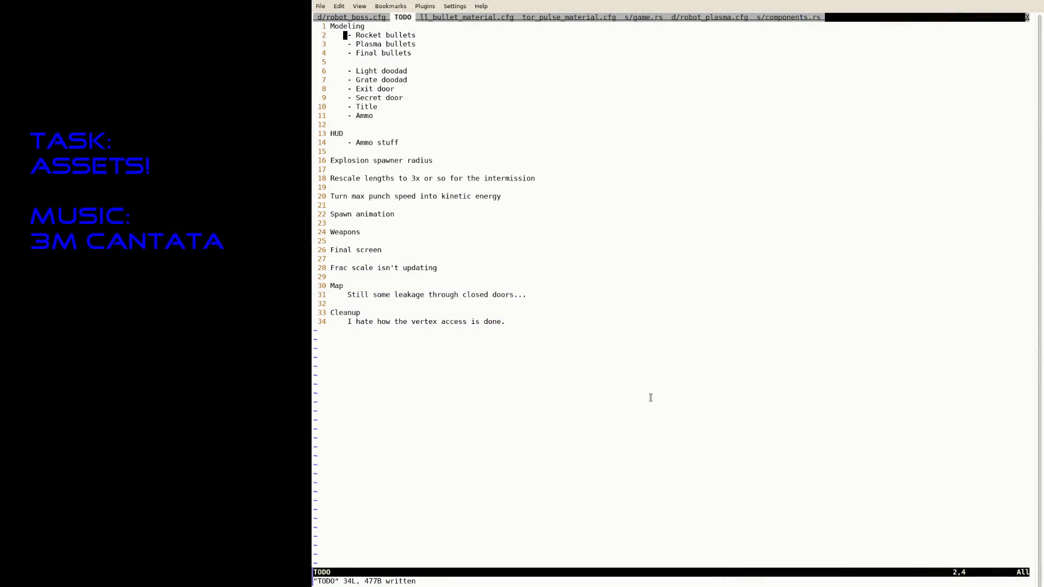
type("gt")
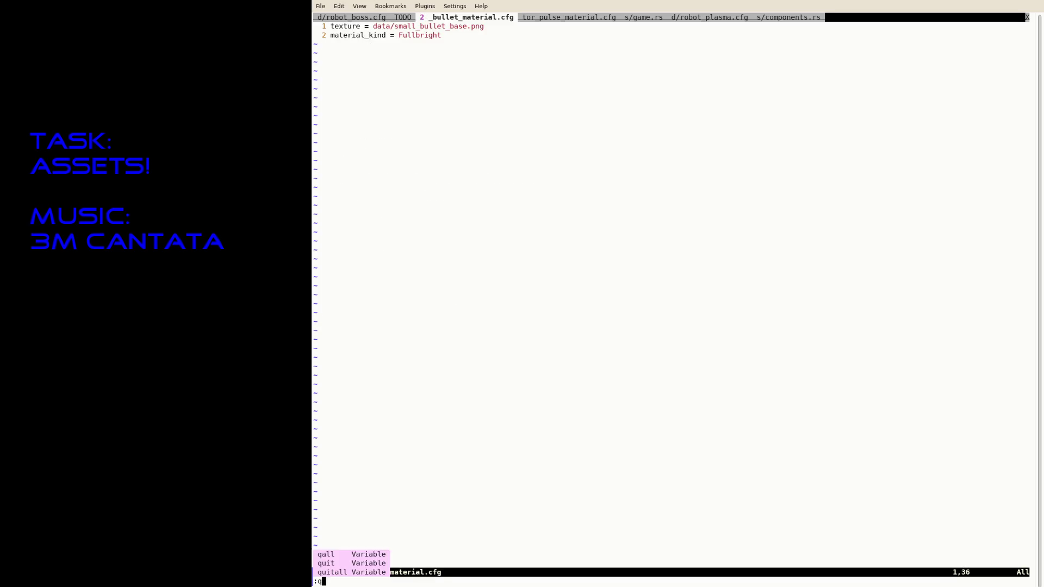
type(":q")
Step: Write rocket_bullet_material.cfg with reactor paths replaced by rocket_bullet, save, show robot_boss.cfg
key("Return")
key("b")
type("ew")
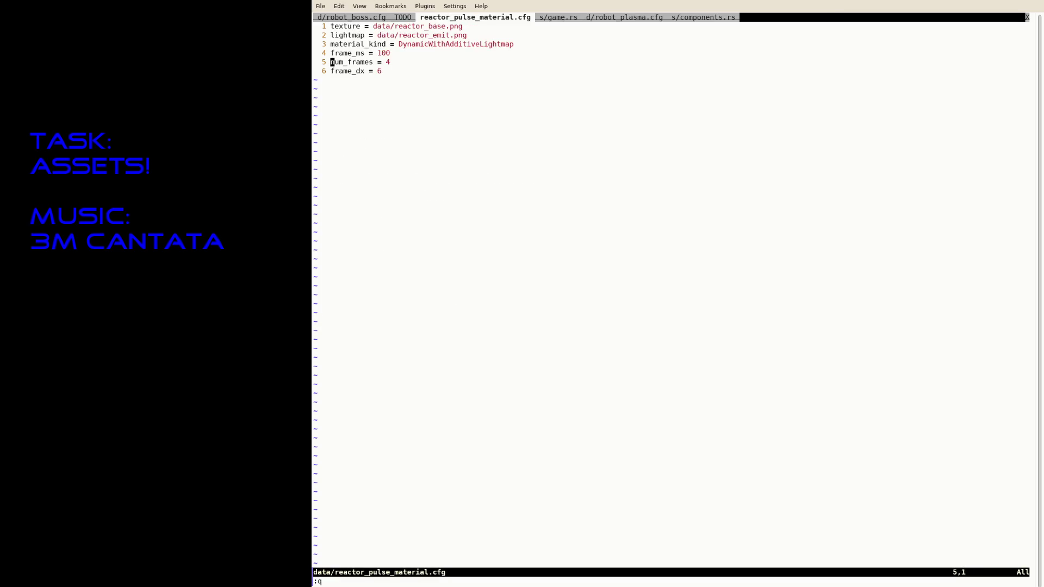
type(":saveas")
key("Escape")
type(":")
type("tabe data/rea")
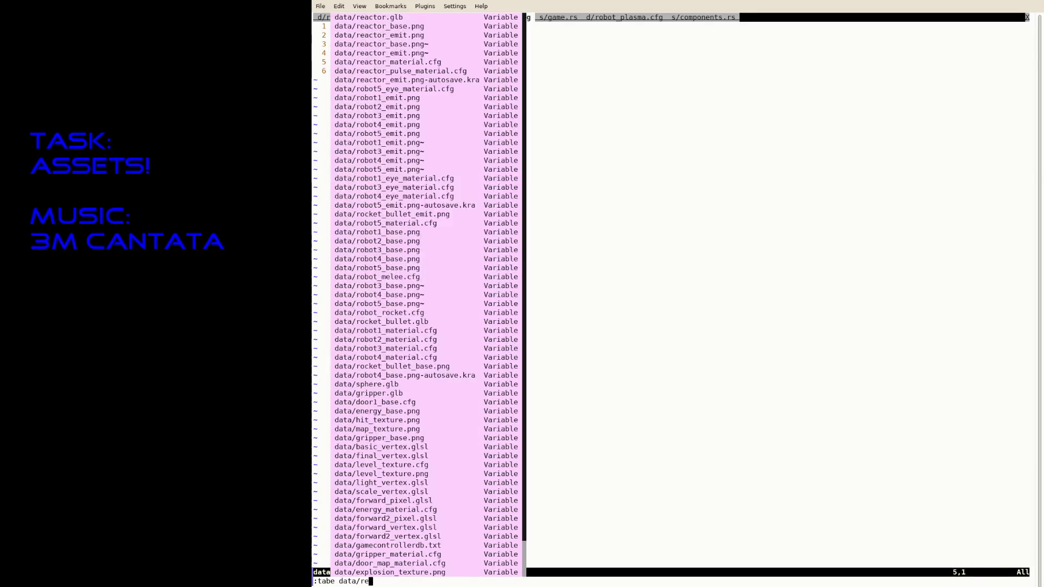
type("ctor")
type("/rocket_bullet")
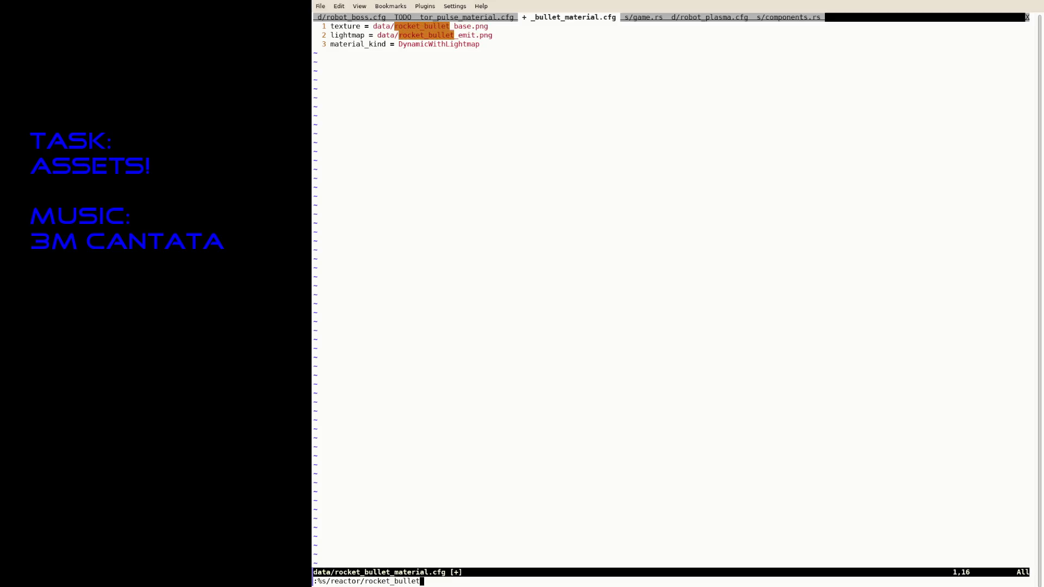
type("/g")
key("Return")
type(":w")
key("Return")
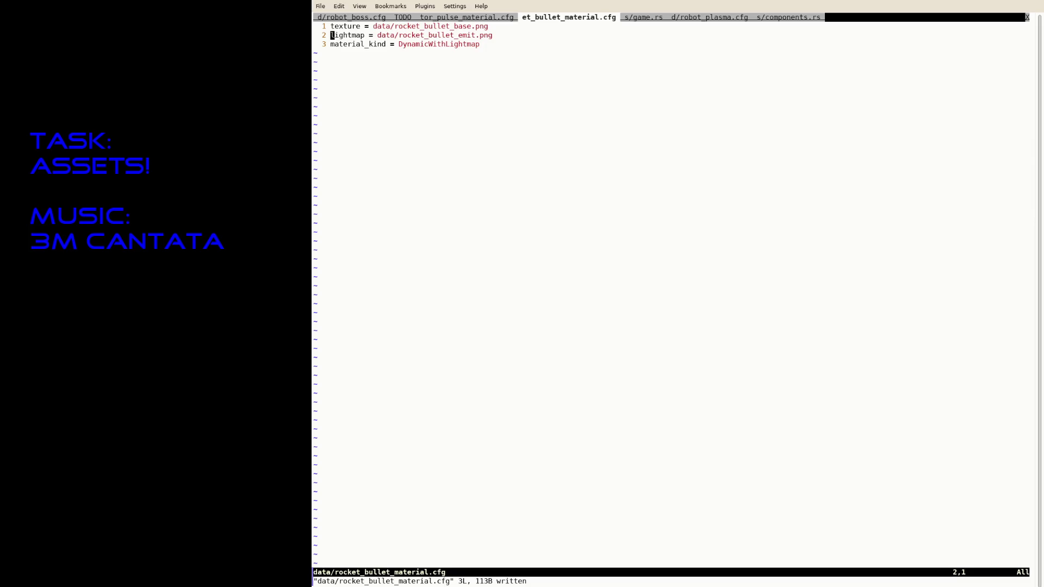
key("ctrl+Page_Up")
key("ctrl+Page_Up")
key("ctrl+Page_Up")
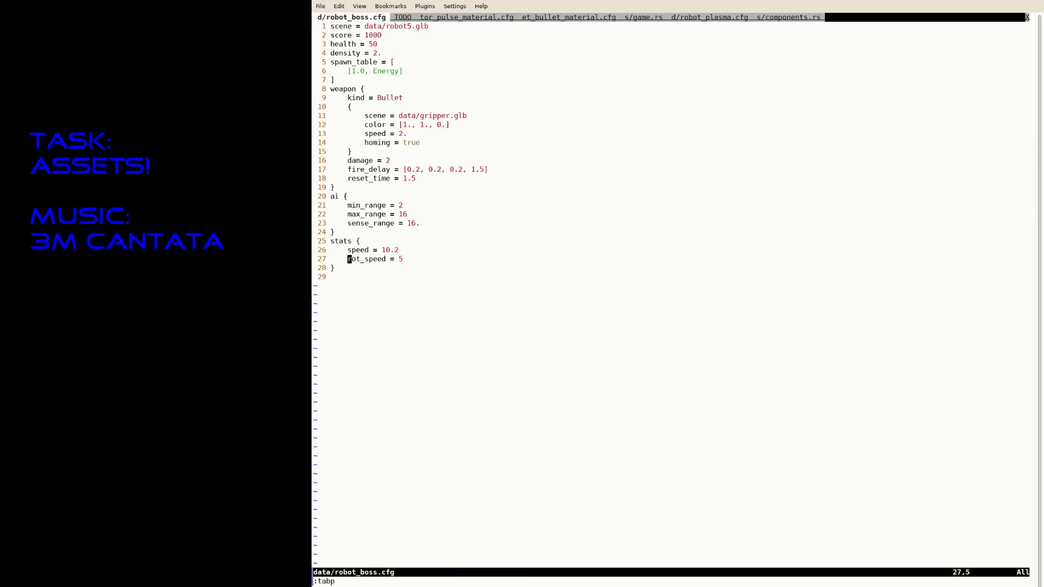
type(":tabe d")
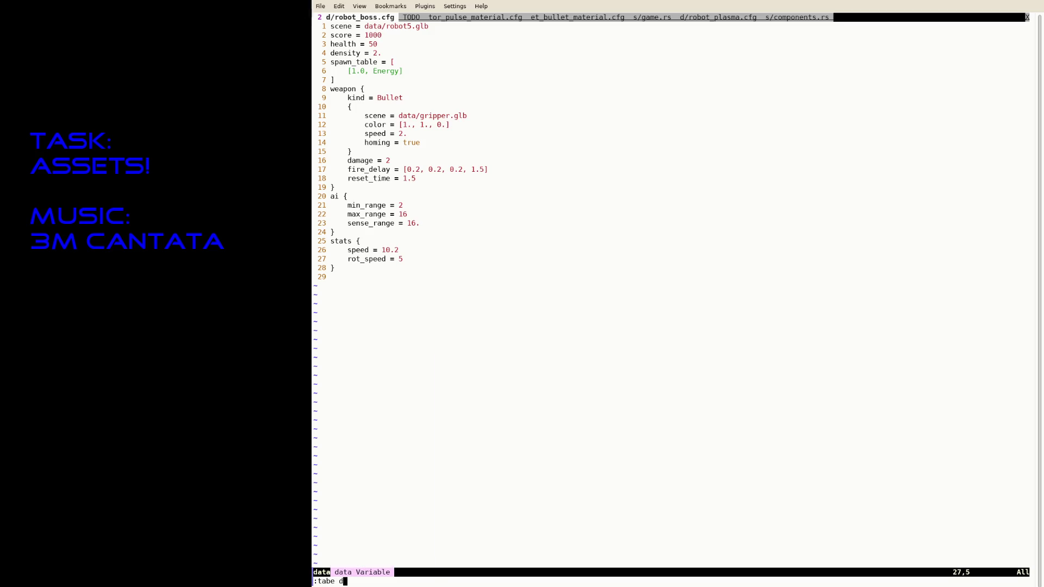
type("ata/ro")
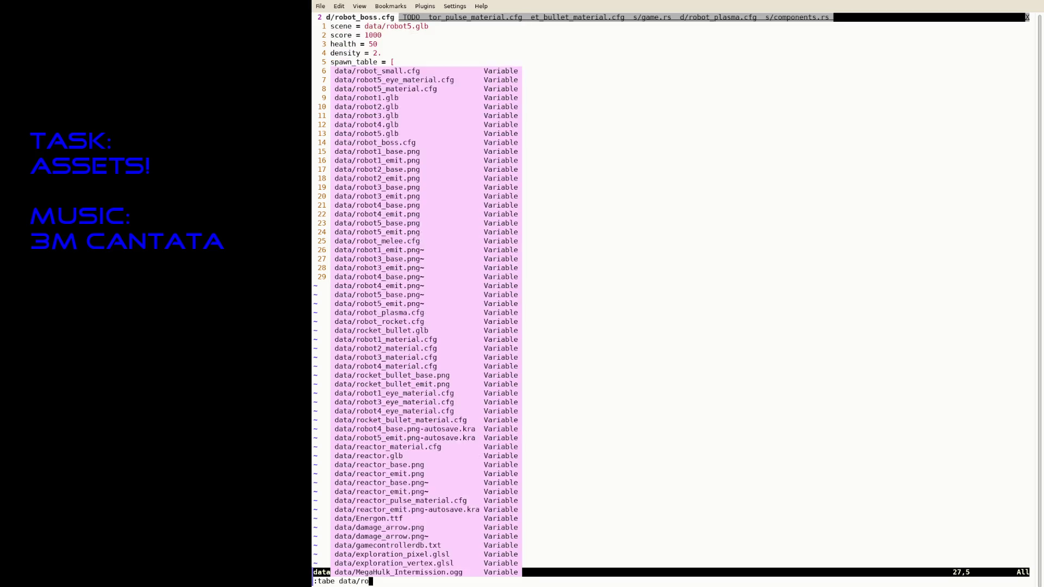
type("cket")
Step: Open data/robot_rocket.cfg in a new tab
key("BackSpace")
key("BackSpace")
key("BackSpace")
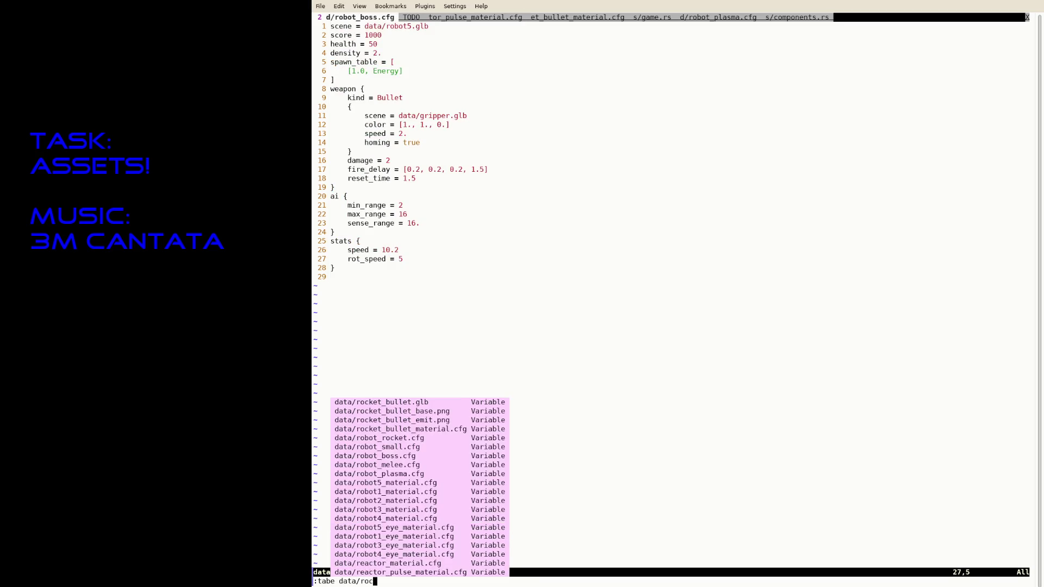
key("BackSpace")
key("BackSpace")
type("boss")
key("BackSpace")
key("BackSpace")
key("BackSpace")
key("BackSpace")
type("ro")
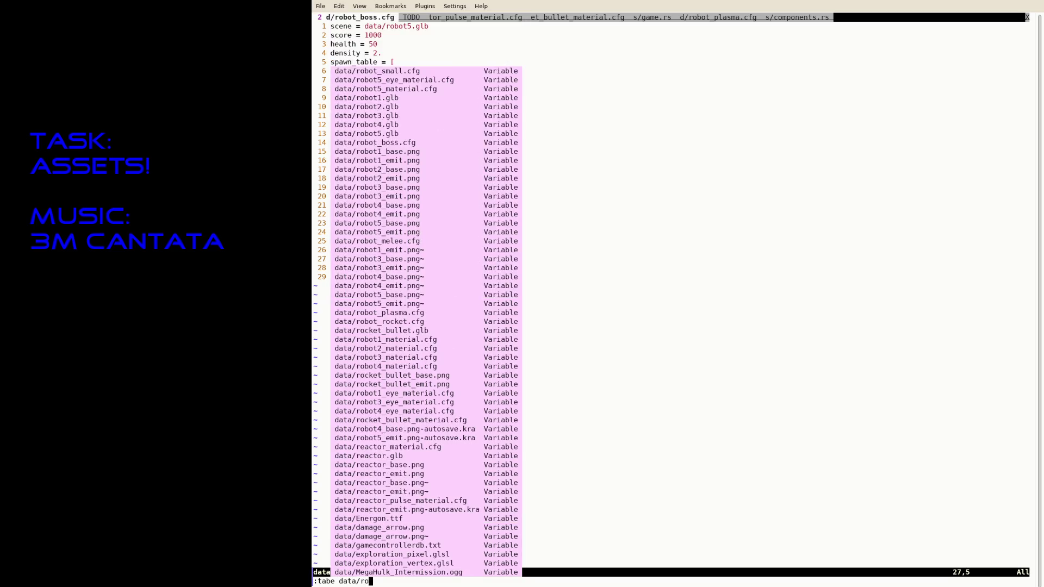
type("bot_ro")
key("Tab")
key("Return")
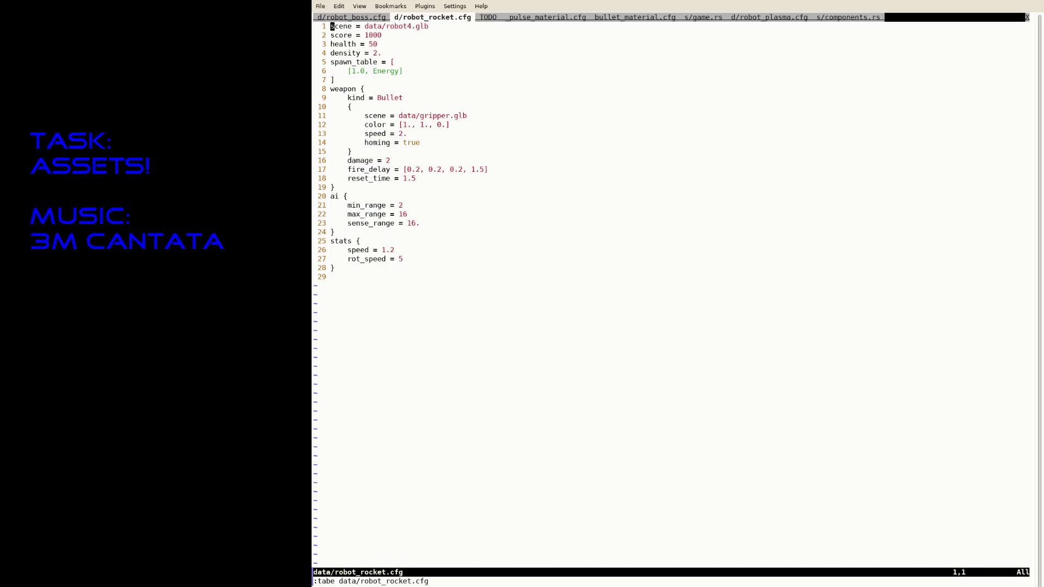
Step: Change the bullet scene path to data/rocket_bullet.glb and save
key("j")
key("j")
key("j")
key("j")
key("A")
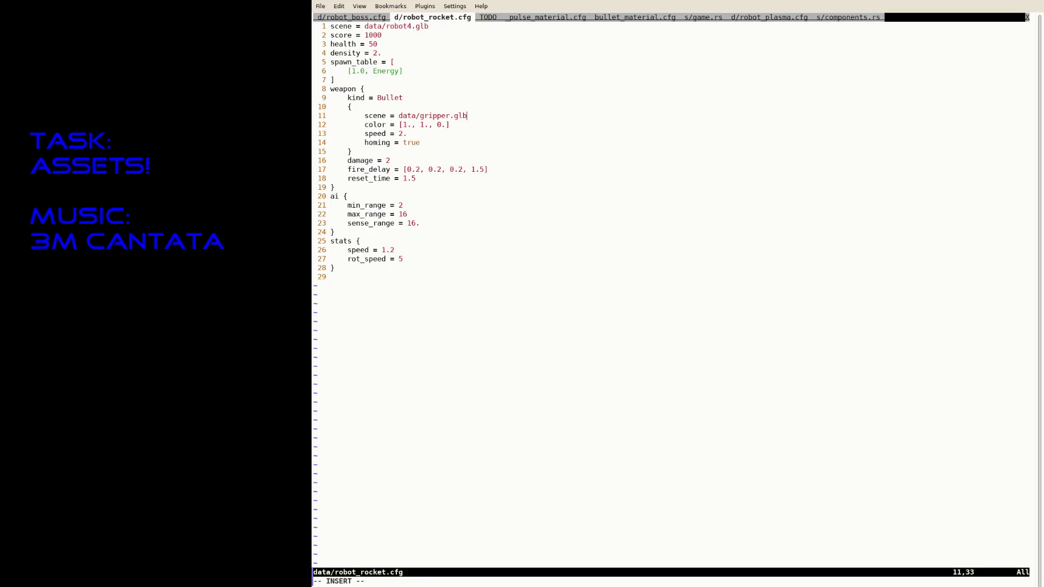
key("Left")
key("Left")
key("Left")
key("BackSpace")
key("BackSpace")
key("BackSpace")
type("rocket")
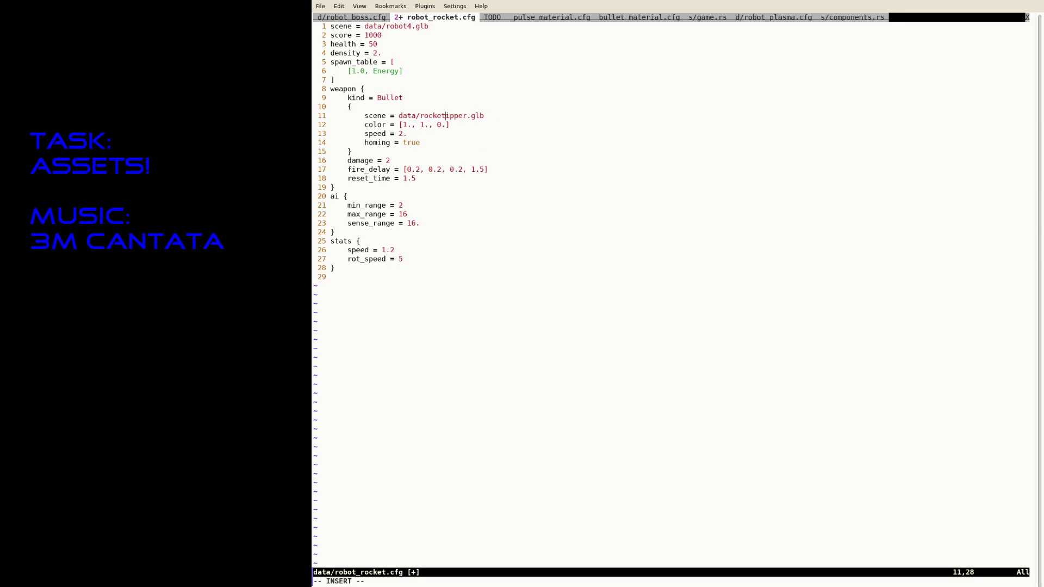
key("Delete")
key("Delete")
key("Delete")
key("Escape")
type(":w")
key("Return")
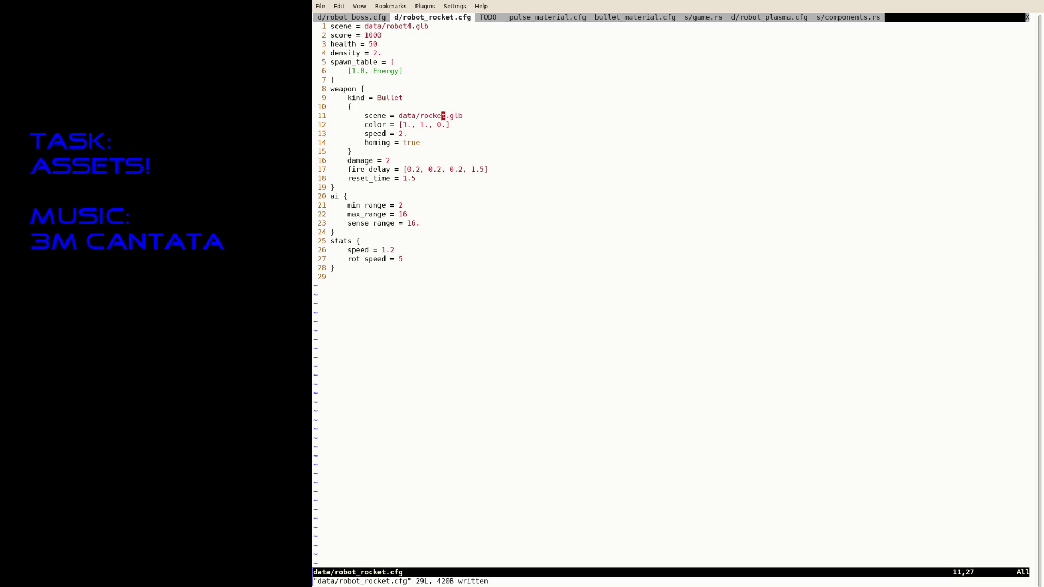
type("i")
type("bullet")
key("Escape")
type(":w")
key("Return")
type("cb")
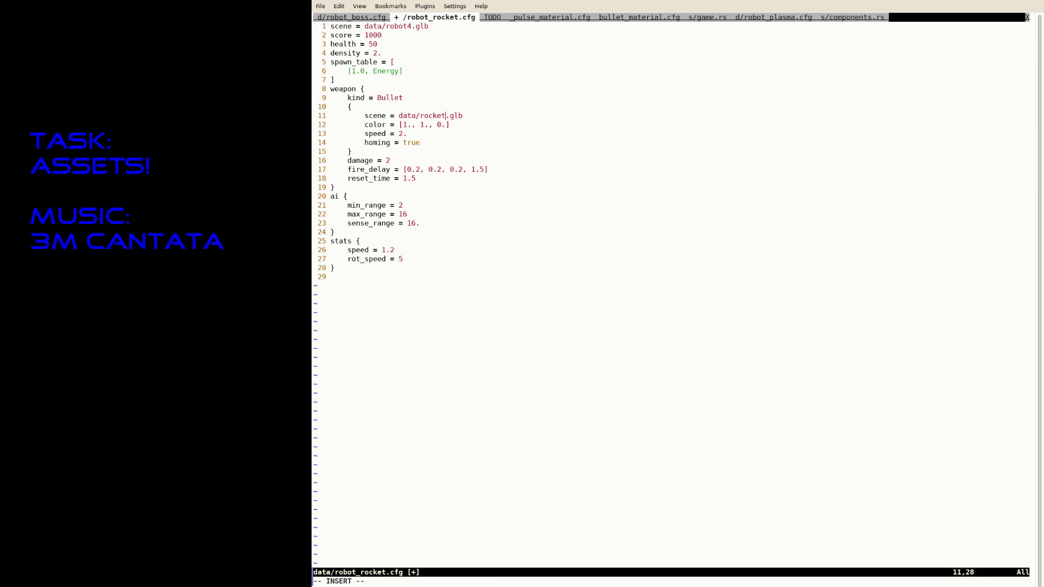
type("_bullet")
key("Escape")
type(":w")
key("Return")
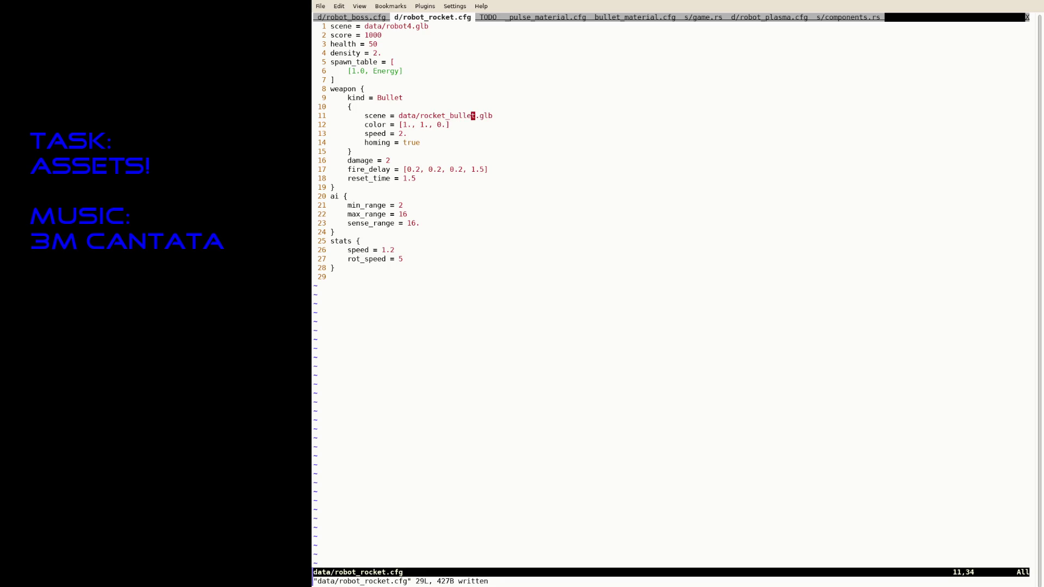
Step: Set the bullet color to [0., 0., 0.], save, and switch to components.rs
key("j")
key("A")
key("Left")
key("Left")
key("BackSpace")
type("1")
key("Escape")
type(":w")
key("Return")
key("h")
key("h")
key("h")
key("i")
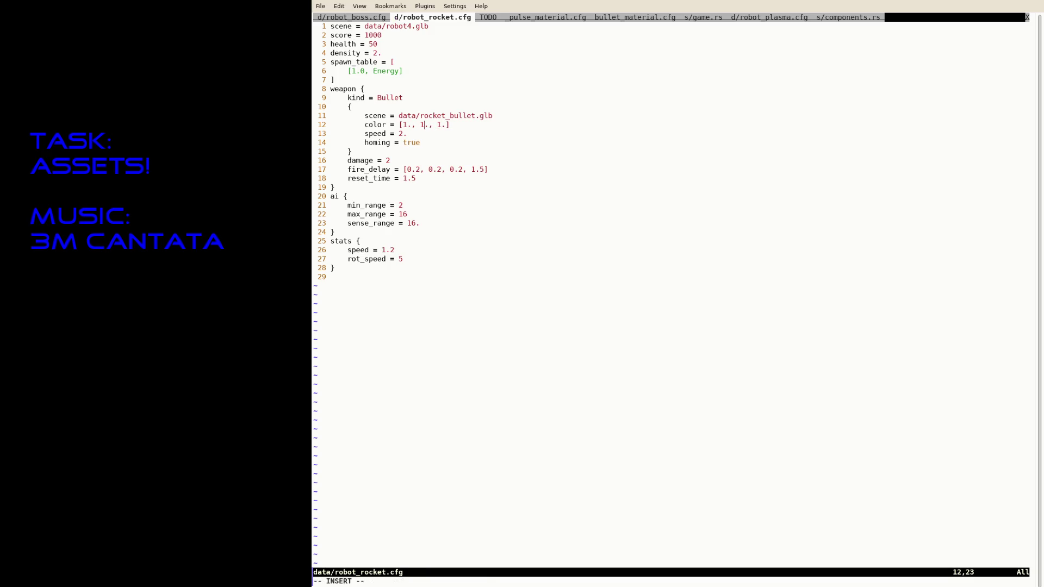
key("BackSpace")
type("0")
key("Right")
key("Right")
key("Right")
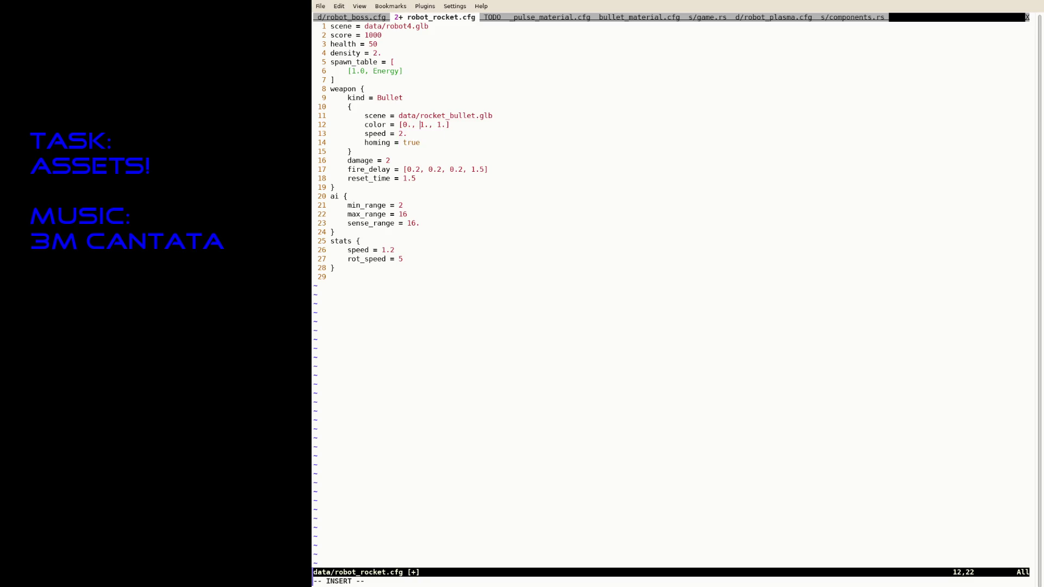
type("0")
key("Right")
key("Right")
key("Right")
key("BackSpace")
type("0")
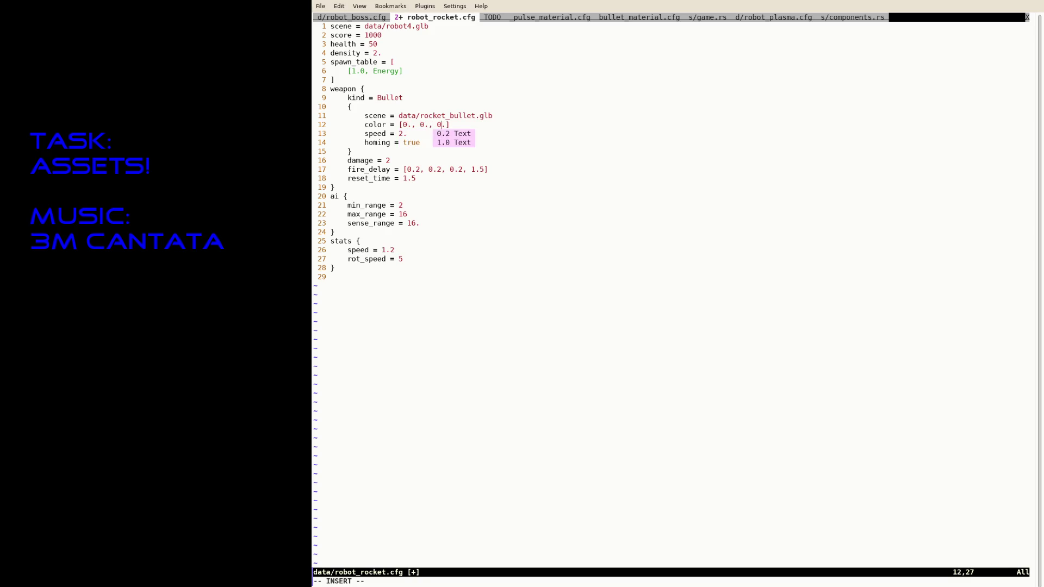
key("Escape")
type(":w")
key("Return")
key("Tab")
key("Tab")
key("Tab")
key("Tab")
key("Tab")
key("Tab")
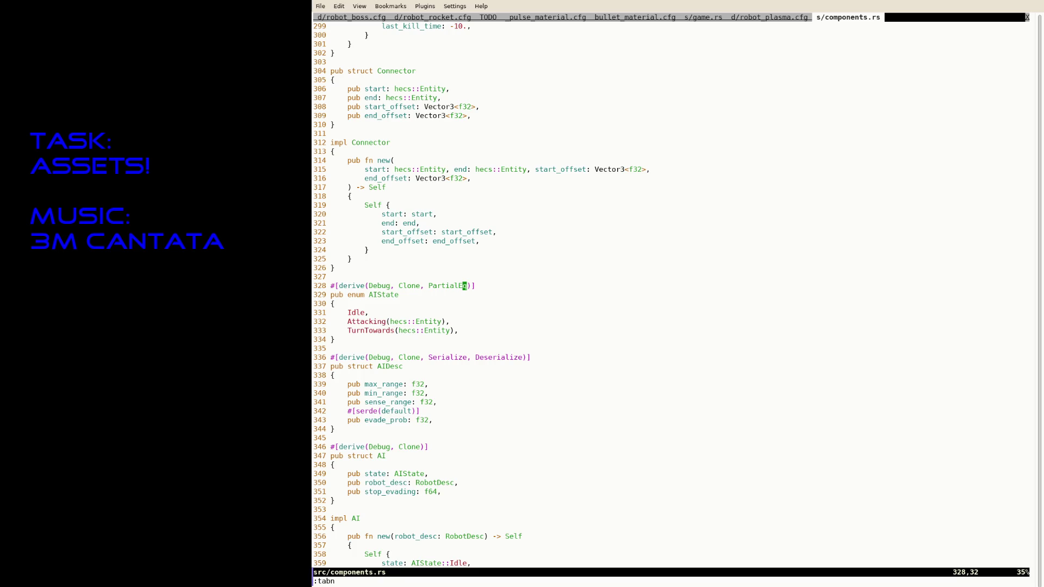
Step: In spawn_bullet, add an `if color != Color::from_rgb_f(0., 0., 0.)` block after the entity spawn
key("shift+Tab")
key("shift+Tab")
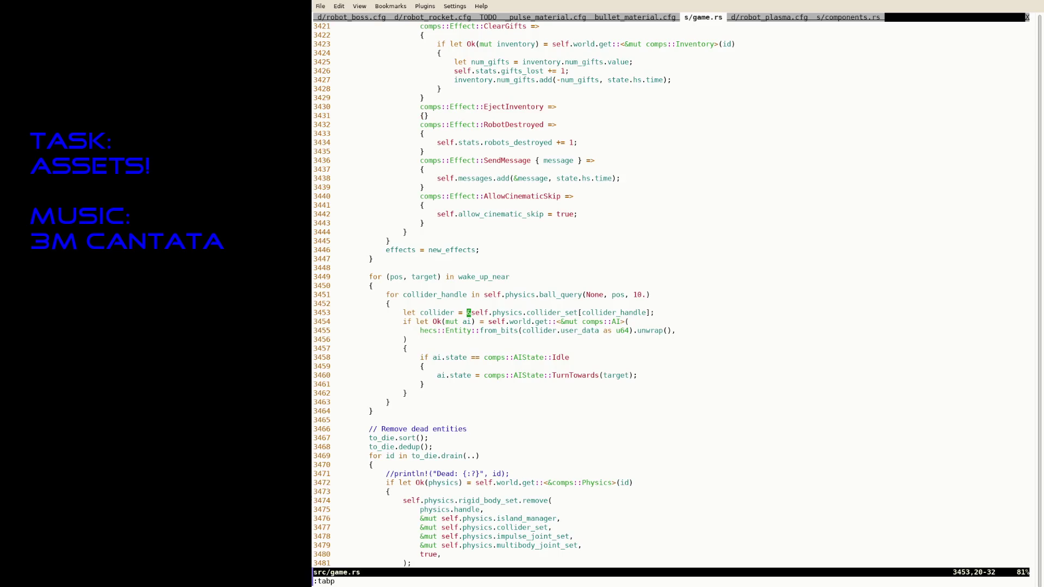
type("/spawn_bull")
key("Return")
type("/color")
key("Return")
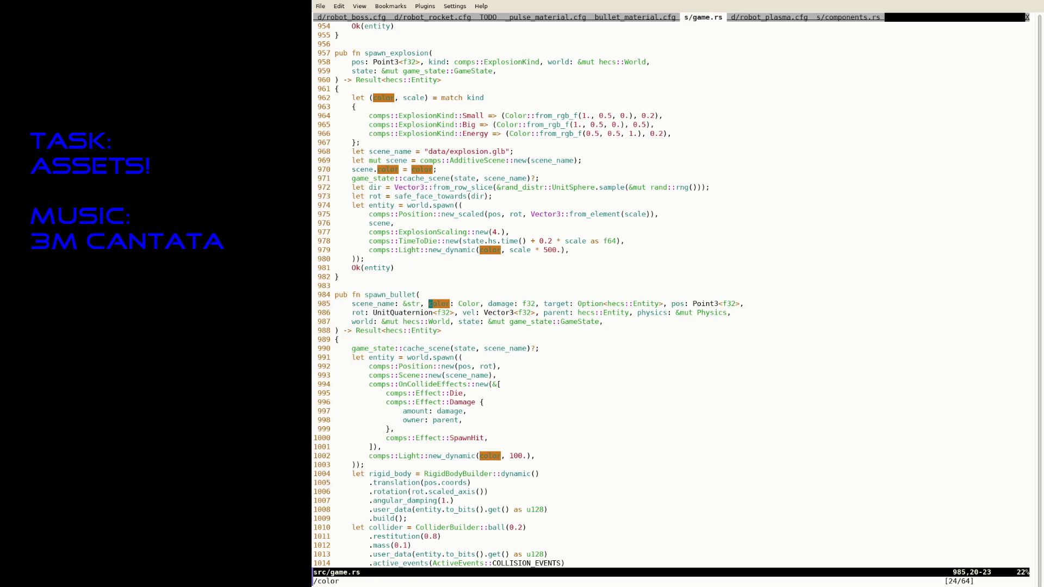
key("j")
key("j")
key("j")
key("j")
key("j")
key("j")
key("j")
key("shift+v")
key("d")
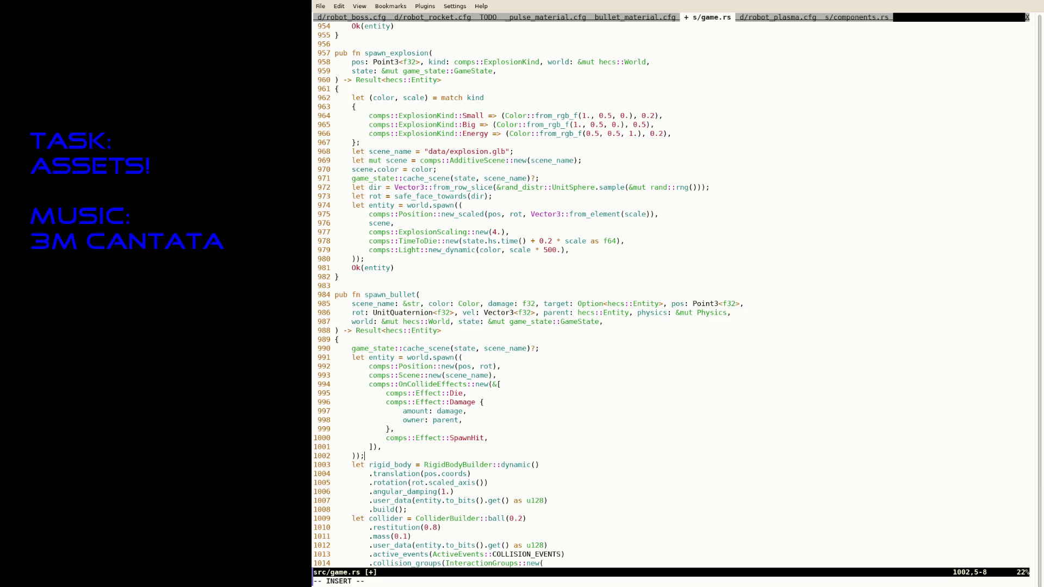
key("u")
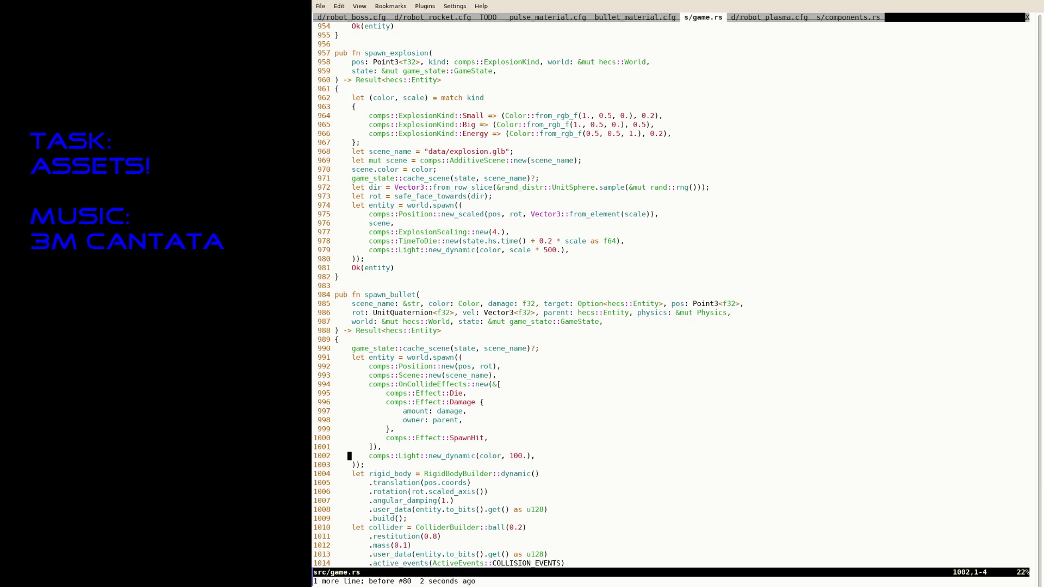
type(":update")
type("/Color")
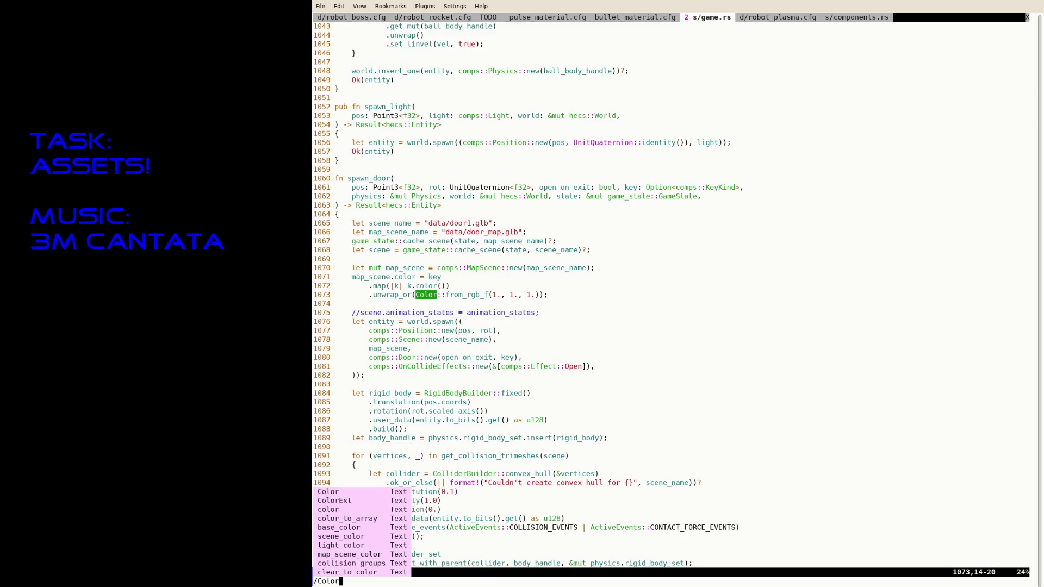
key("Return")
key("ctrl+o")
key("A")
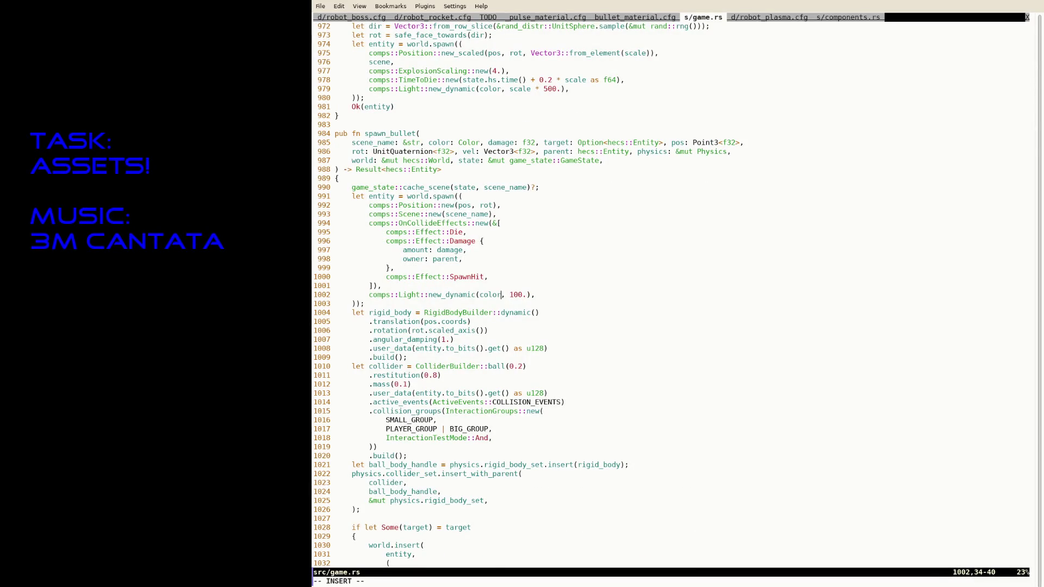
key("Down")
key("End")
key("Return")
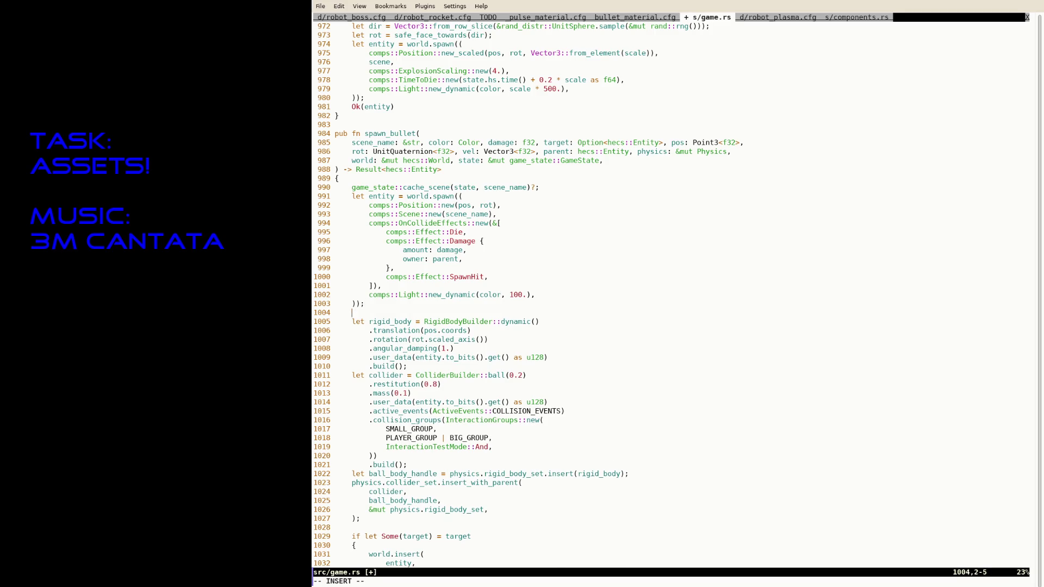
type("if c")
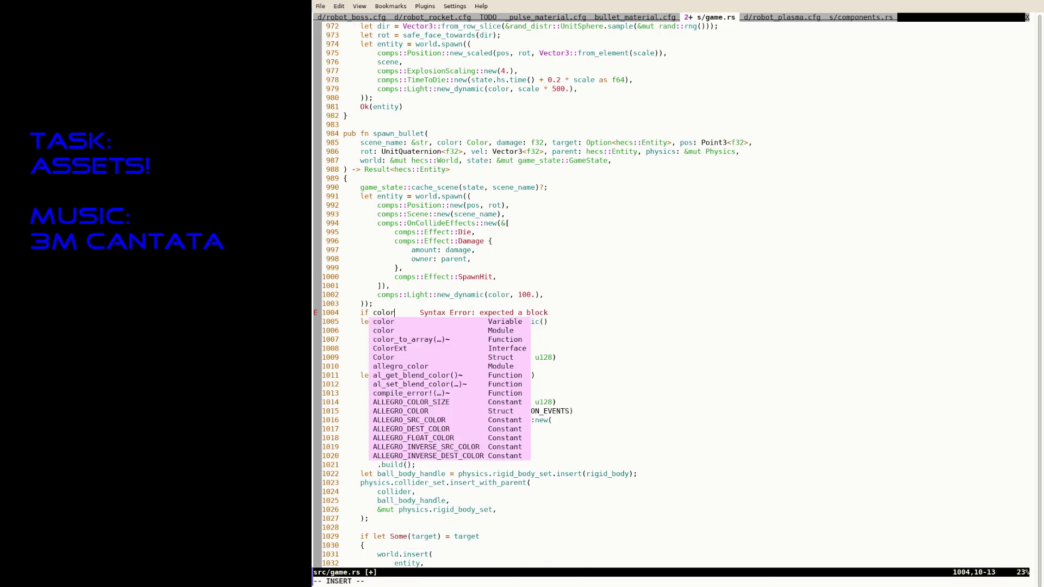
type("olor != C")
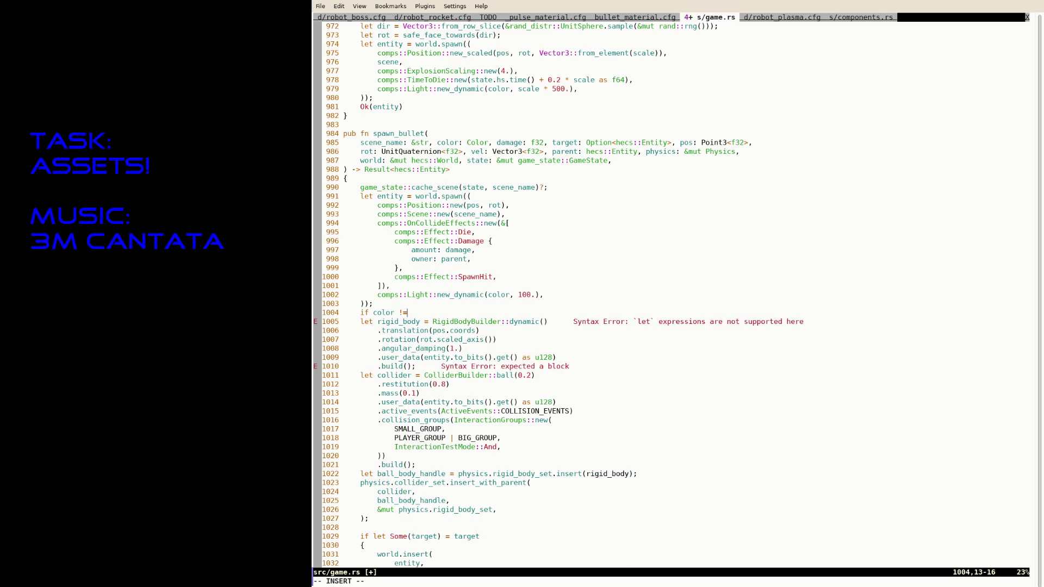
type("olor::")
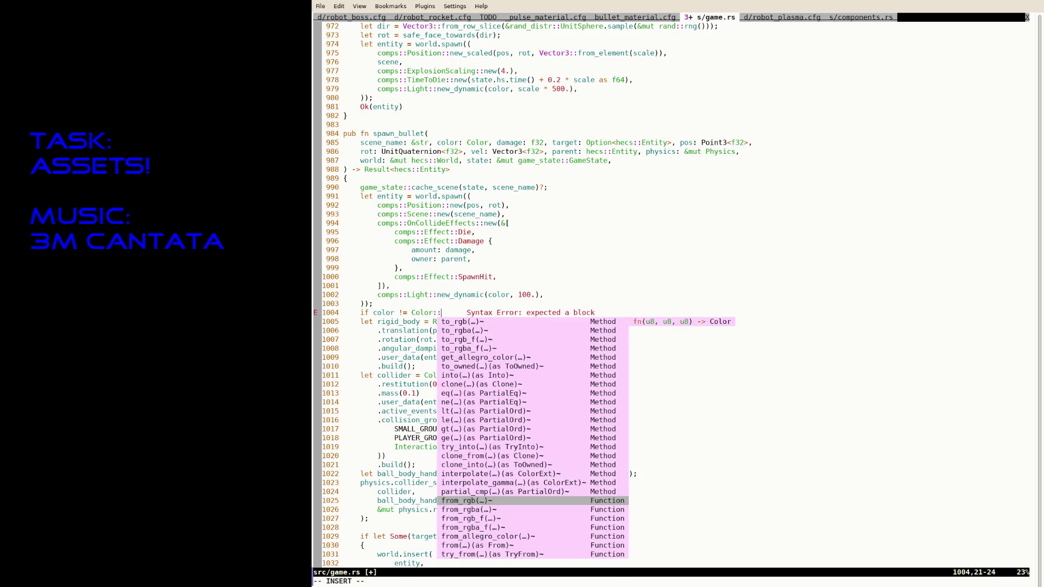
type("from_rgb")
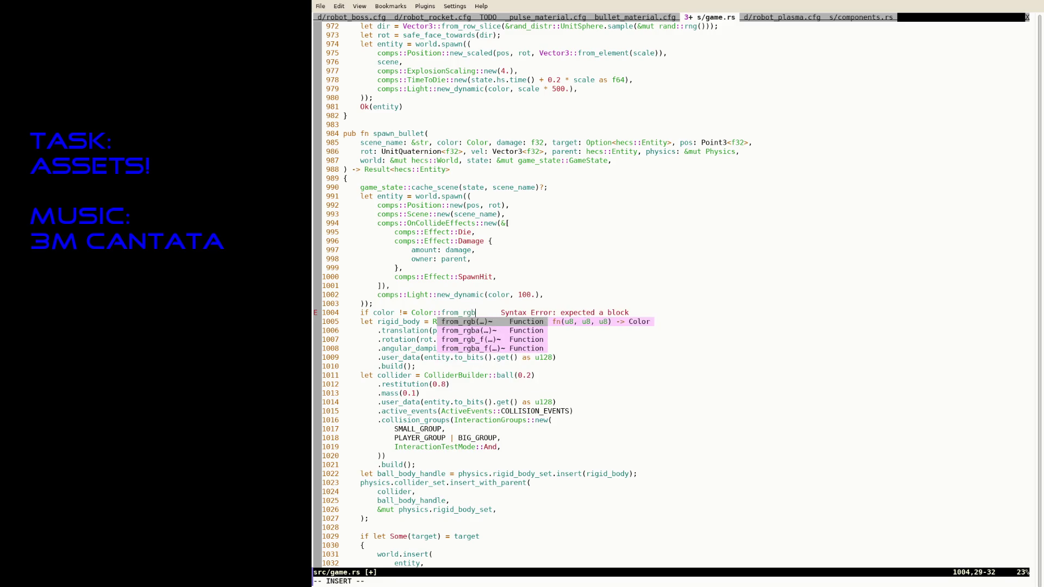
type("_f(0., 0., 0.)")
key("Return")
type("{")
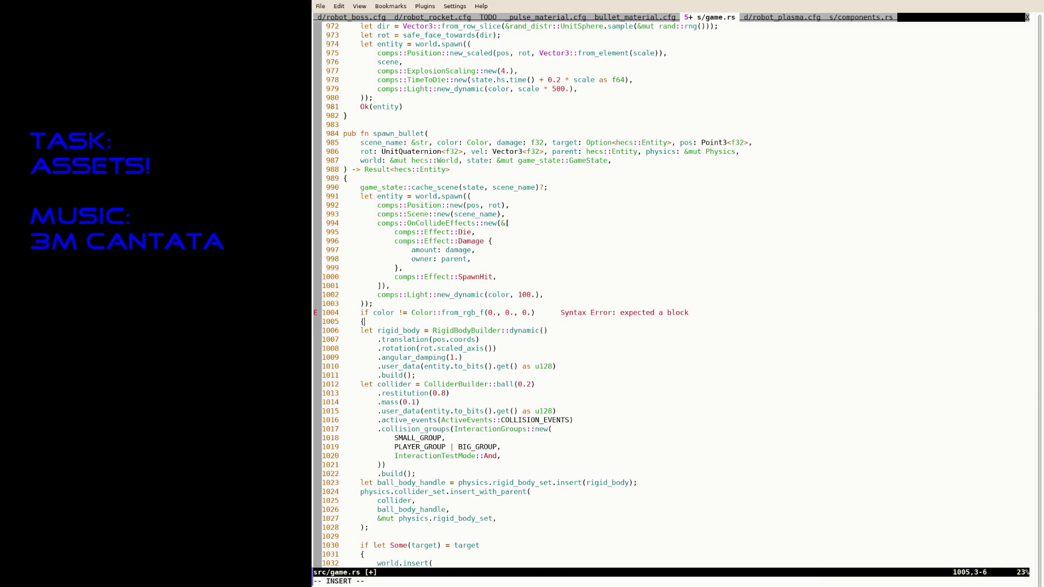
key("Return")
key("Return")
type("}")
key("Escape")
type(":w")
Step: Move the Light::new_dynamic call inside the new colour condition block and save
key("k")
key("k")
key("k")
key("$")
key("h")
key("v")
key("asciicircum")
key("d")
key("j")
key("j")
key("j")
key("p")
key("I")
key("Tab")
key("Tab")
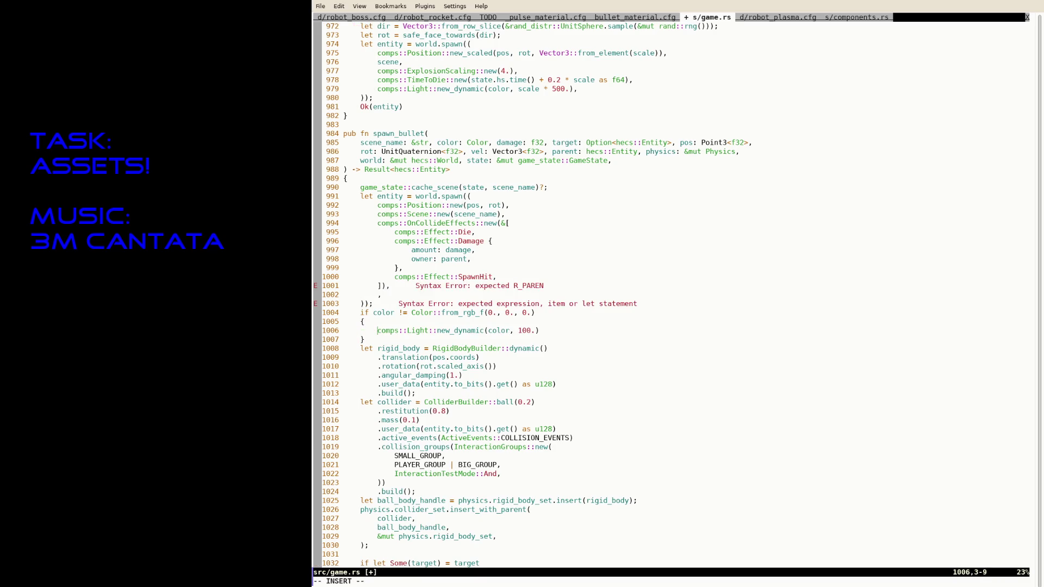
type("world.insert(entity,")
key("End")
type(");")
key("Escape")
type(":w")
key("Return")
key("k")
key("k")
key("k")
key("k")
Step: Clean up the leftover comma line and make the block use world.insert_one(...)?, then save
key("d")
key("d")
key("j")
key("j")
key("j")
key("A")
key("Left")
key("Left")
key("Left")
key("Home")
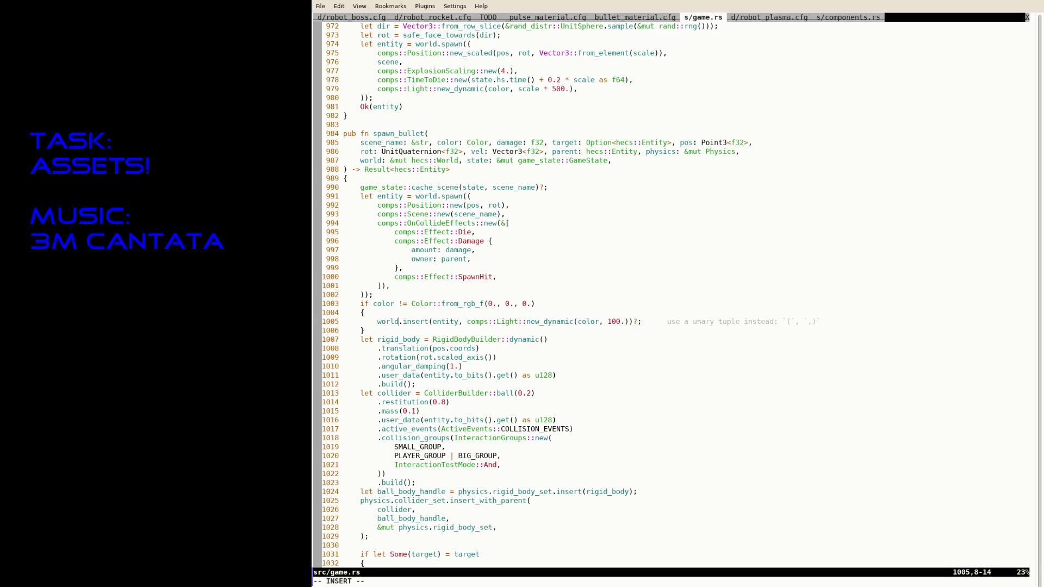
key("Right")
key("Right")
key("Right")
type("_one")
key("Escape")
type(":w")
key("Return")
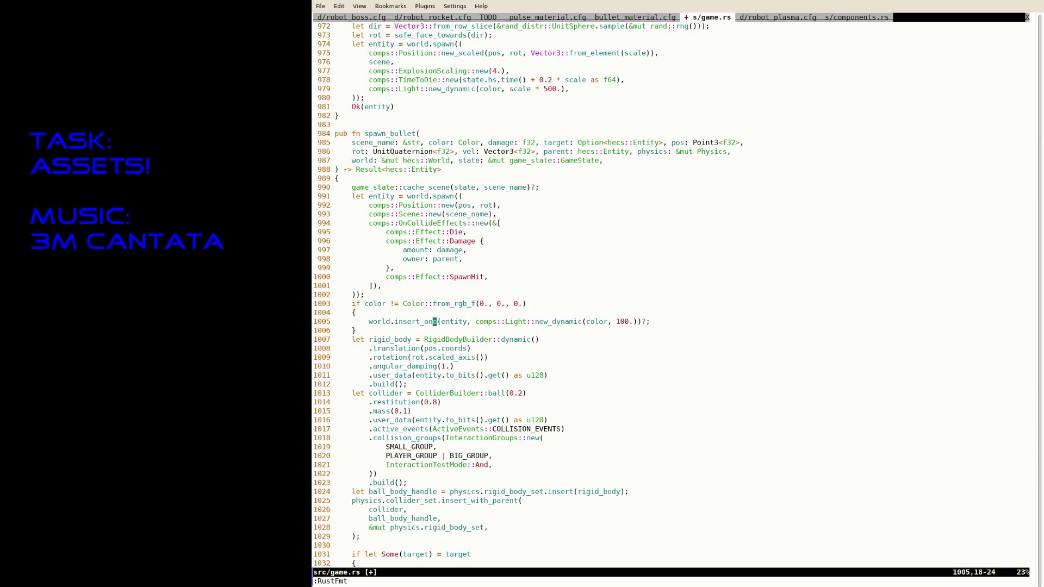
Step: Suspend Neovim and rerun cargo run to rebuild and launch the game
key("ctrl+z")
key("Up")
key("Return")
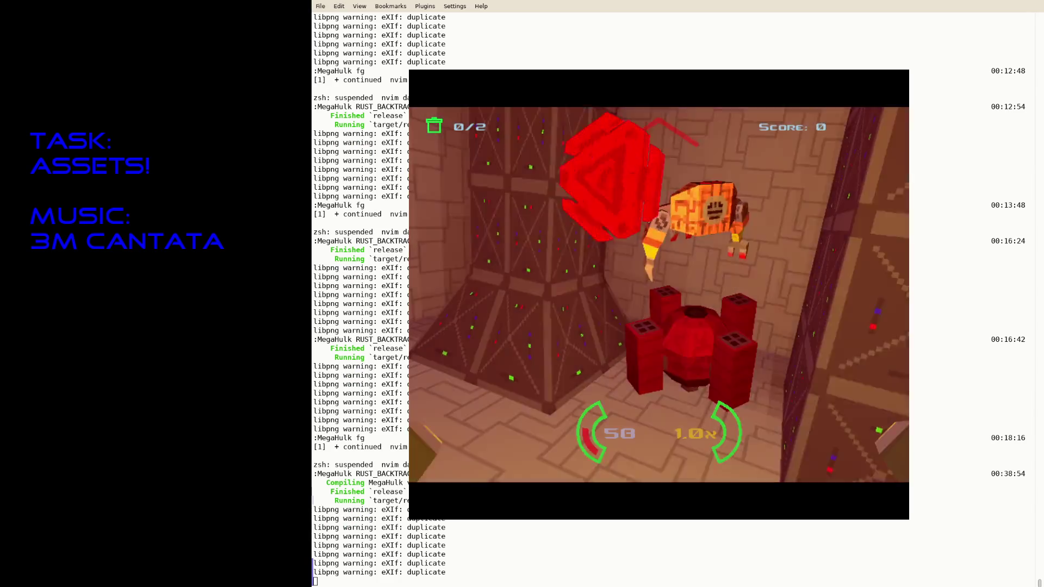
Step: Quit the game, relaunch it once from the terminal, quit again and bring Neovim back
key("Escape")
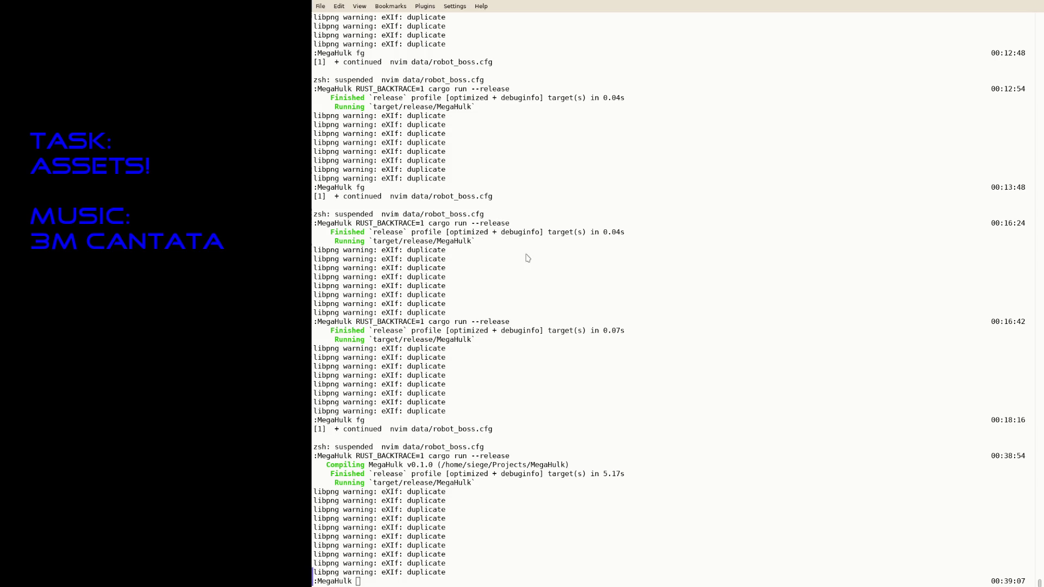
left_click(719, 435)
key("Up")
key("Return")
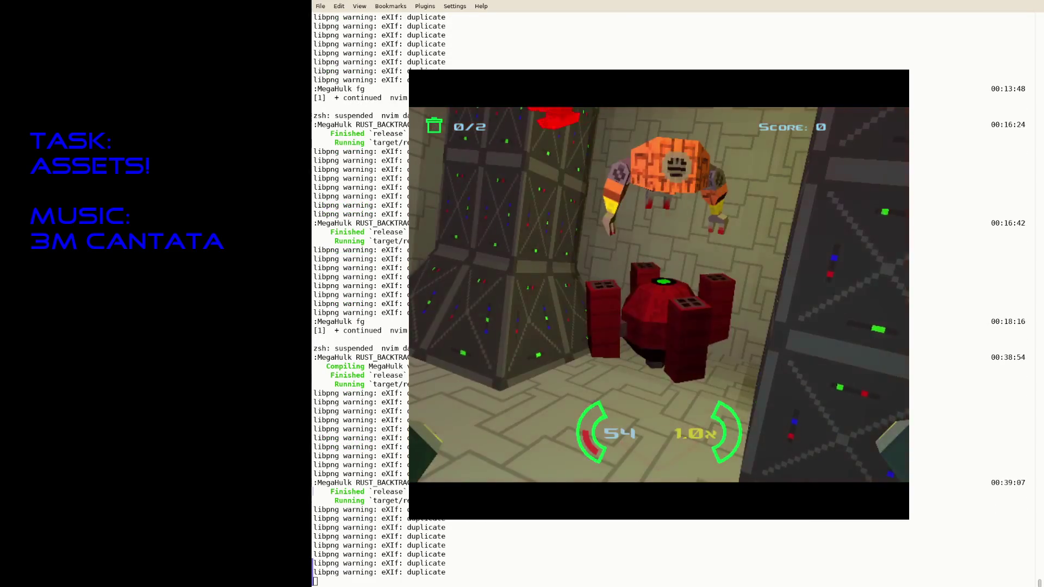
key("Escape")
type("fg")
key("Return")
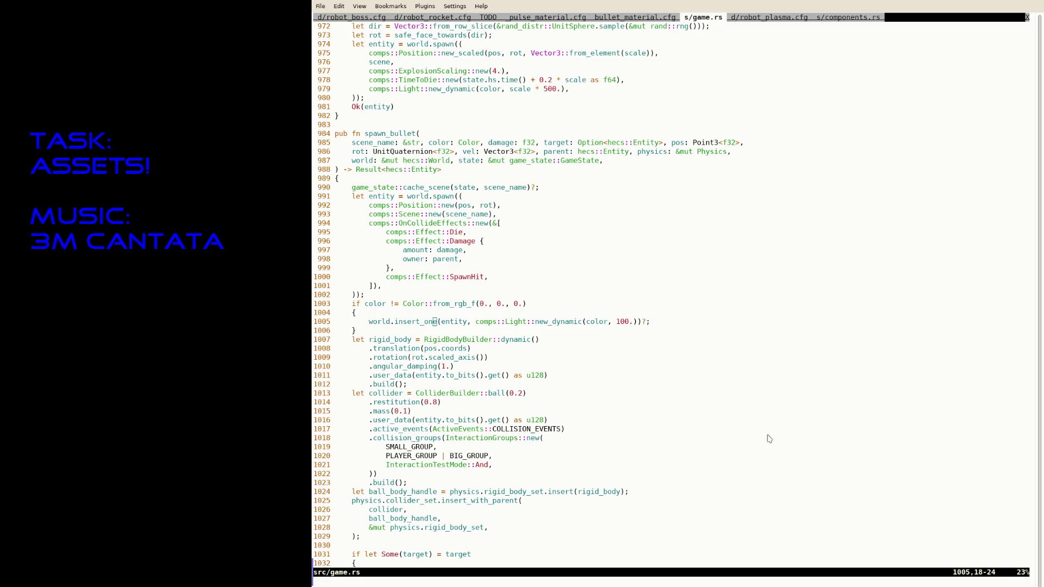
Step: Suspend Neovim, relaunch the game twice, fly toward the locked door, then quit to the shell
key("ctrl+z")
key("Up")
key("Return")
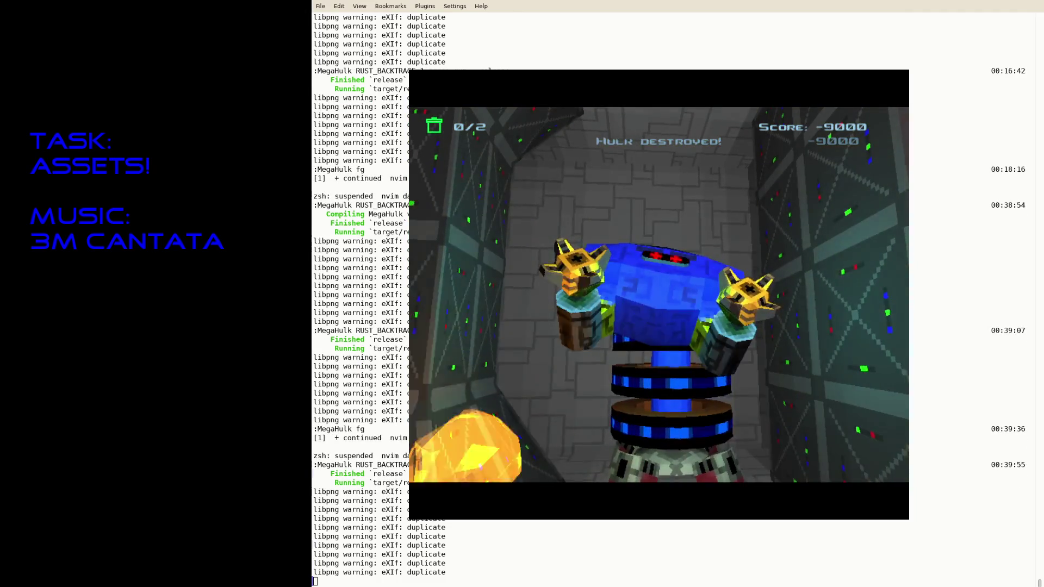
key("Up")
key("Return")
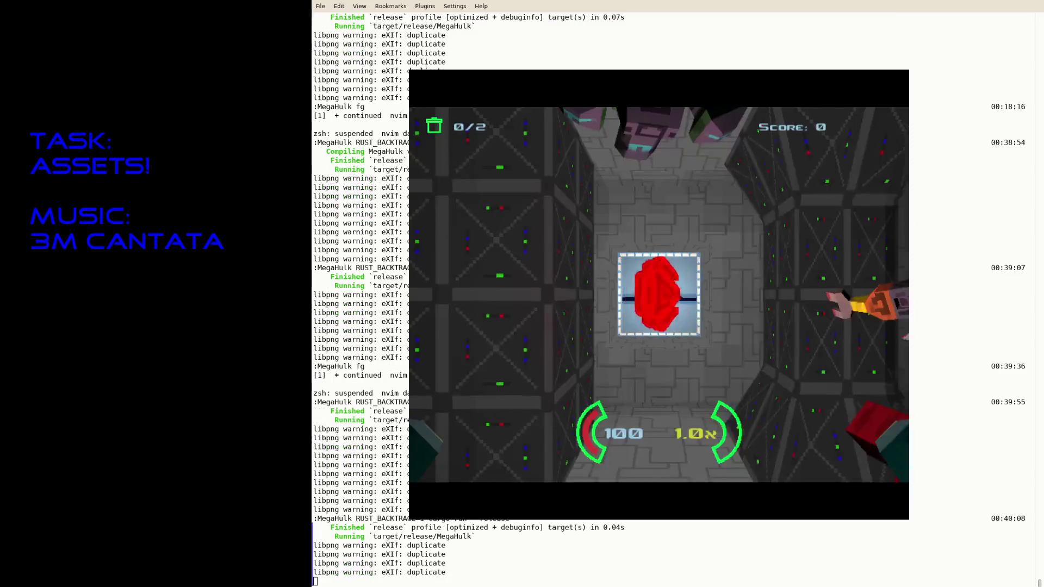
key("w")
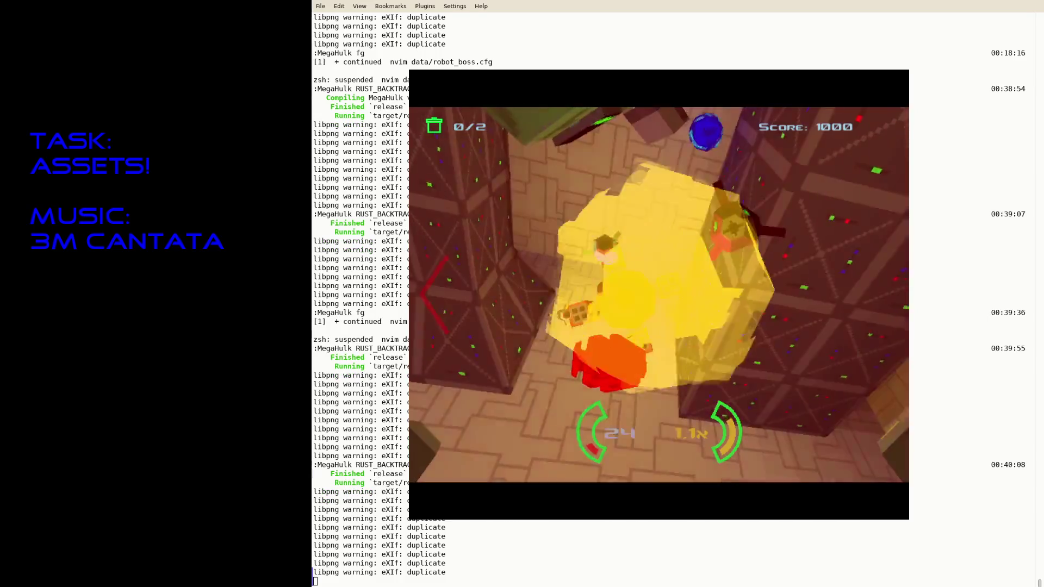
key("Escape")
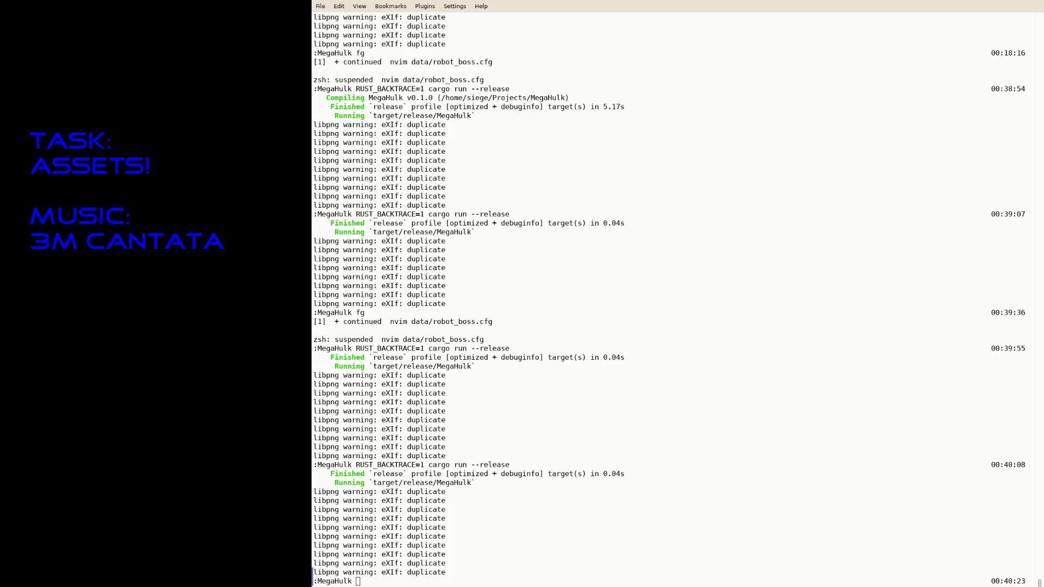
Step: Focus the terminal, glance at the libpng warning output, and rerun cargo run --release
key("alt+Tab")
key("alt+Tab")
key("alt+Tab")
key("alt+Tab")
left_click(745, 334)
left_click_drag(347, 493, 400, 546)
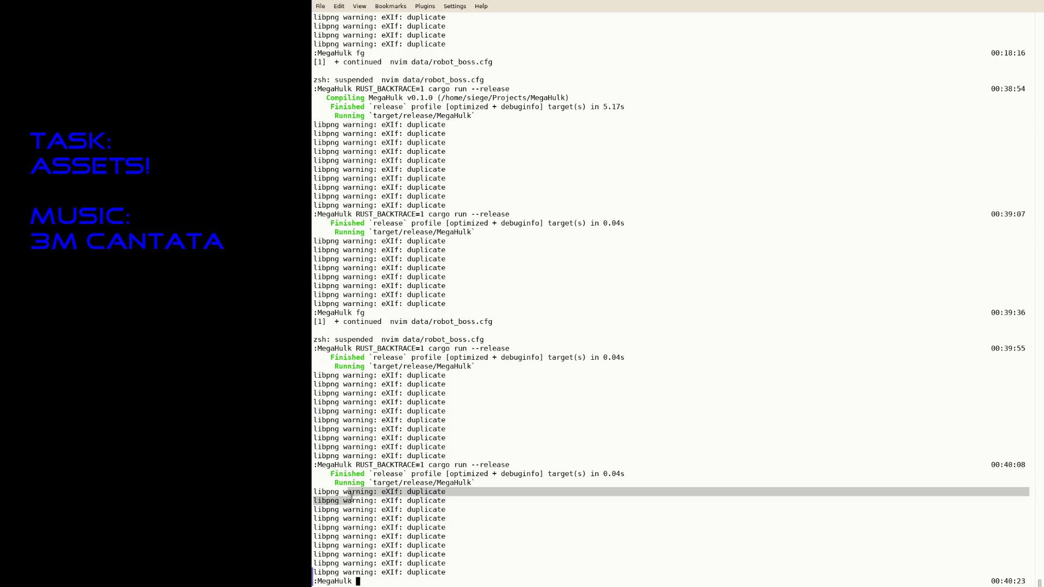
left_click(401, 545)
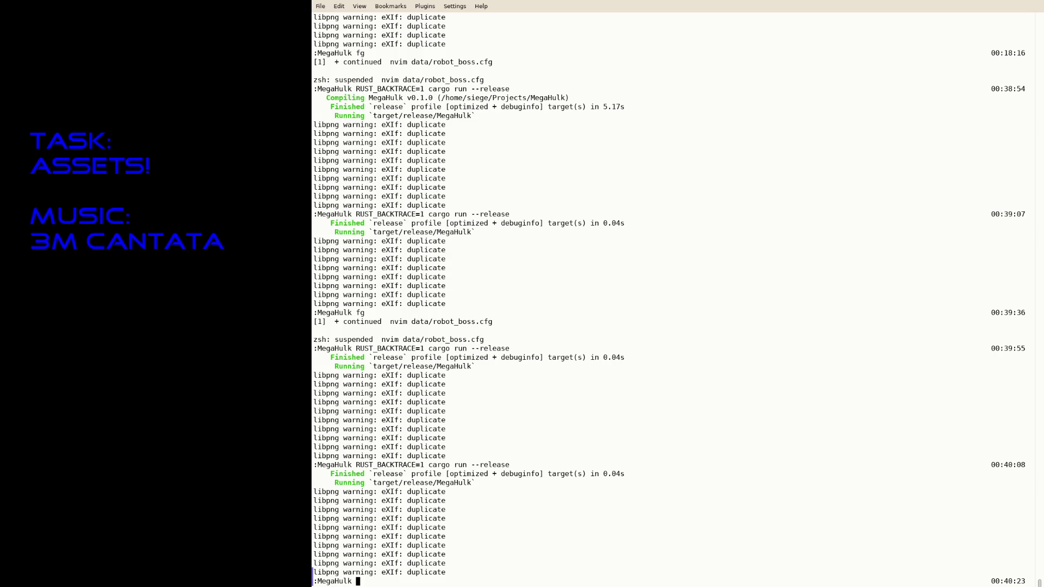
key("Up")
key("Return")
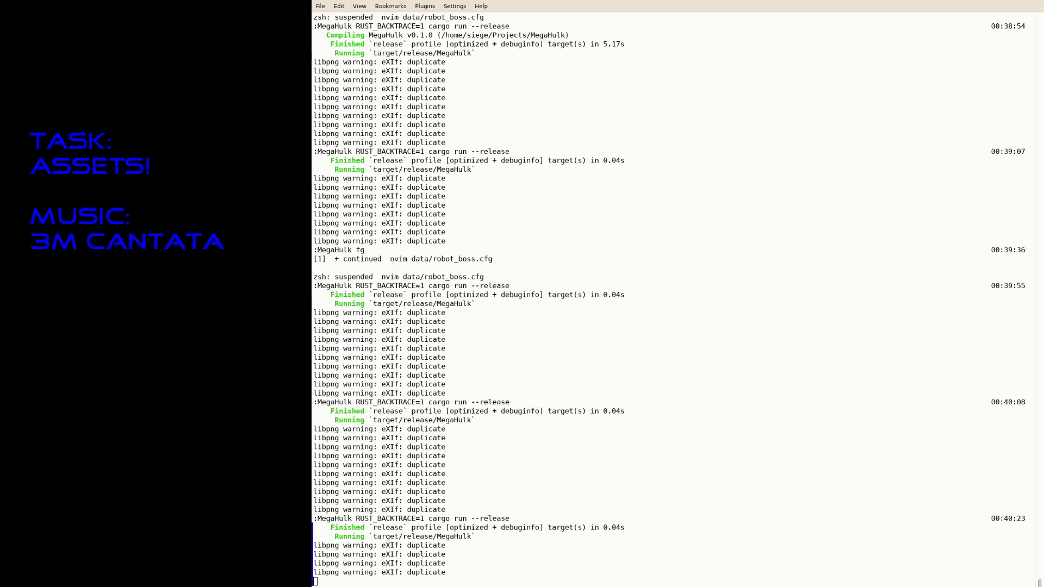
Step: Fly through the level grabbing the red key, quit, rerun once more, then fg back into Neovim
key("w")
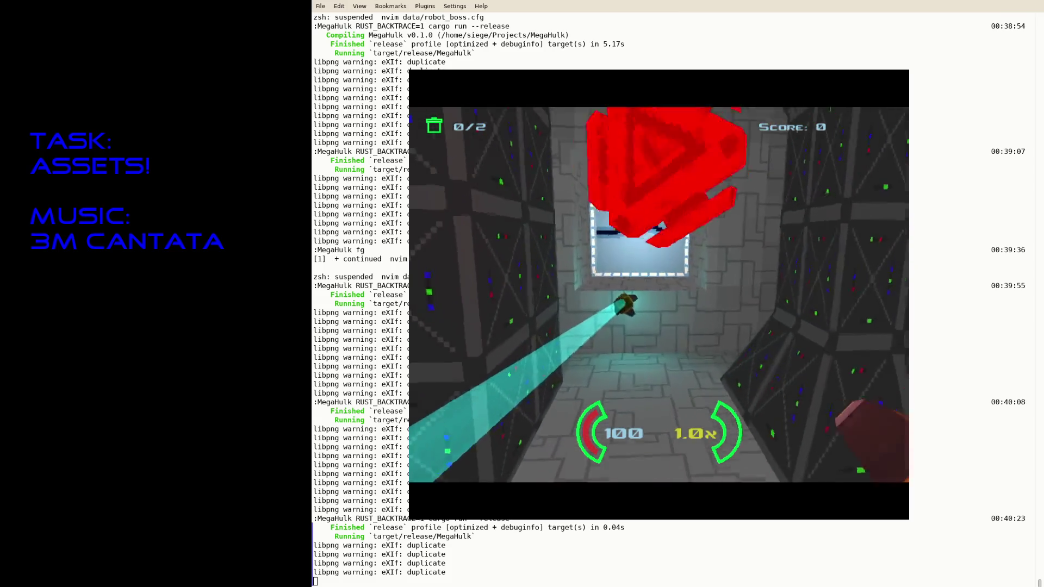
key("w")
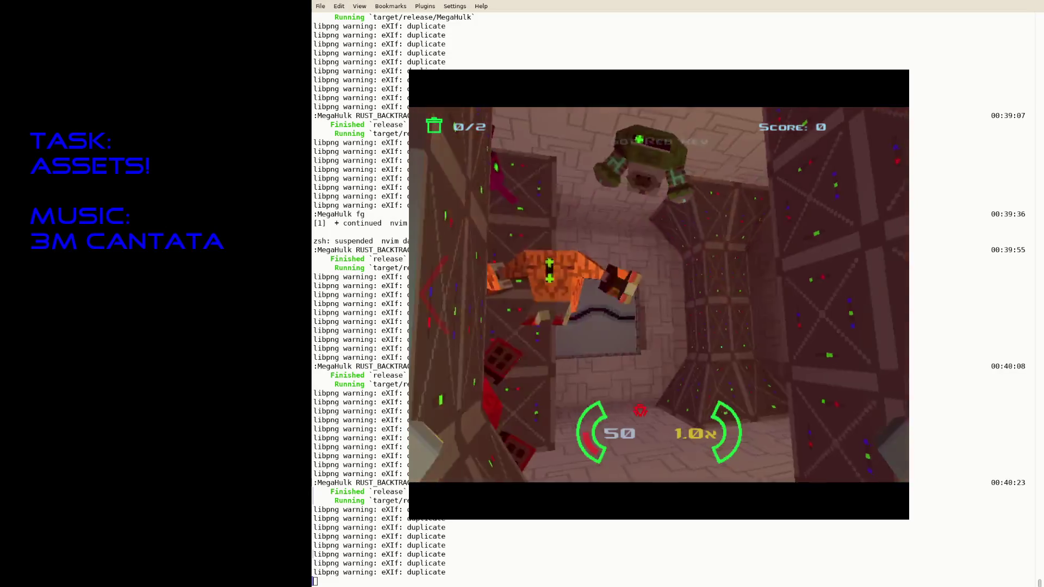
key("w")
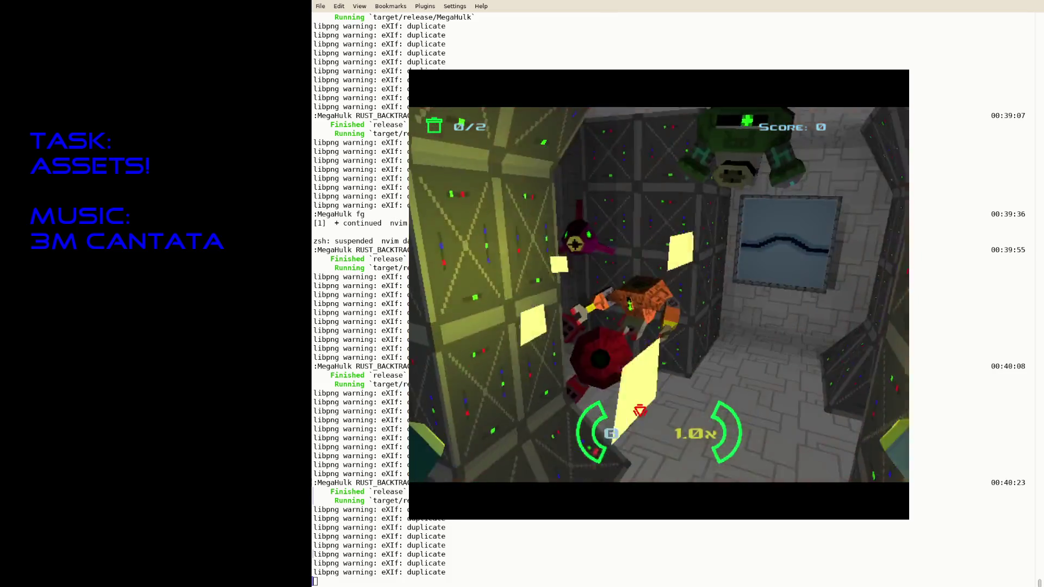
key("Escape")
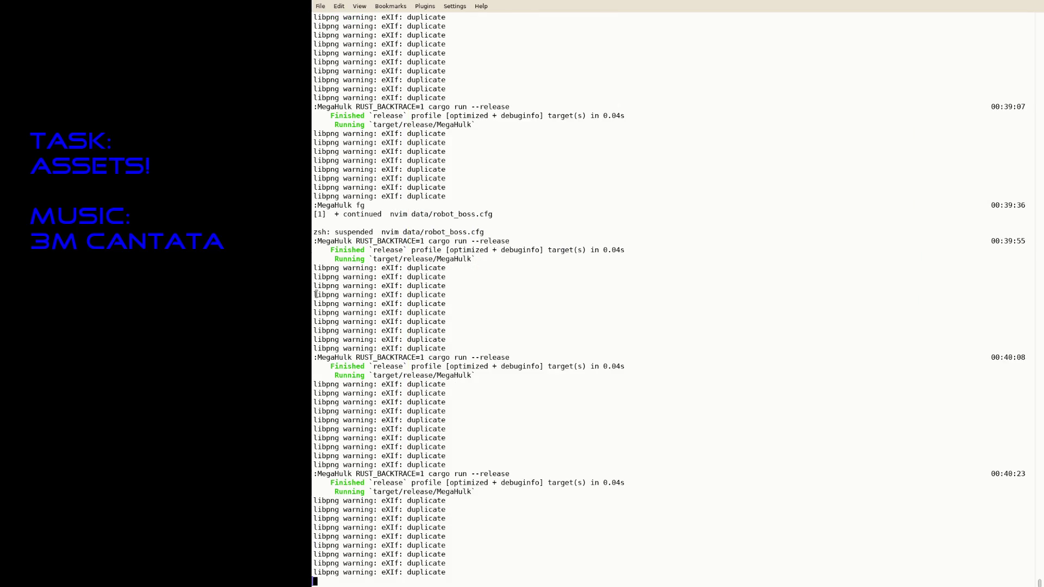
key("Up")
key("Return")
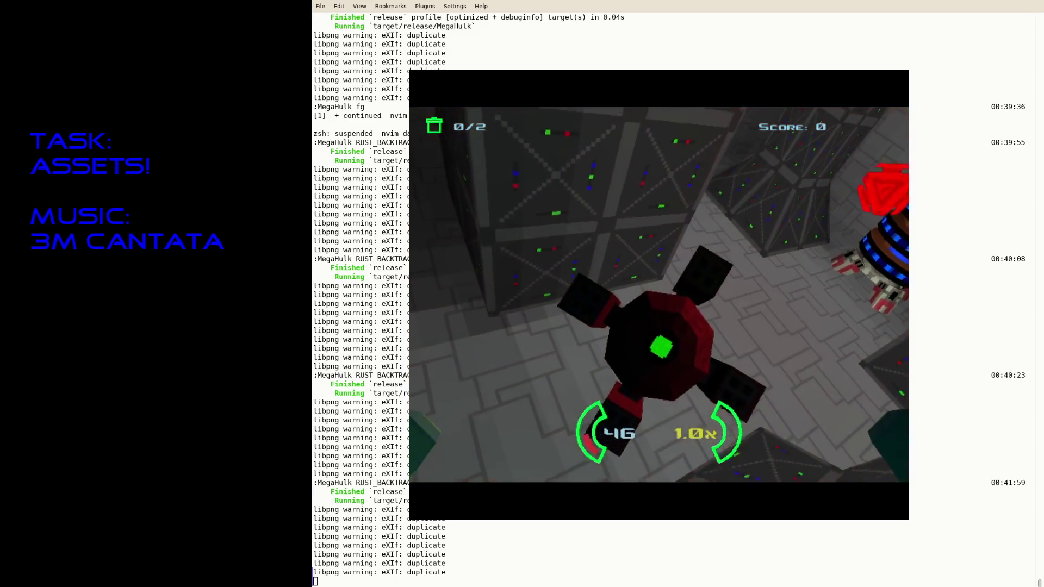
type("fg")
key("Return")
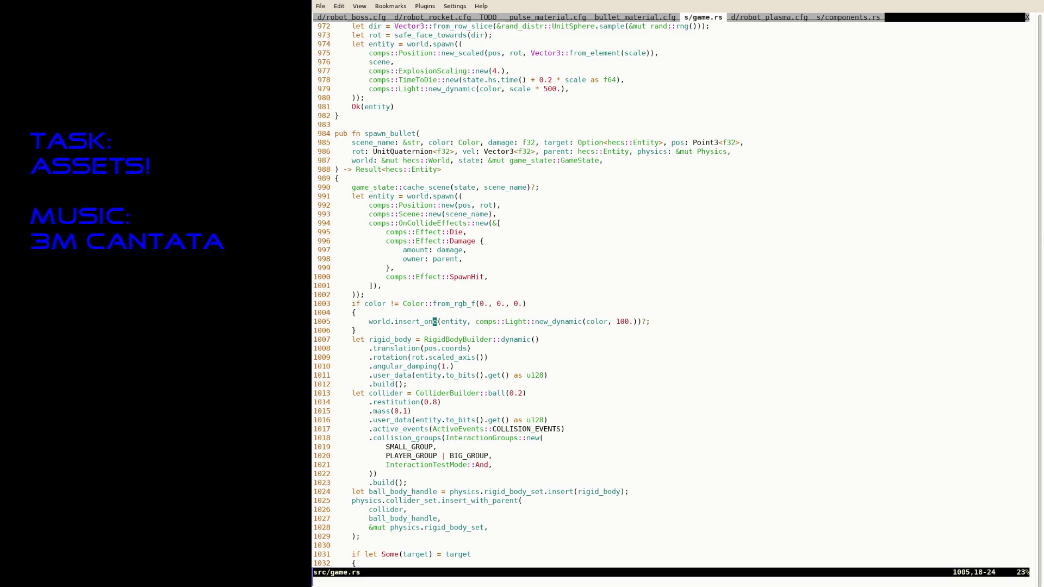
type("/spawn_hit")
Step: Find the spawn_hit call in the SpawnHit effect and yank that line
key("Return")
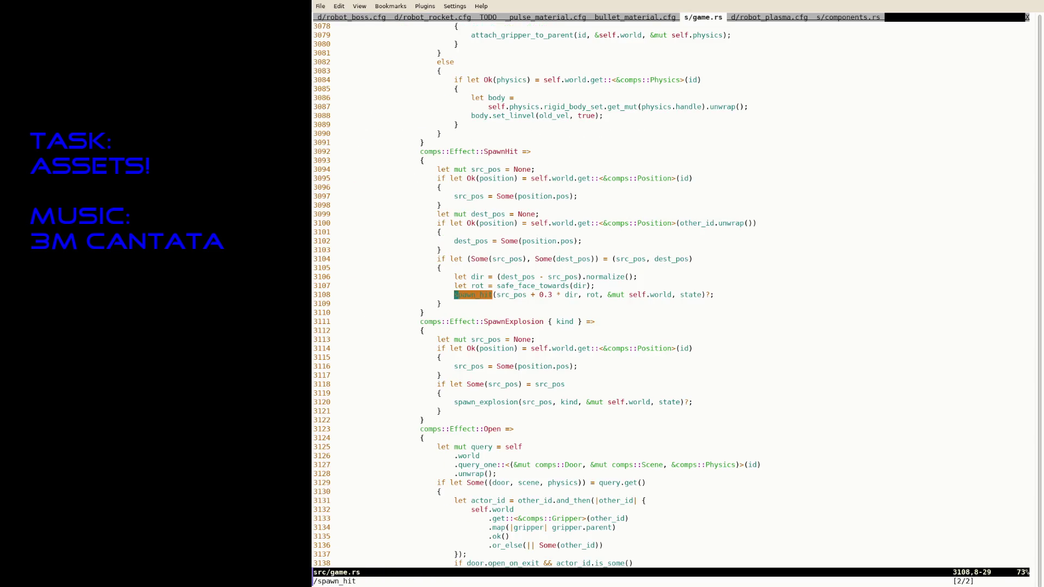
key("n")
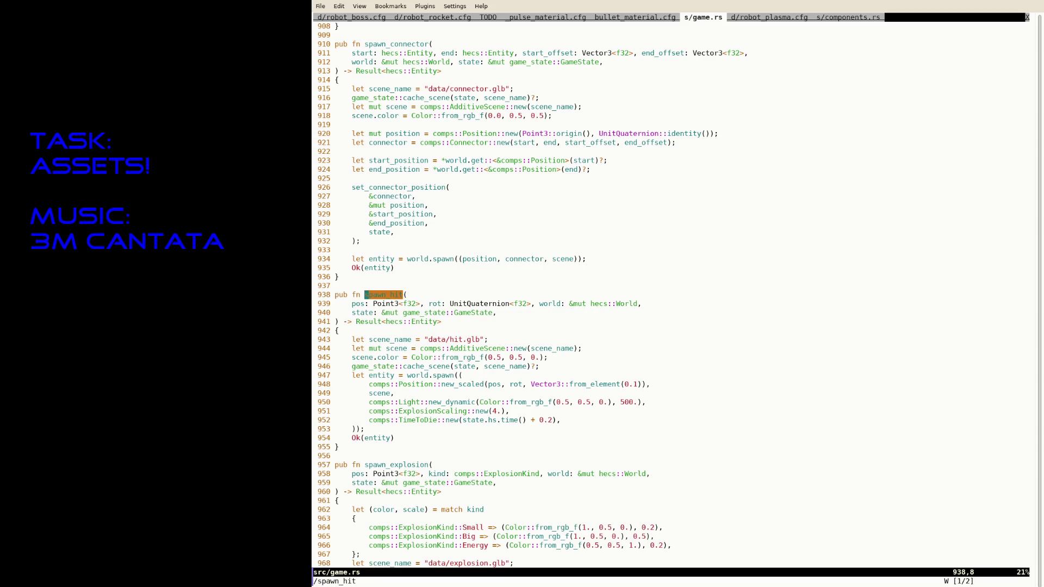
key("n")
key("shift+v")
key("y")
Step: Paste the spawn_hit call above spawn_fns.push in the Bullet weapon's firing code and save
key("colon")
type("spawn")
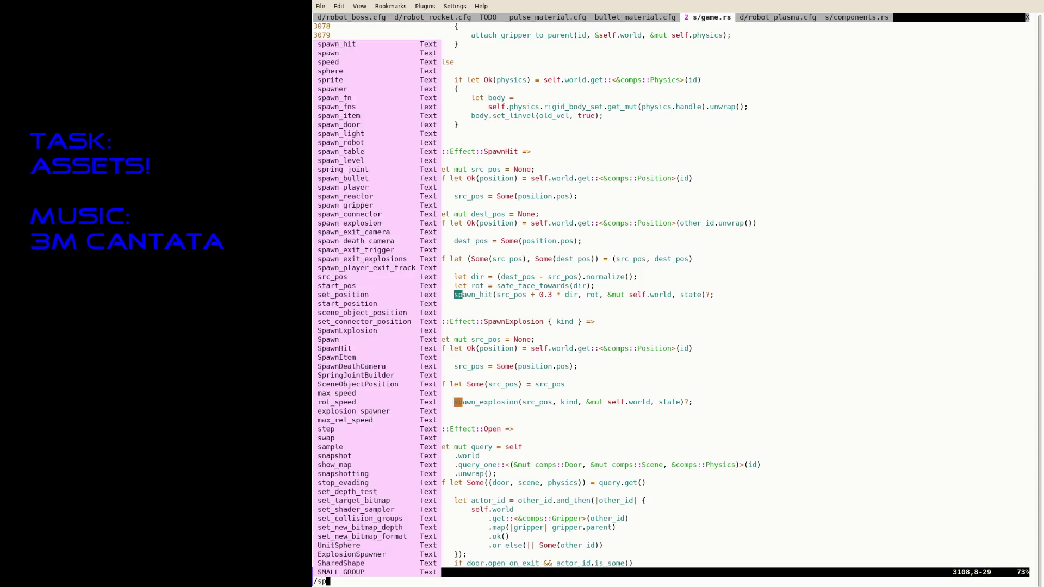
key("BackSpace")
key("BackSpace")
key("BackSpace")
key("BackSpace")
key("BackSpace")
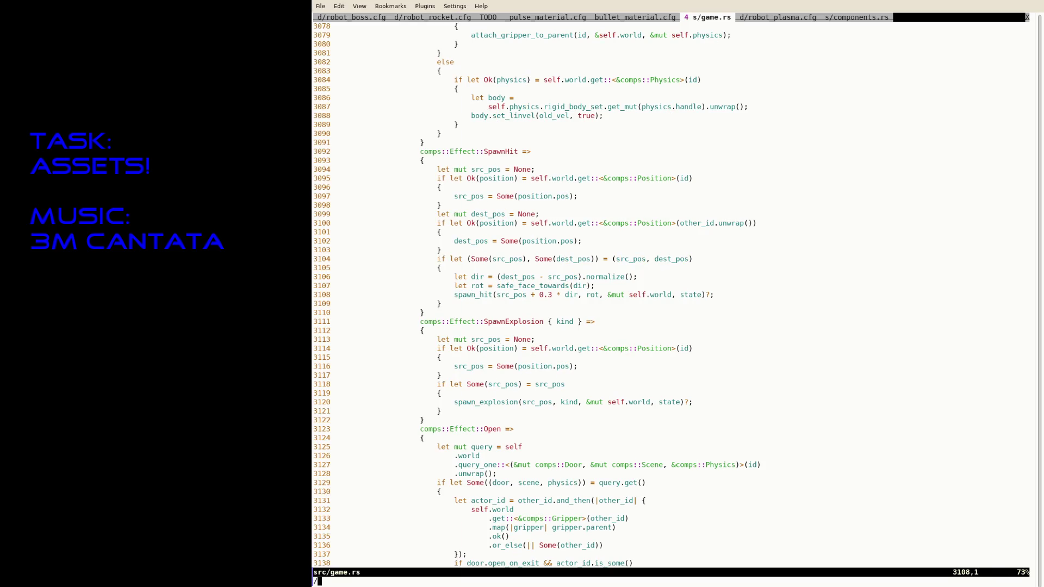
type("spawn_bull")
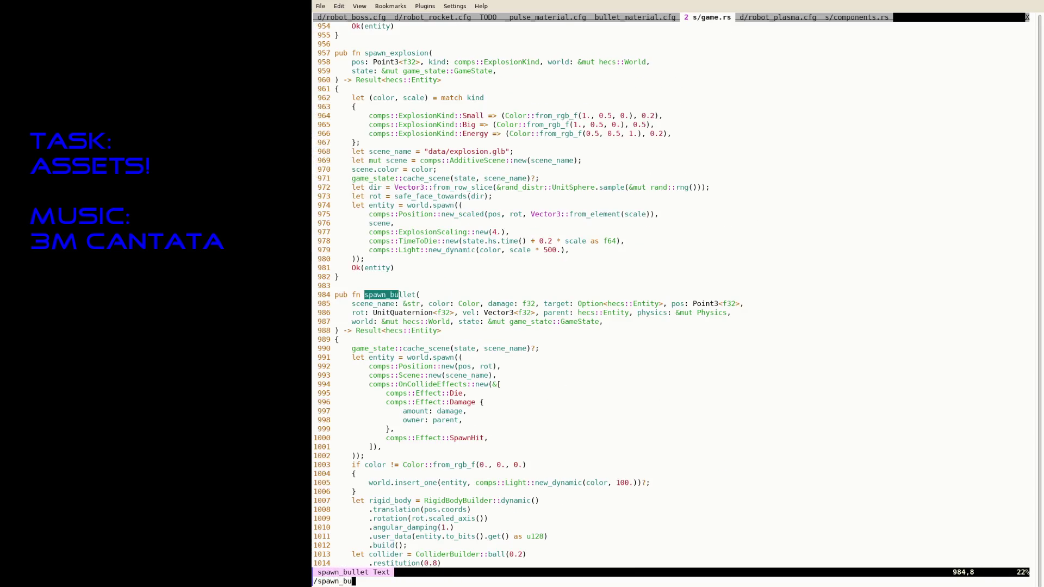
key("Return")
key("k")
key("asciicircum")
key("shift+p")
key("0")
key("i")
key("Escape")
key("o")
key("Escape")
type(":w")
key("Return")
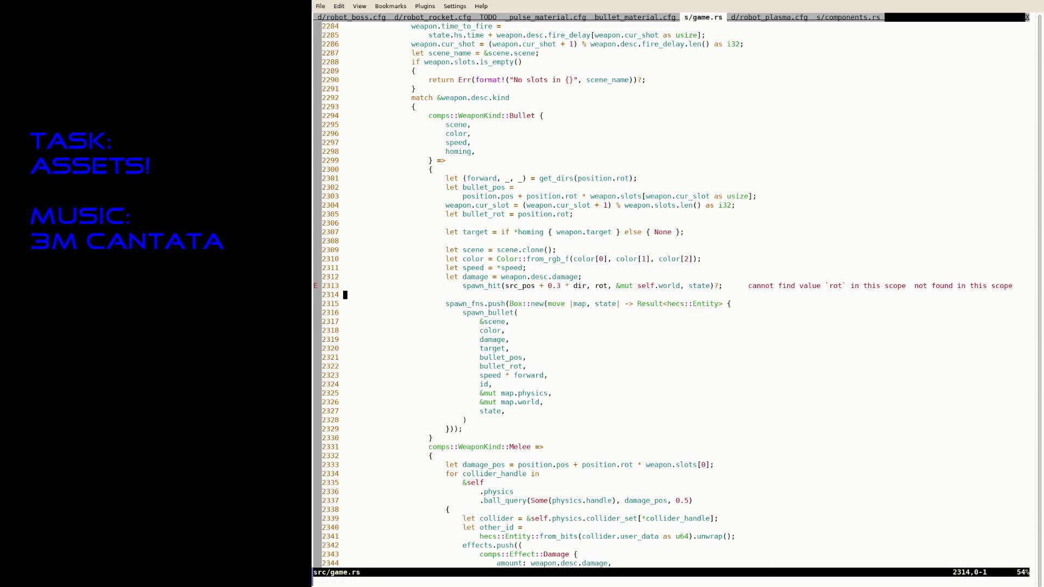
Step: Wrap the pasted spawn_hit call in its own spawn_fns.push closure with closing braces, and save
key("j")
key("y")
key("j")
key("k")
key("k")
key("shift+p")
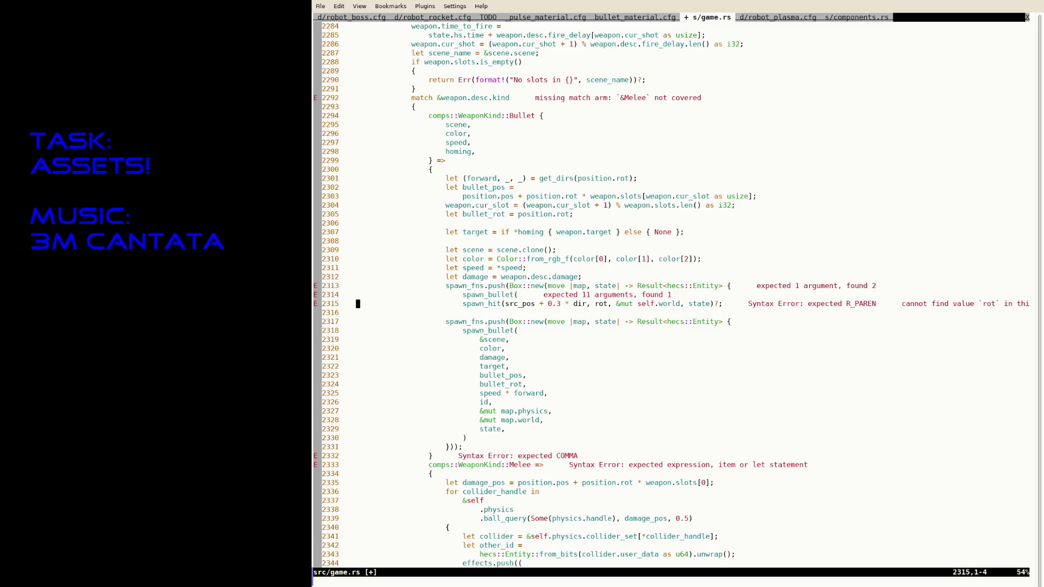
key("k")
key("d")
key("d")
type("o")
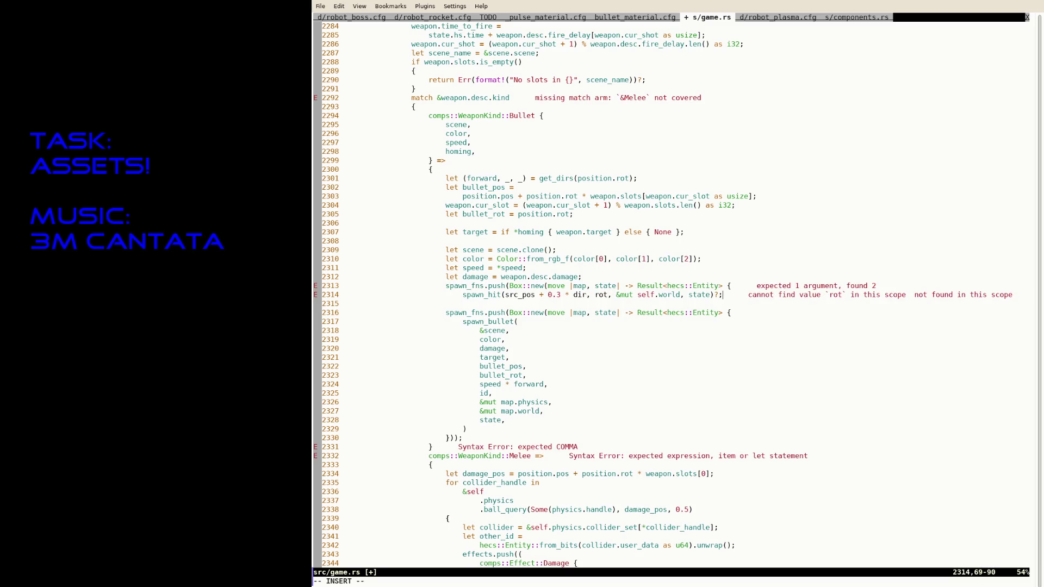
type("}));")
key("Escape")
type(":w")
key("Return")
key("j")
key("d")
key("d")
type(":w")
key("Return")
Step: Change the call's position and rotation arguments to bullet_pos and bullet_rot, then save
key("j")
key("j")
key("k")
key("k")
key("k")
key("k")
type("ea")
type("bullet_pos")
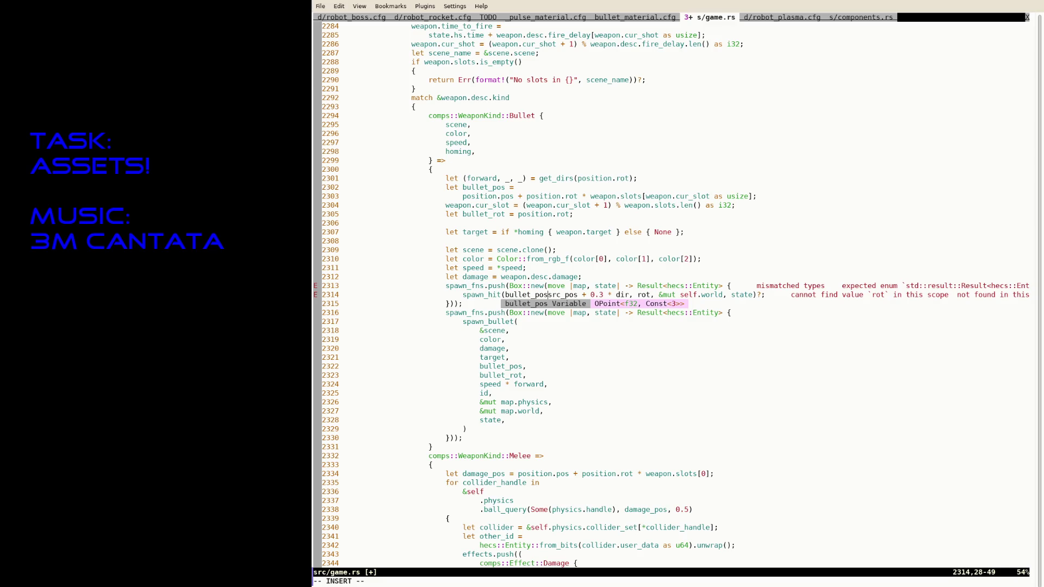
key("Delete")
key("Delete")
key("Delete")
key("Delete")
key("Delete")
key("Delete")
key("Delete")
key("Delete")
key("Delete")
key("Delete")
key("Delete")
key("Delete")
key("Delete")
key("Delete")
key("Delete")
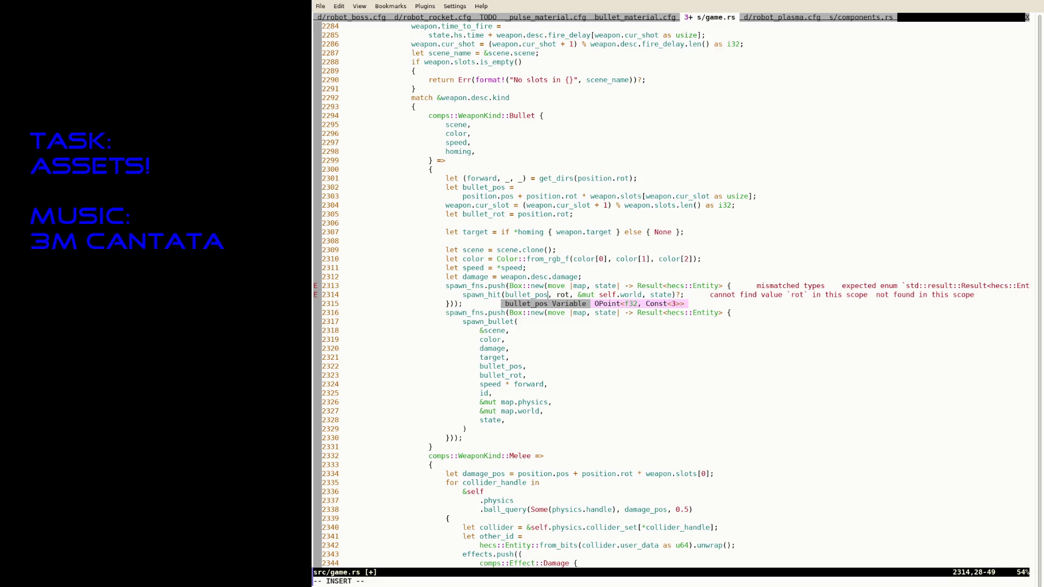
key("Right")
key("Right")
type("bullet_")
key("Escape")
type(":w ")
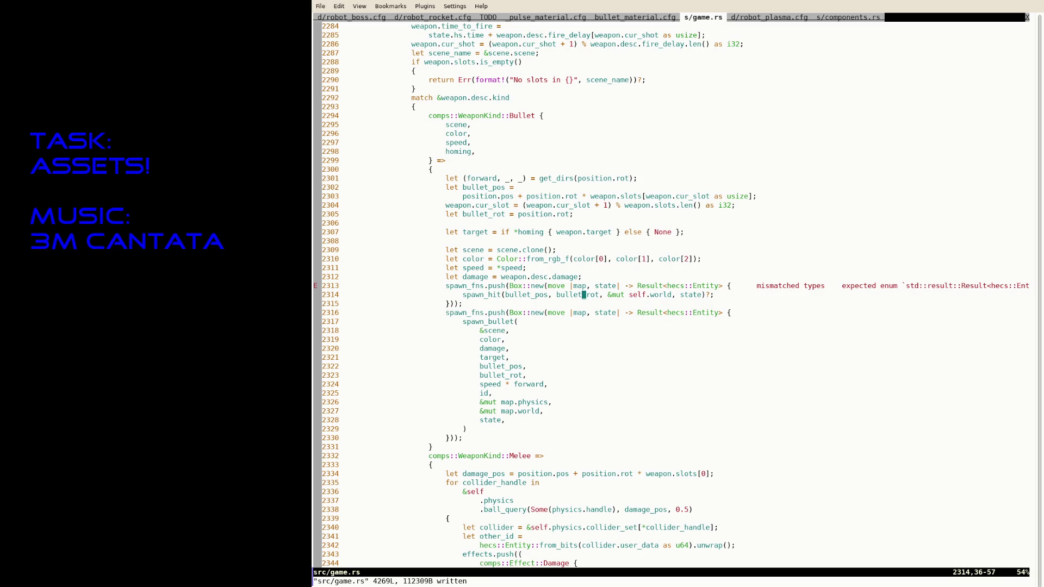
type("$")
type("x")
type(":Rust")
key("Tab")
key("Return")
type(":w")
key("Return")
Step: Replace the self. world argument with map.world, run the Rust formatter and save
key("b")
key("b")
key("b")
key("b")
key("v")
key("b")
key("Escape")
type("i")
type("map")
key("Delete")
key("Delete")
key("Delete")
key("Delete")
key("Escape")
type(":w")
key("Return")
type(":update")
key("Return")
type(":w")
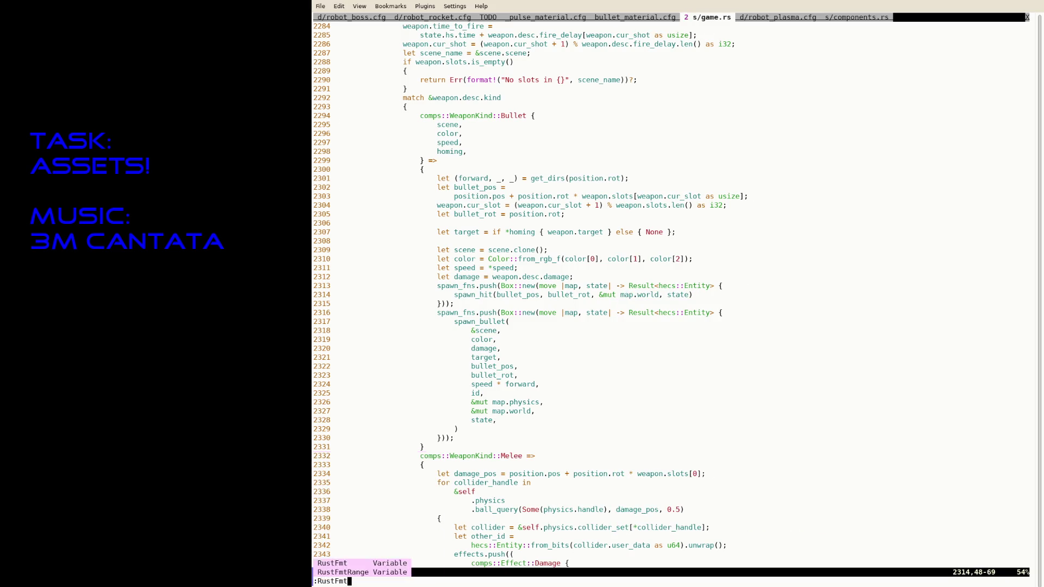
key("Return")
Step: Suspend Neovim and rerun cargo run to rebuild and launch the game
key("ctrl+z")
type("R")
key("Up")
key("Return")
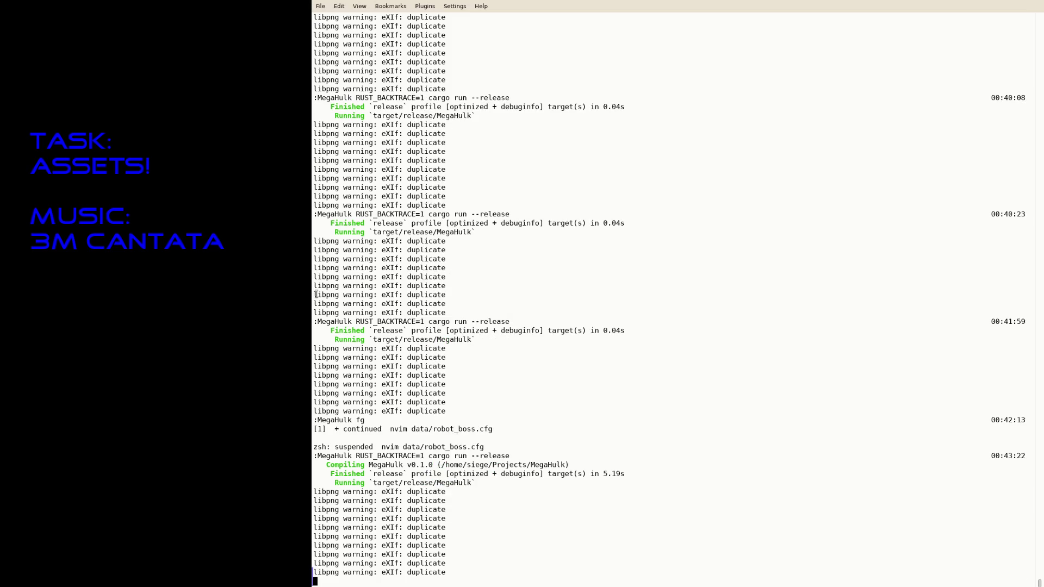
Step: Quit and relaunch the game twice from the terminal to start fresh levels
key("Up")
key("Return")
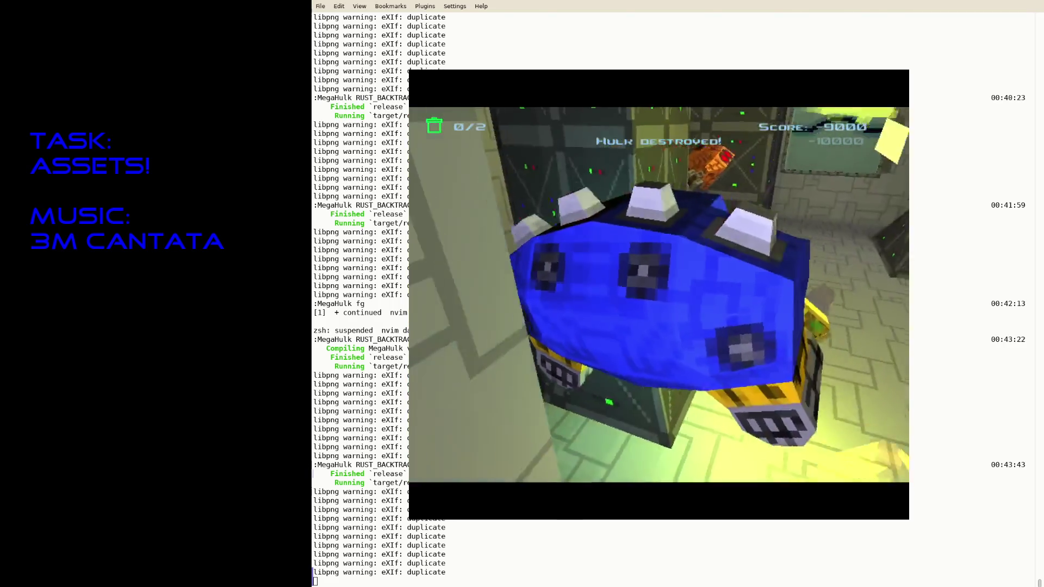
key("Escape")
key("Up")
key("Return")
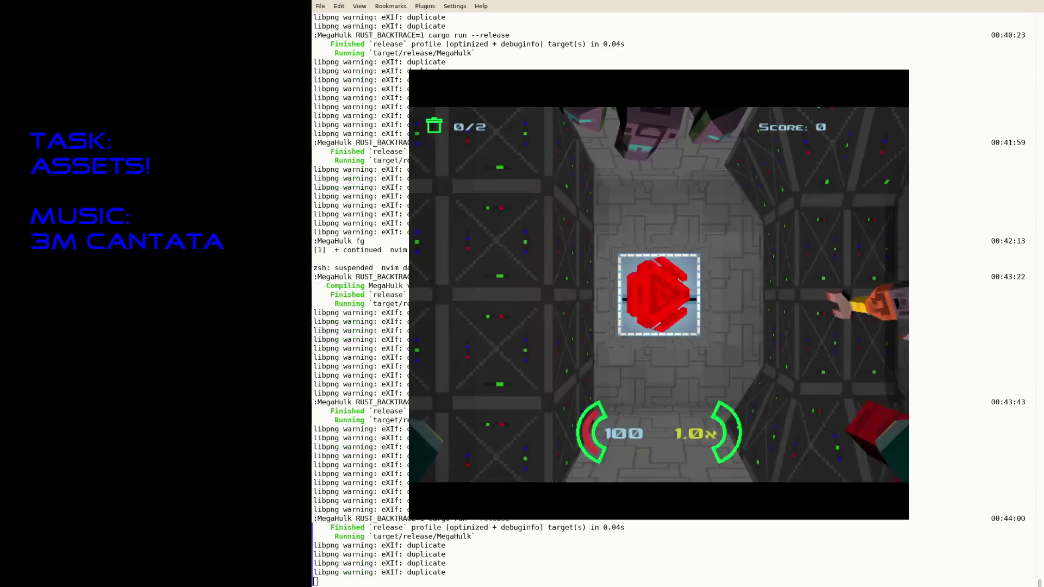
Step: Fly to the red key door, attack the enemy to check hit effects, then quit and relaunch
key("w")
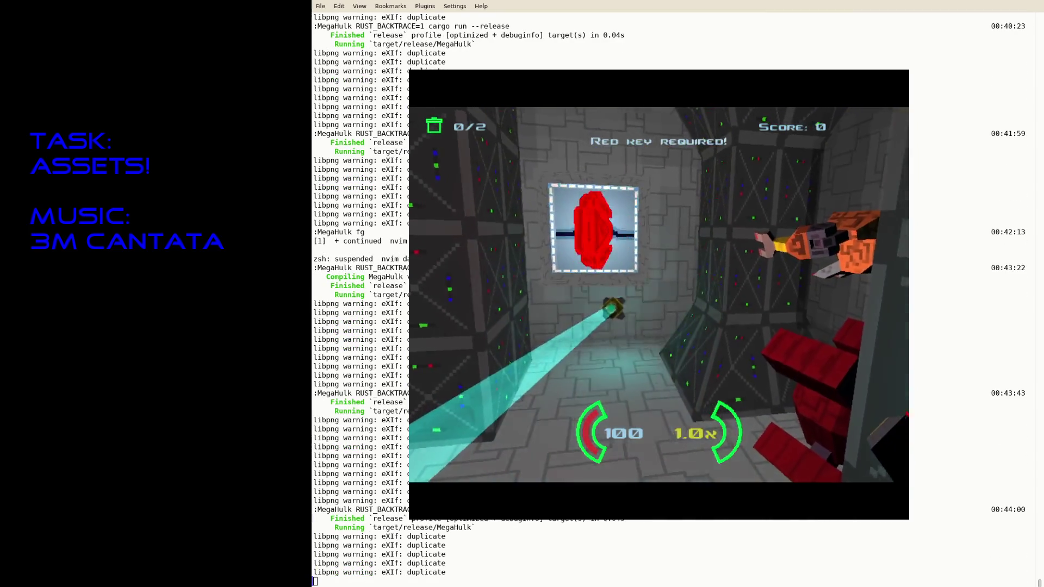
key("w")
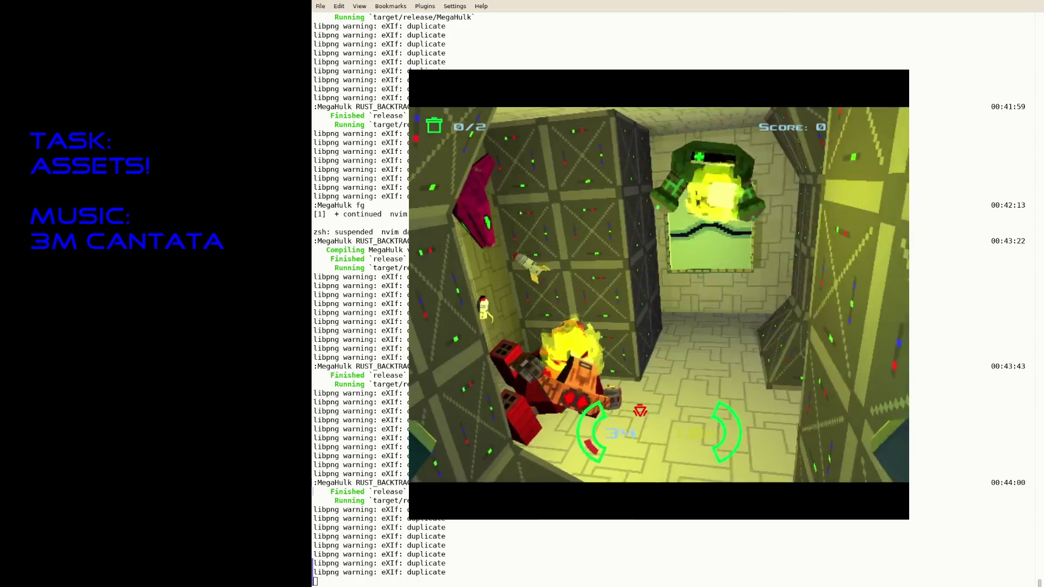
key("w")
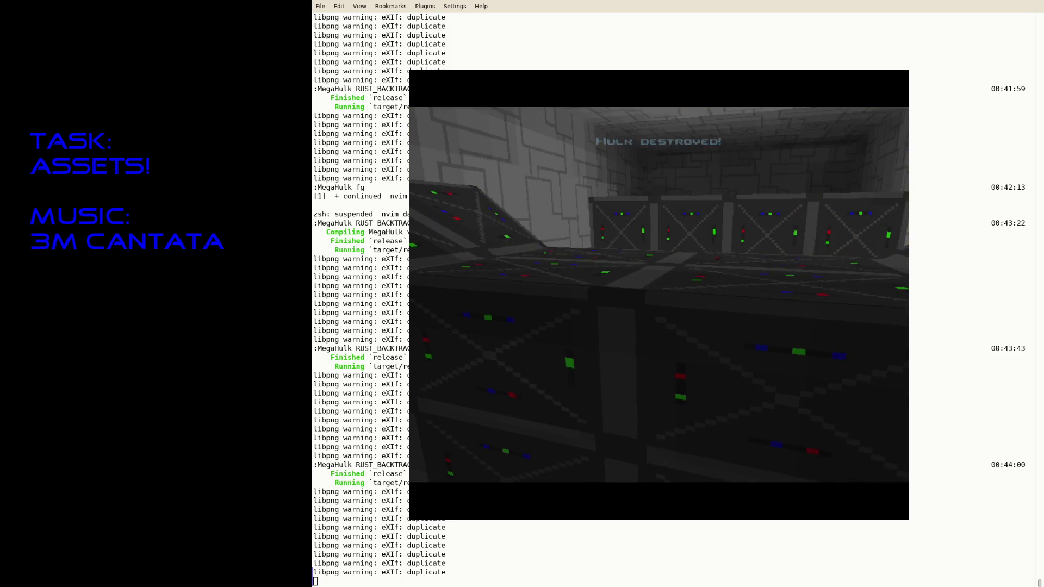
key("Escape")
key("Up")
key("Return")
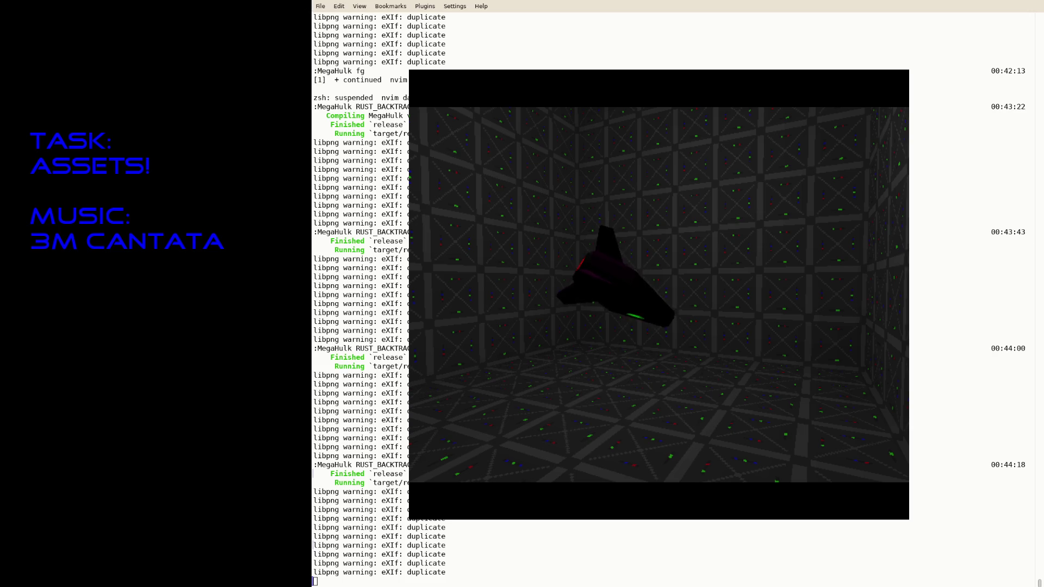
Step: Quit the game, relaunch it once more, quit again and fg back into Neovim on src/game.rs
key("Escape")
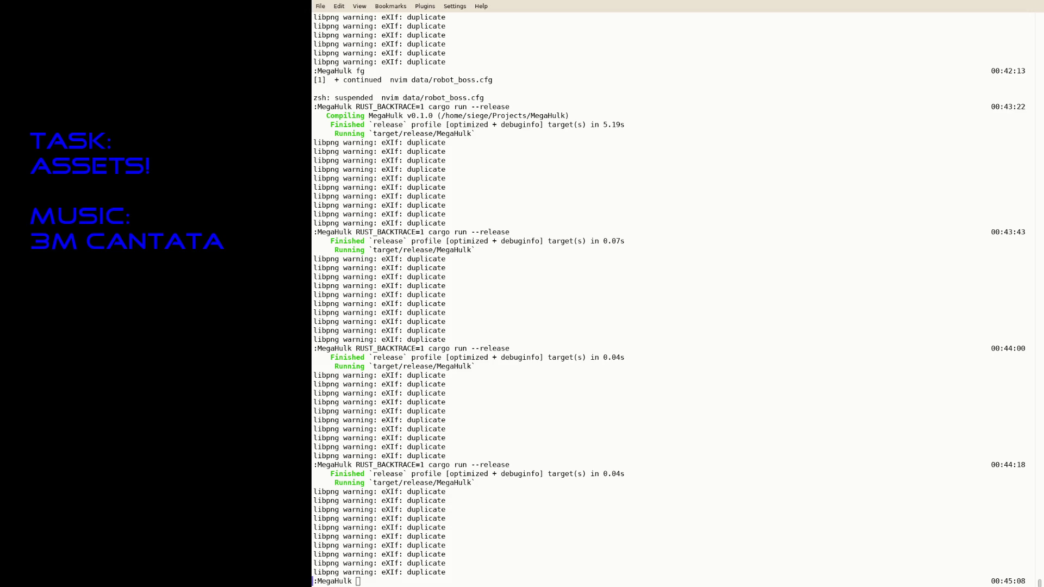
left_click(600, 359)
key("Up")
key("Return")
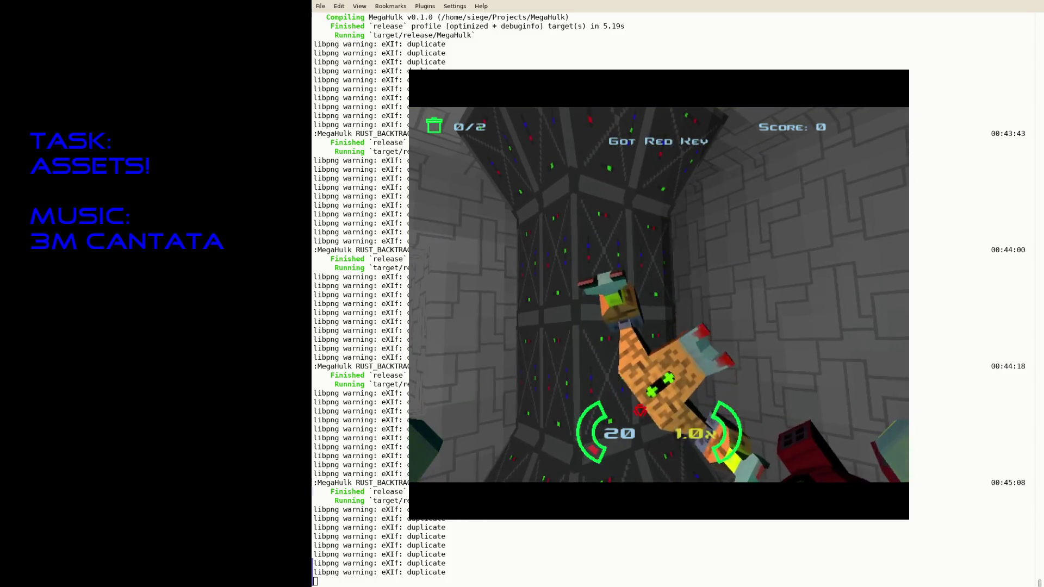
key("Escape")
type("fg")
key("Return")
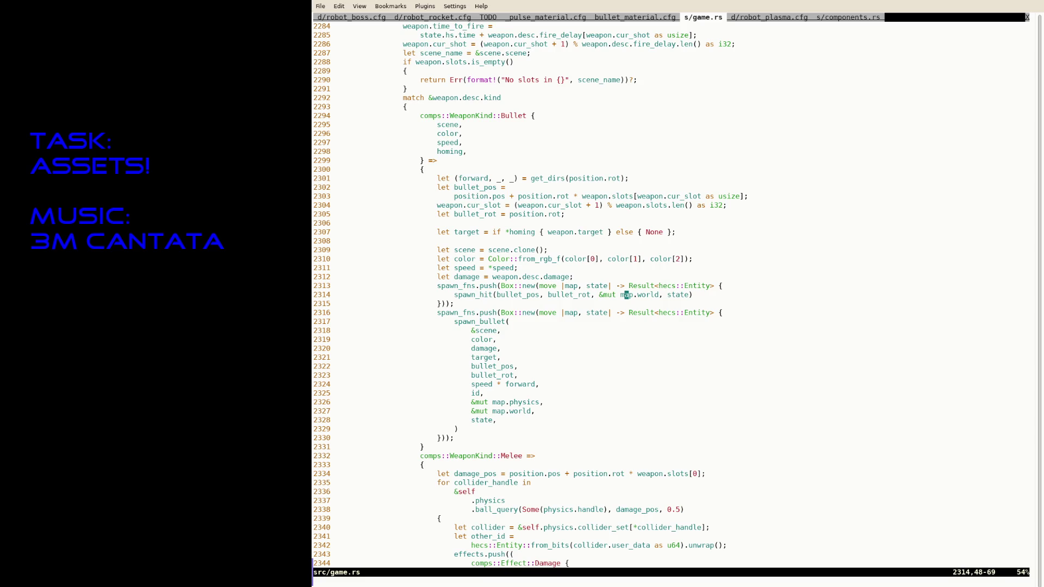
Step: Correct the mistyped text at the spawn_hit call and save game.rs
key("i")
key("Left")
key("Left")
key("Left")
key("Left")
key("Left")
key("Left")
type("weapo")
key("BackSpace")
key("BackSpace")
key("BackSpace")
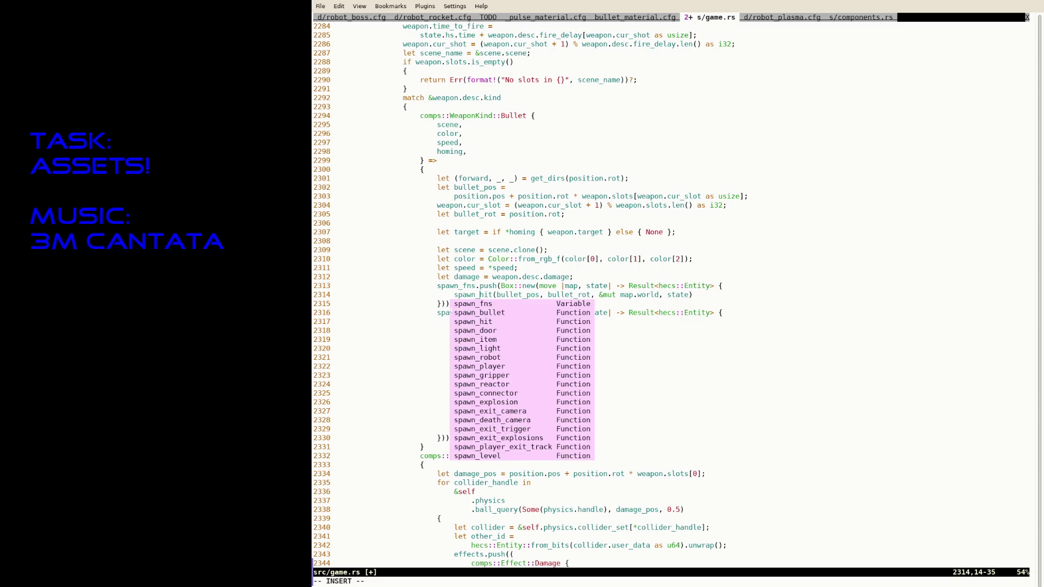
key("Escape")
type(":w")
key("Return")
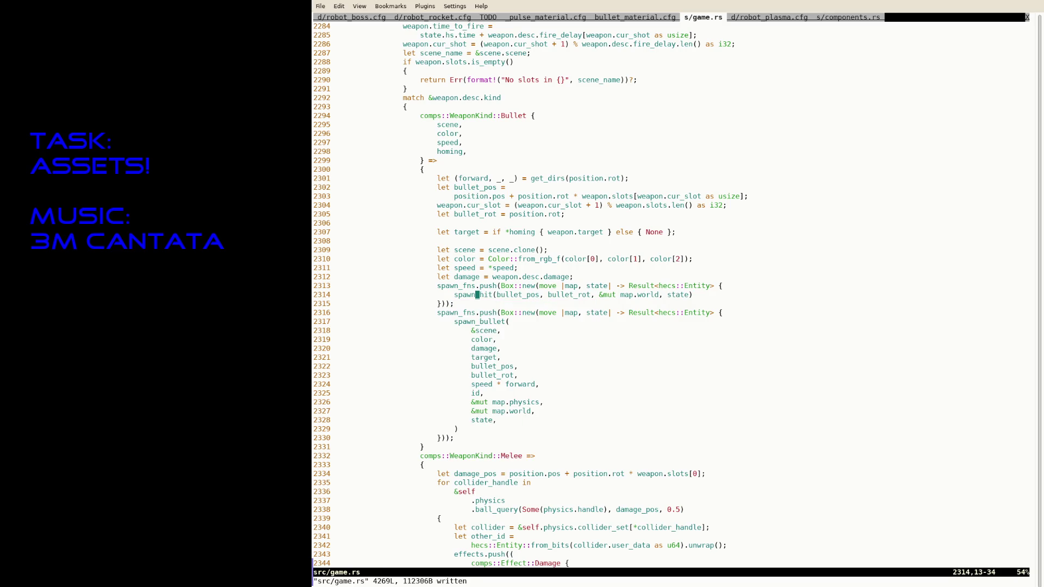
Step: Add 'size: f32, color: Color,' parameters to the spawn_hit definition and save
key("d")
key("j")
key("j")
key("j")
key("j")
key("j")
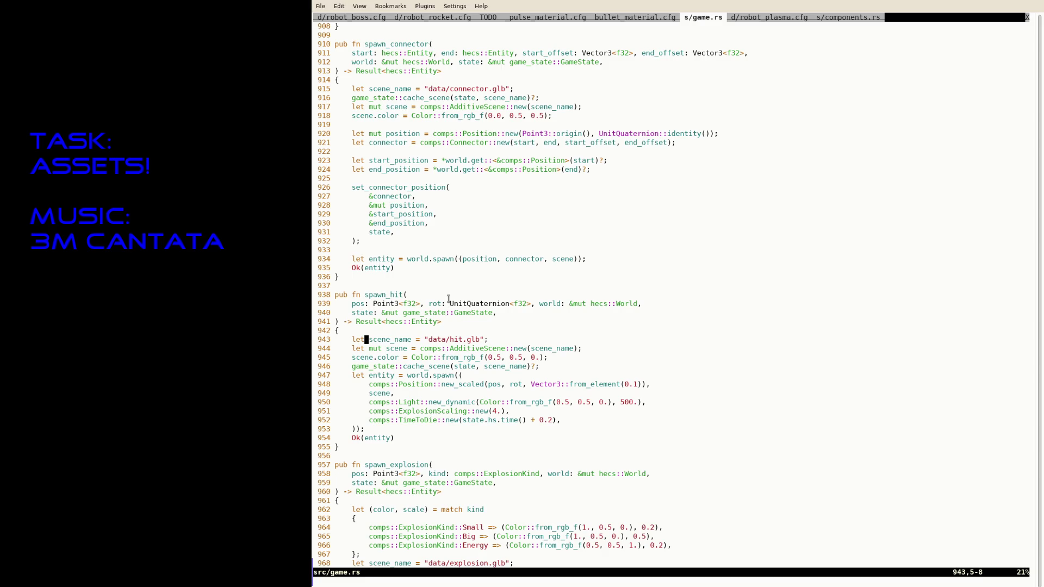
key("k")
key("k")
key("k")
key("k")
key("A")
key("Return")
type("size: f32, color: Color,")
key("Escape")
key("j")
key("colon")
key("w")
key("Return")
Step: Use the color parameter in place of the hard-coded hit colour value
key("j")
key("j")
key("j")
type("bicolor")
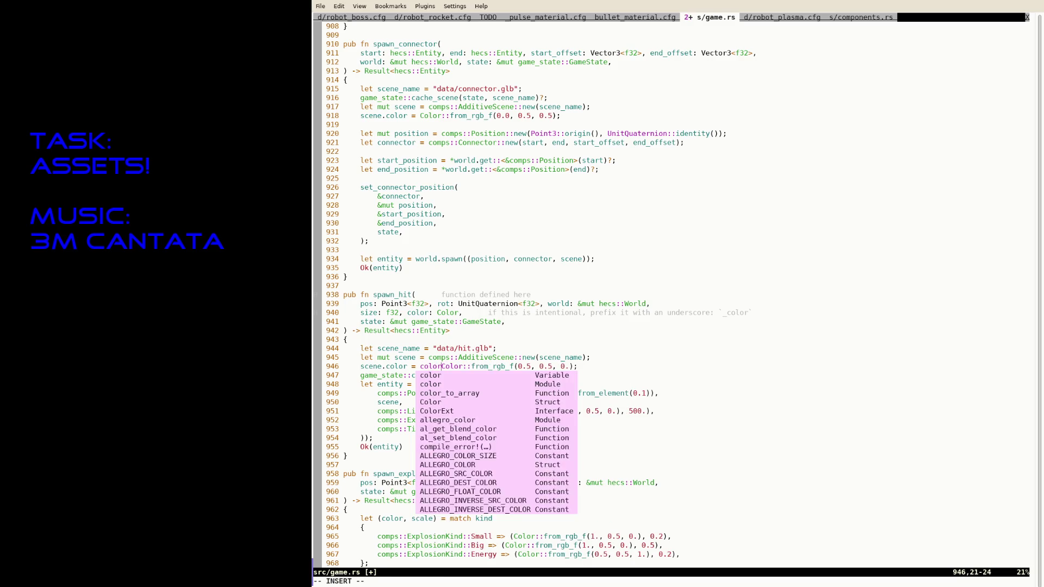
key("Escape")
key("colon")
key("w")
key("Return")
key("l")
key("v")
key("dollar")
key("h")
key("h")
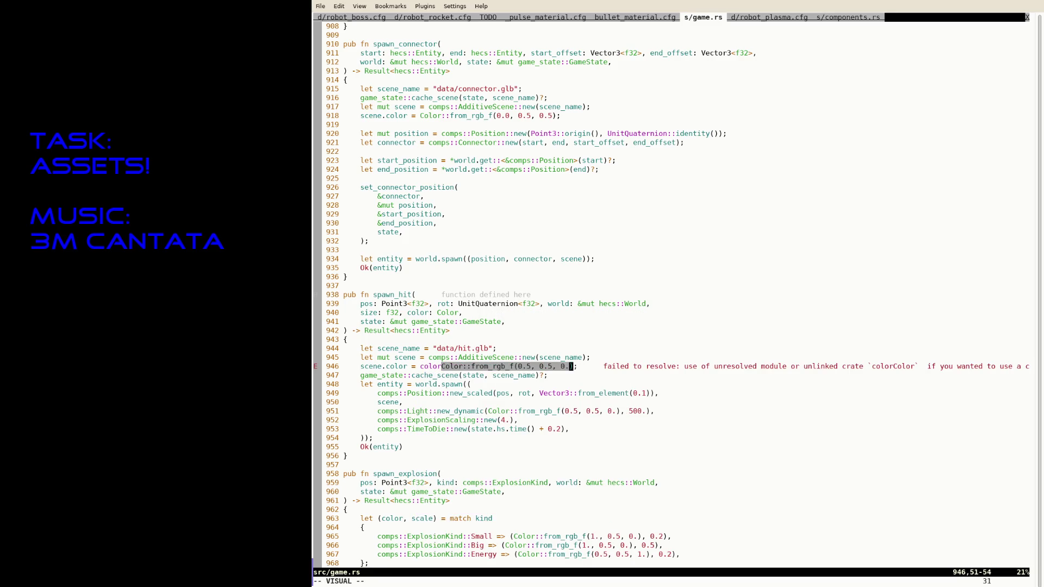
key("d")
Step: Replace the fixed 0.1 hit scale with size in from_element, save and reformat
key("j")
key("j")
key("j")
key("f")
key("parenright")
key("i")
key("BackSpace")
key("BackSpace")
key("BackSpace")
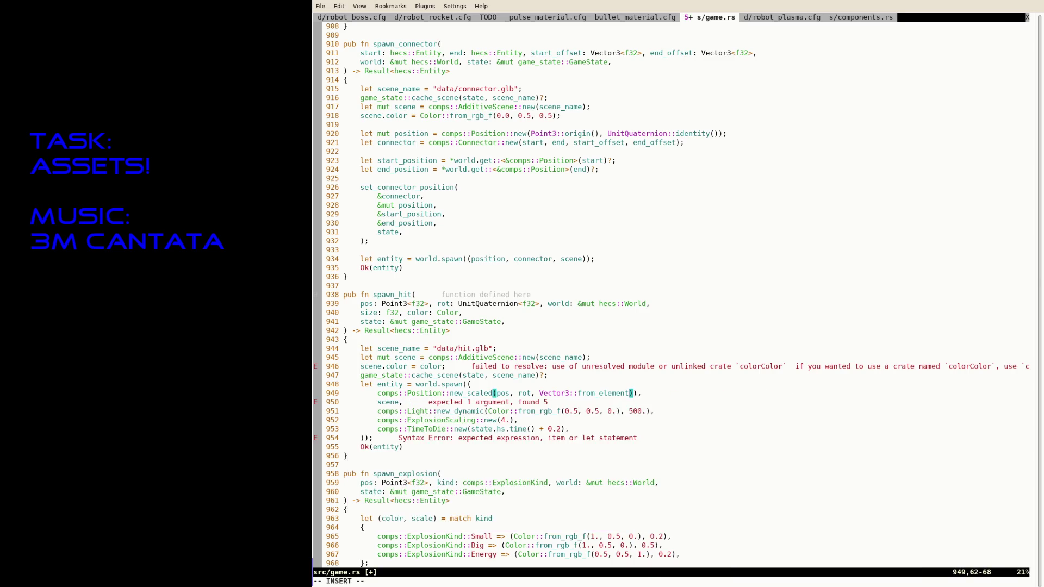
type("size")
key("Escape")
type(":w")
key("Return")
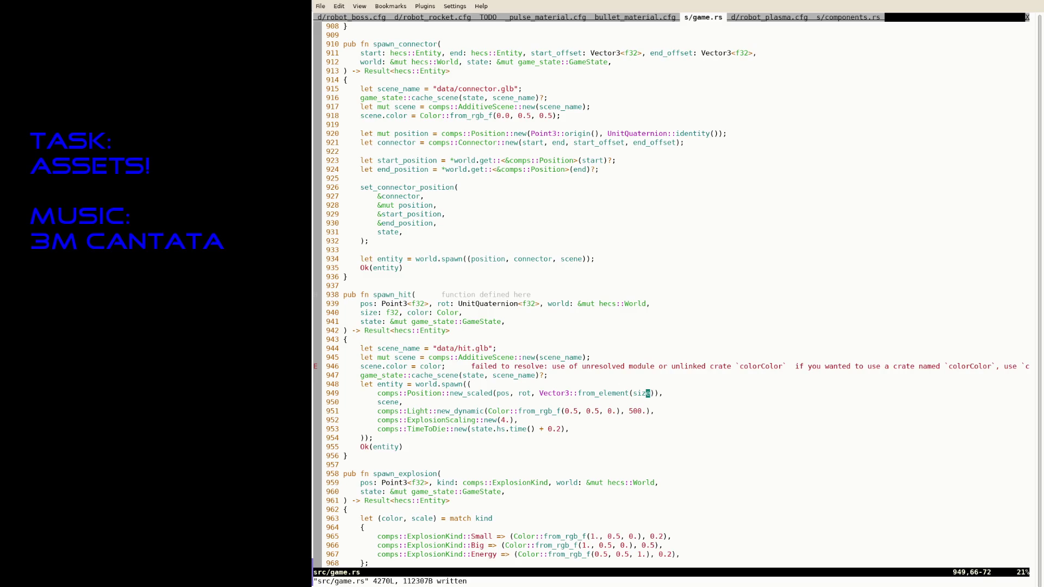
type(":update")
key("Return")
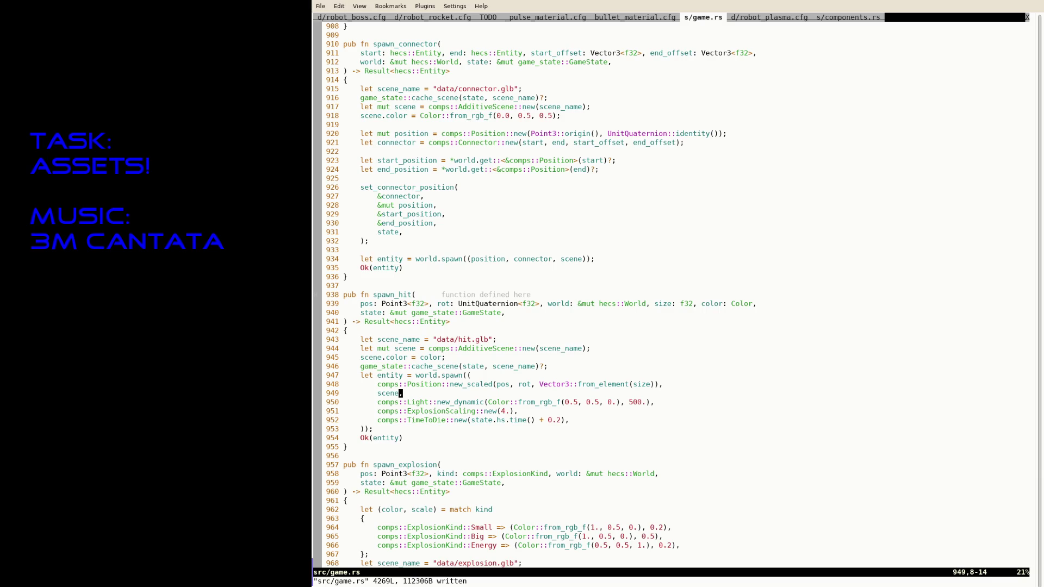
Step: Move 'size: f32, color: Color,' before the world parameter in the signature and save
key("slash")
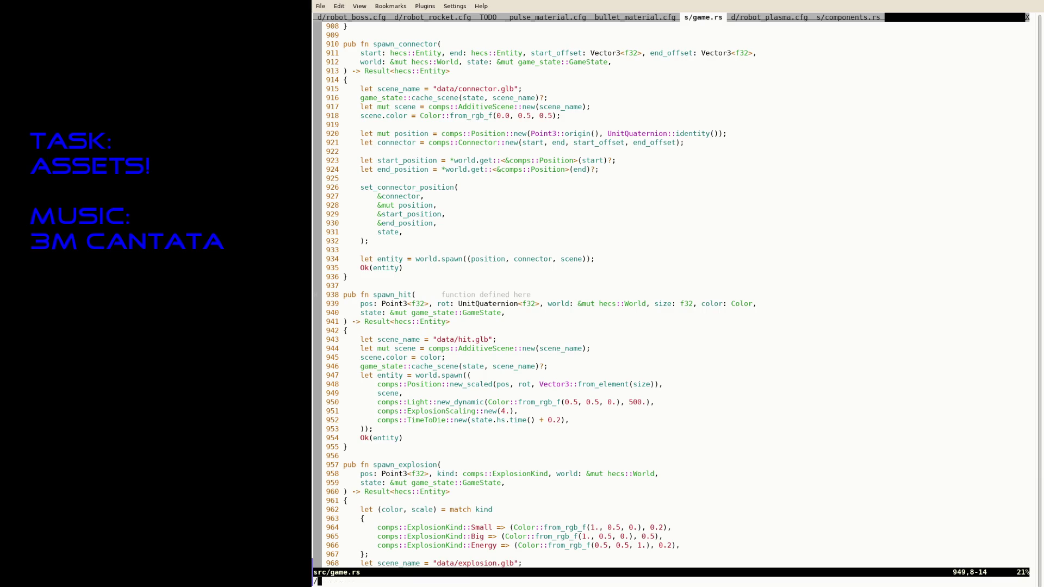
key("Escape")
key("k")
key("k")
key("k")
key("k")
key("k")
key("k")
key("k")
key("dollar")
key("v")
key("b")
key("b")
key("b")
key("b")
key("b")
key("b")
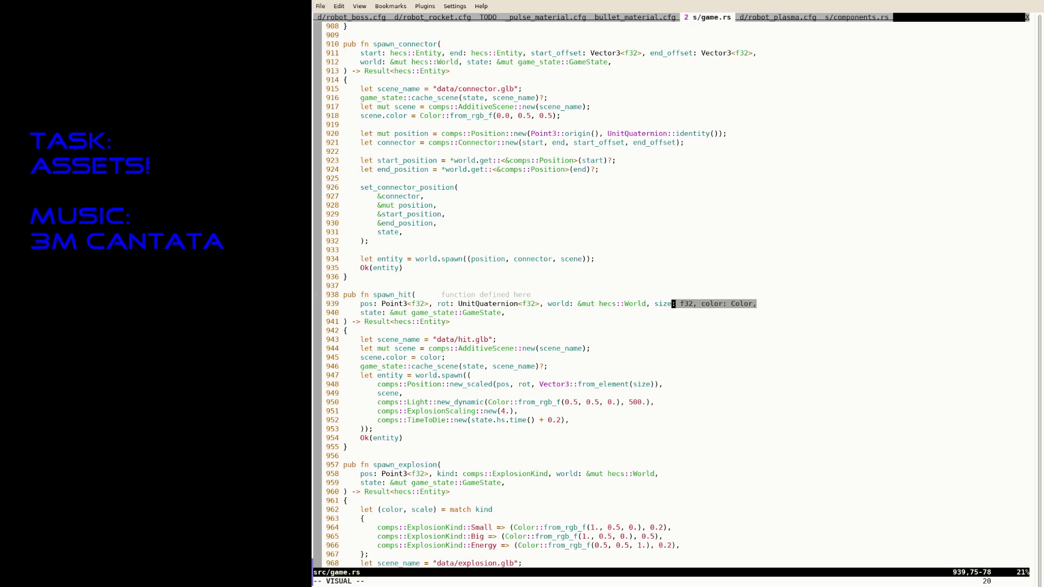
key("Escape")
key("h")
key("h")
key("h")
key("h")
key("w")
key("v")
key("dollar")
key("d")
key("b")
key("b")
key("b")
key("b")
key("b")
key("b")
key("b")
type("P:w")
key("Return")
type("x:w")
key("Return")
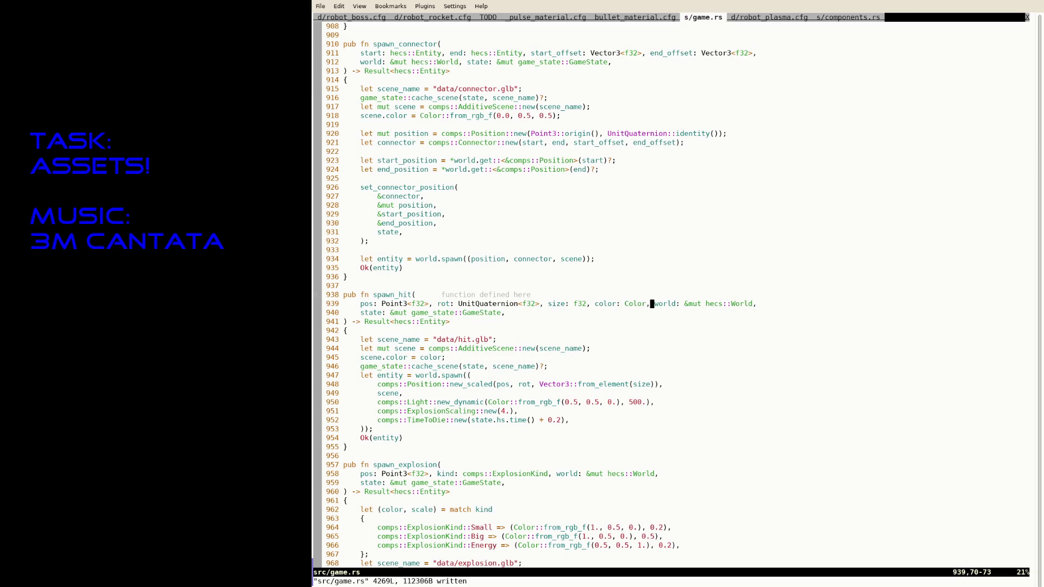
type("/spawn_hit")
key("Return")
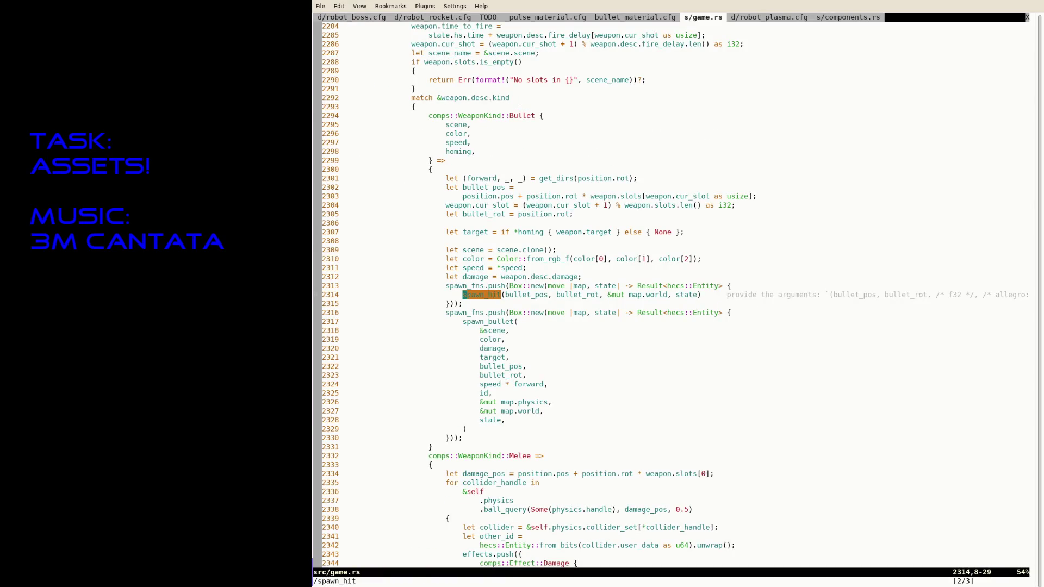
Step: Pass '0.05, color, ' before '&mut map.world' in the bullet spawn_hit call and save
key("A")
key("Left")
key("Left")
key("Left")
key("Left")
key("Left")
key("Left")
type("0")
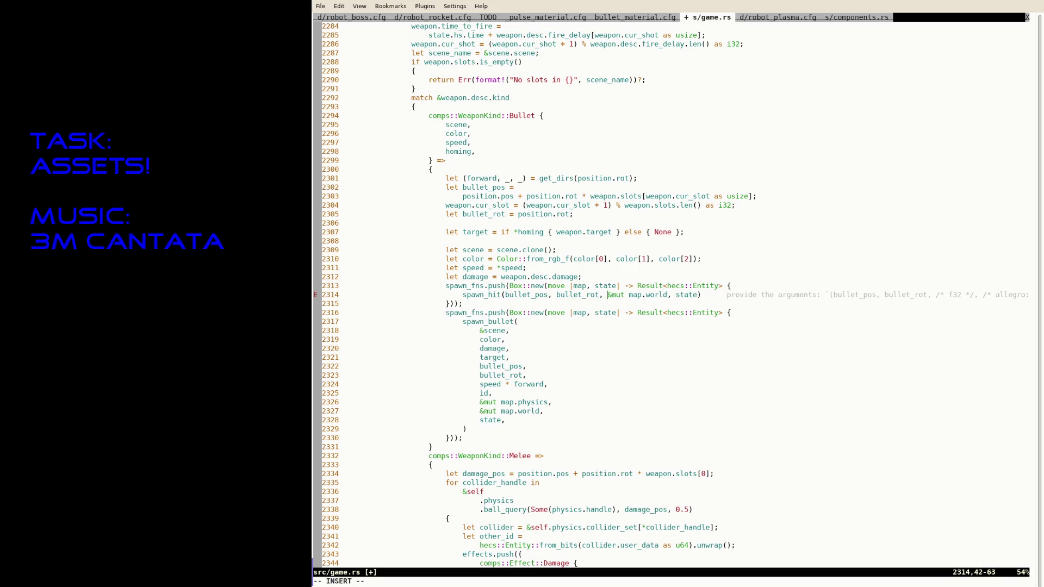
type(".0")
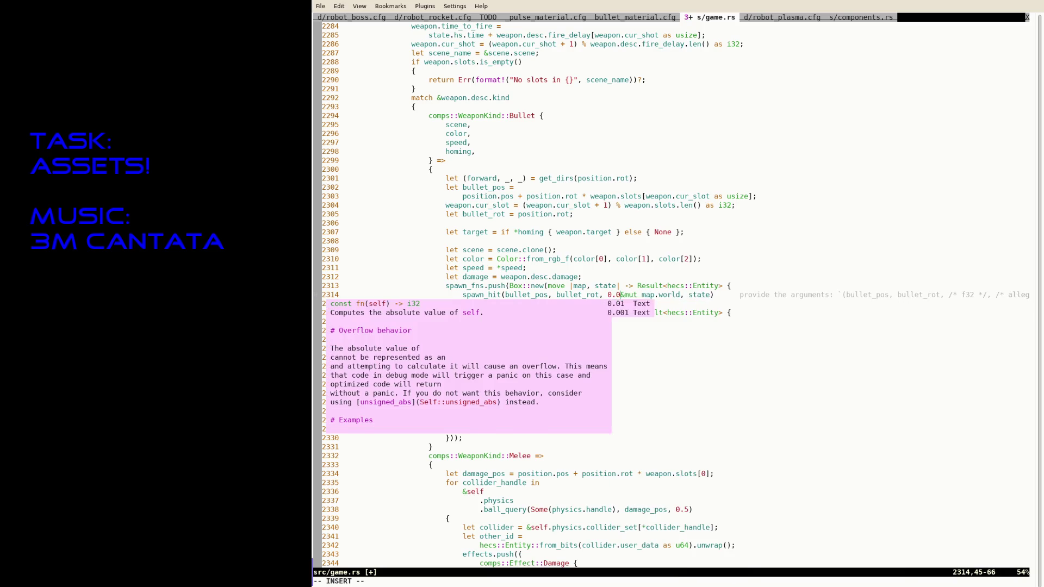
type("5, ")
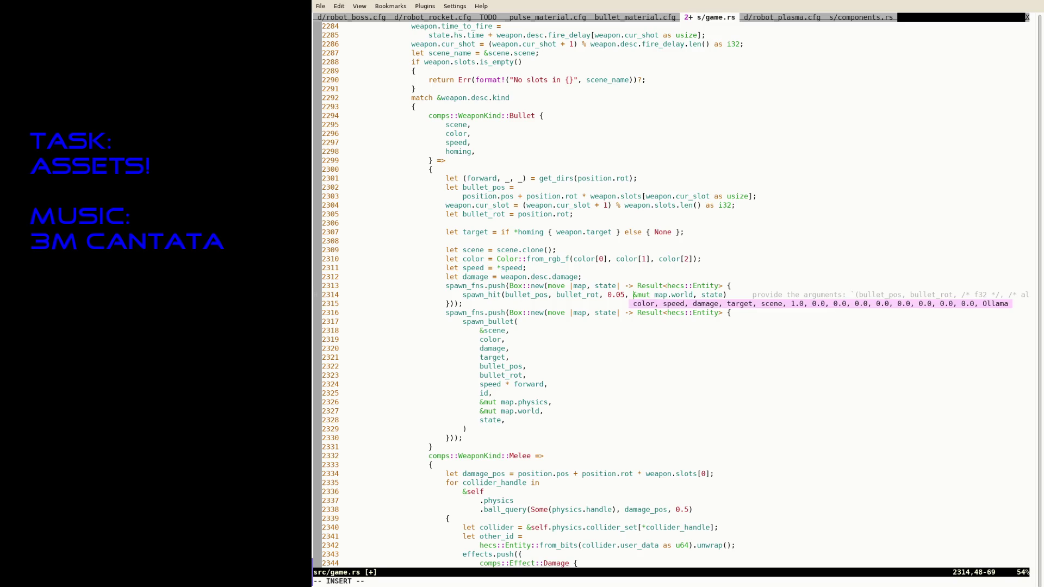
type("color,&mut")
key("Escape")
type(":w")
key("Return")
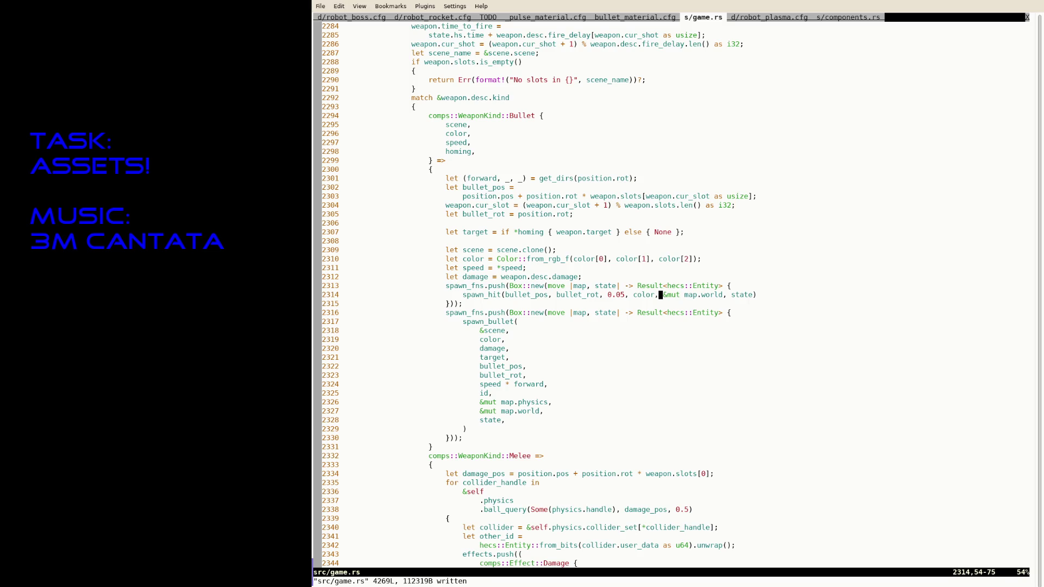
Step: Rename the color argument to hit_color in the bullet spawn_hit call and save
key("i")
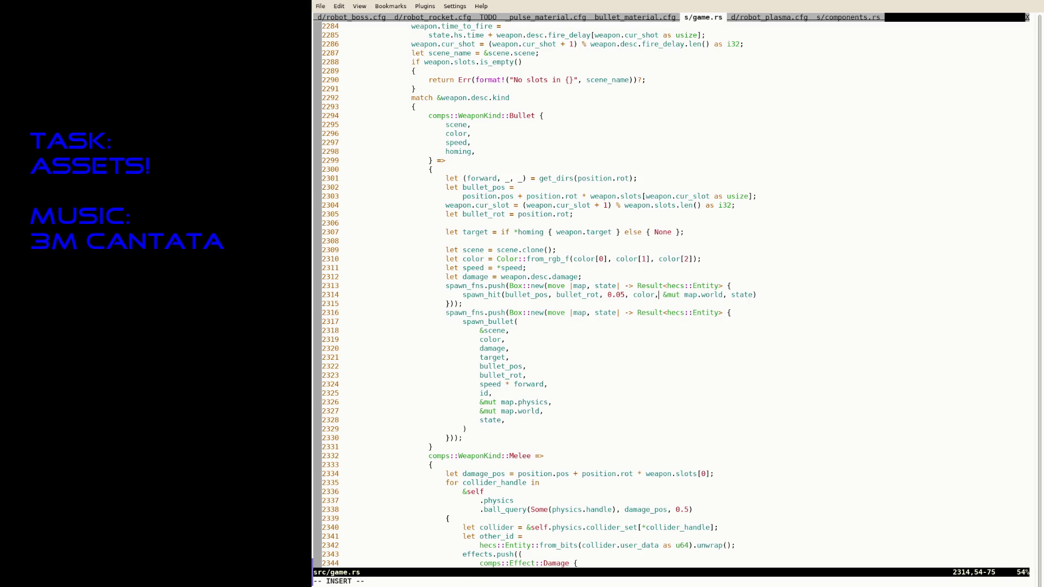
key("BackSpace")
key("BackSpace")
key("BackSpace")
type("hit_color")
key("Escape")
type(":w")
key("Return")
Step: Destructure a 'hit_color,' field under 'scene,' in the Bullet match pattern and save
key("k")
key("k")
key("k")
key("k")
key("k")
key("k")
key("k")
key("shift+a")
key("Return")
type("hit_color,")
key("Escape")
type(":w")
key("Return")
key("j")
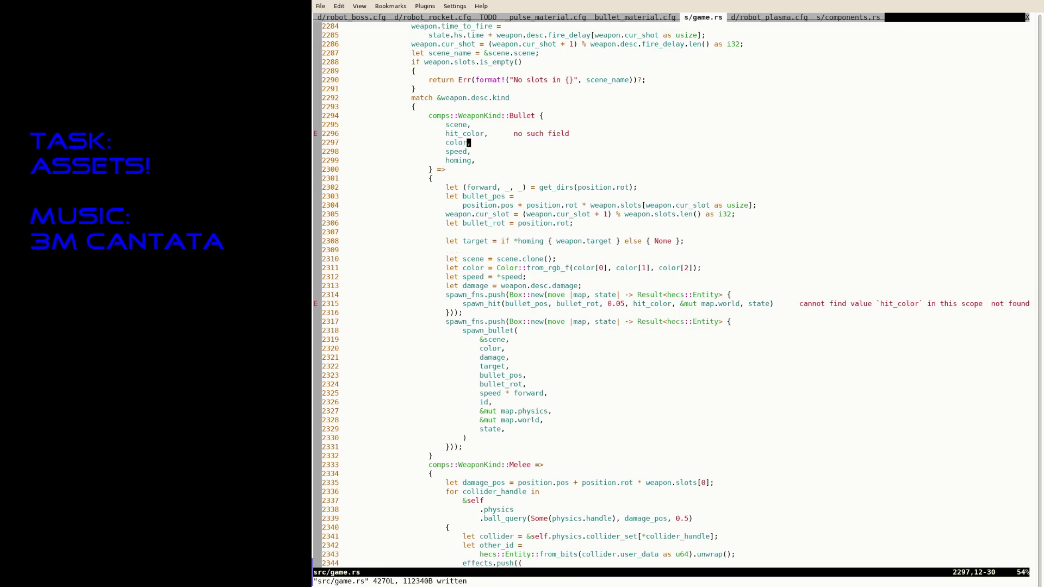
Step: Revisit the hit_color argument in the spawn_hit call without changing it
key("j")
key("j")
key("j")
key("j")
key("j")
key("j")
key("i")
key("ctrl+Right")
key("ctrl+Right")
key("ctrl+Right")
key("ctrl+Right")
key("ctrl+Right")
key("ctrl+Right")
key("ctrl+Right")
key("ctrl+Right")
key("ctrl+Right")
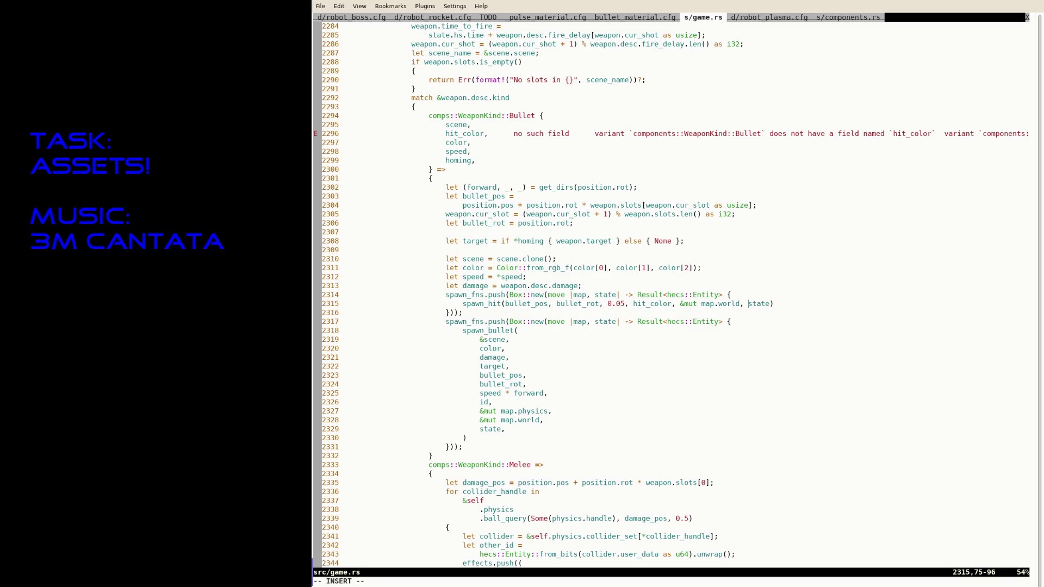
key("Escape")
type("gT")
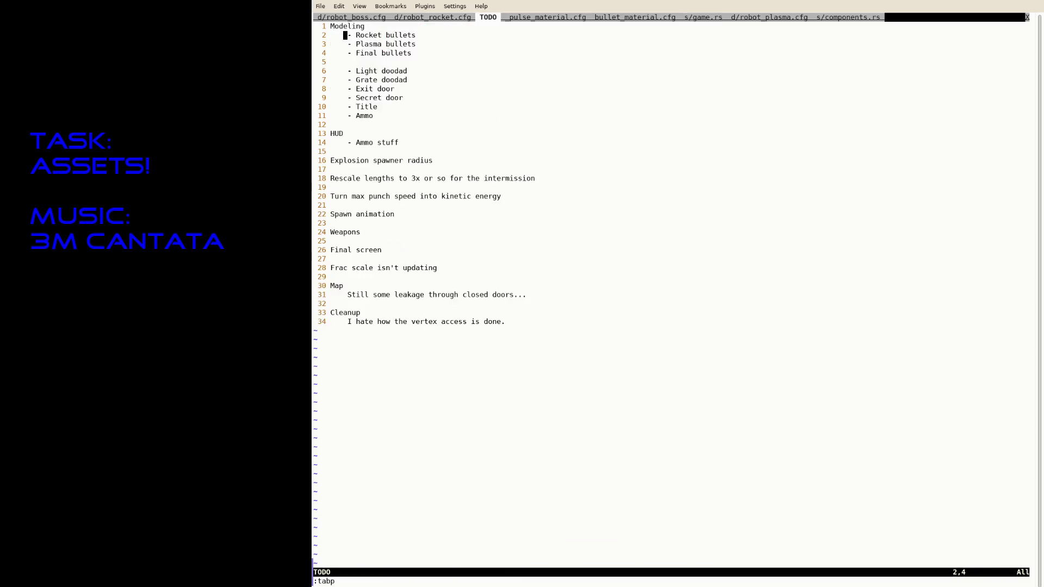
type(":tabp")
Step: Declare 'hit_color: [f32; 3],' below color in WeaponKind::Bullet in components.rs and save
key("Return")
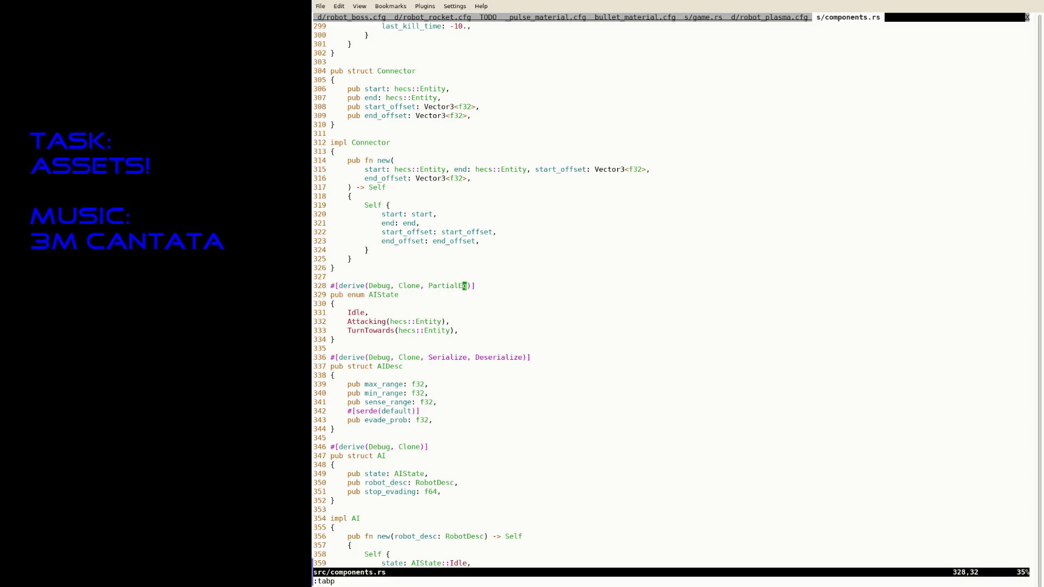
type("/Bullet")
key("Return")
key("j")
key("j")
key("j")
key("j")
key("j")
key("k")
key("k")
key("i")
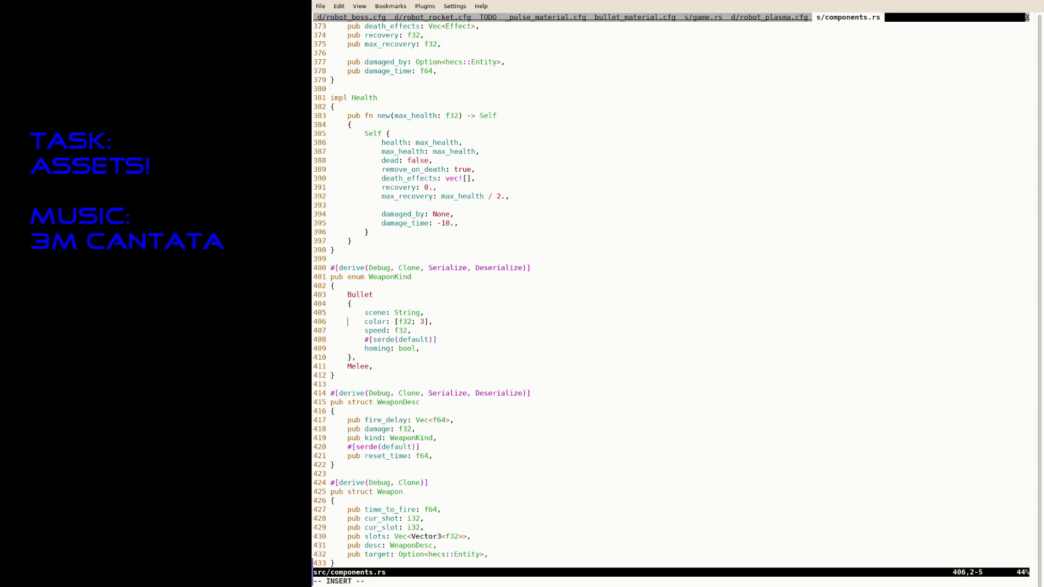
key("End")
key("Return")
type("hit_color: [f32; 3],")
key("Escape")
type(":w")
key("Return")
type(":tabn")
key("Return")
key("k")
key("k")
key("k")
key("k")
key("j")
key("j")
type("V")
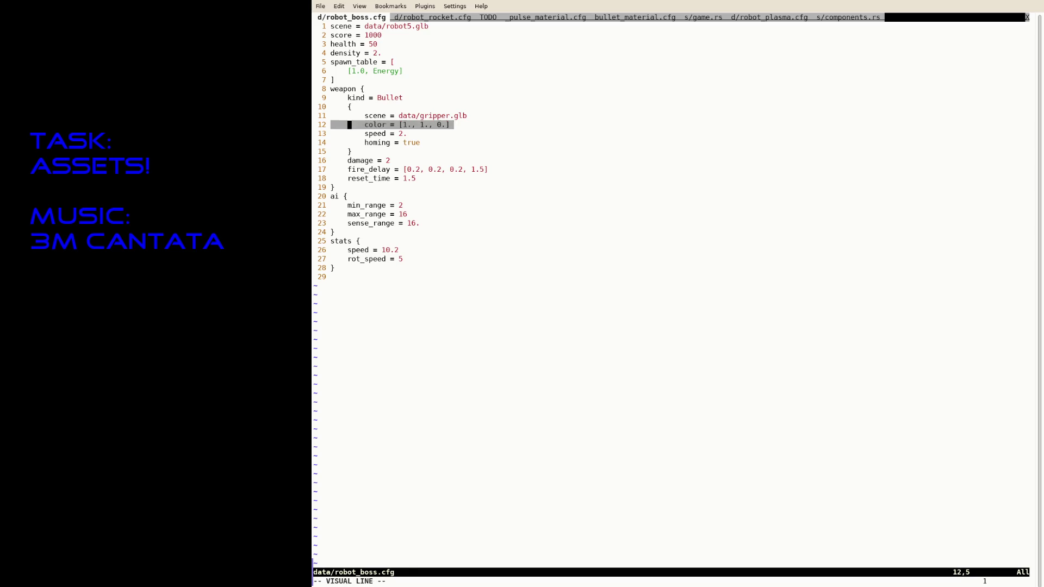
type("ypihit_")
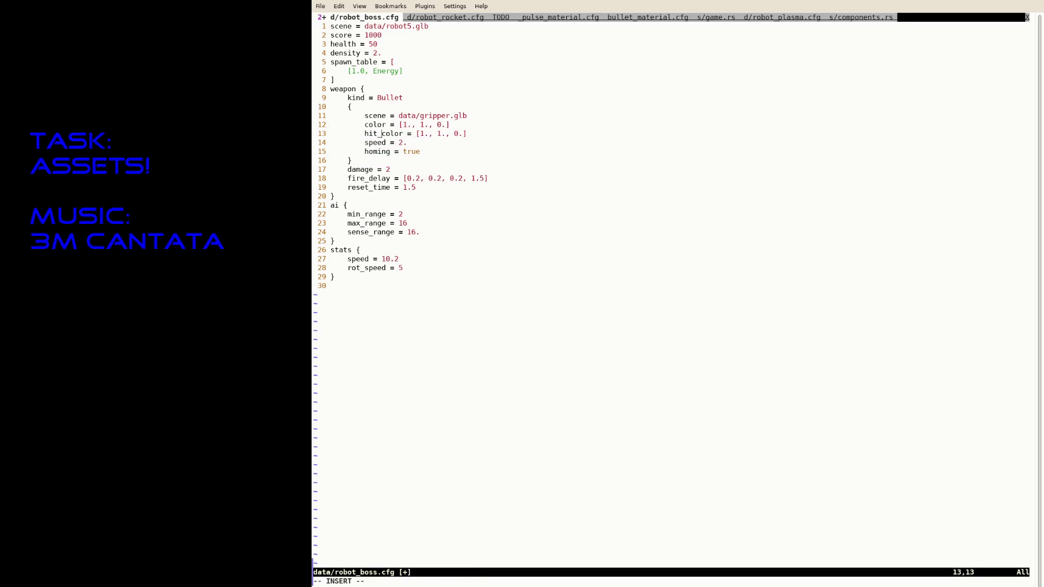
Step: Save robot_boss.cfg's hit_color [1., 1., 0.] and duplicate the color line in robot_rocket.cfg
key("Escape")
type(":w")
key("Return")
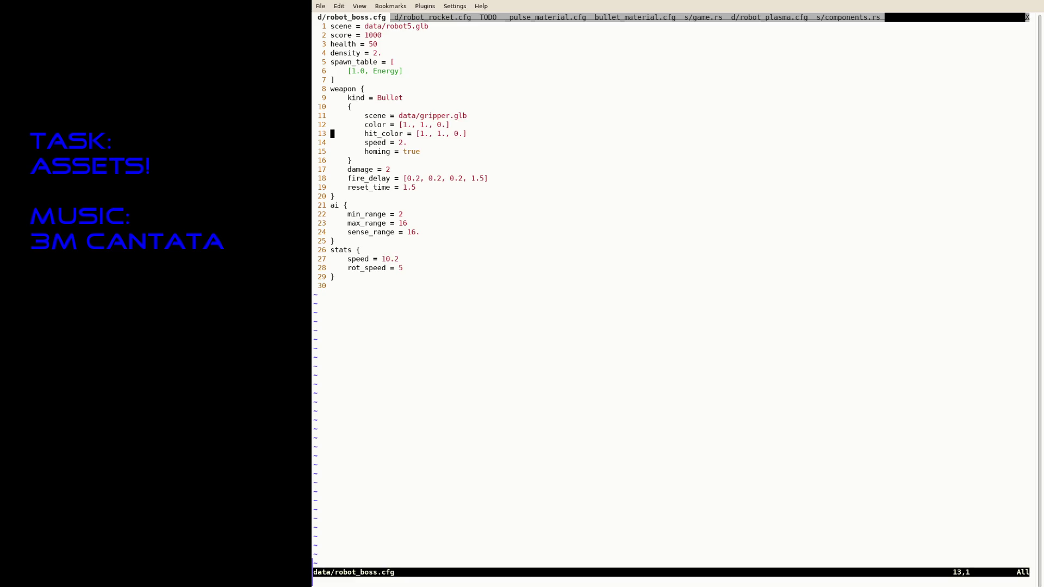
key("g")
key("t")
key("j")
key("k")
key("V")
key("y")
key("j")
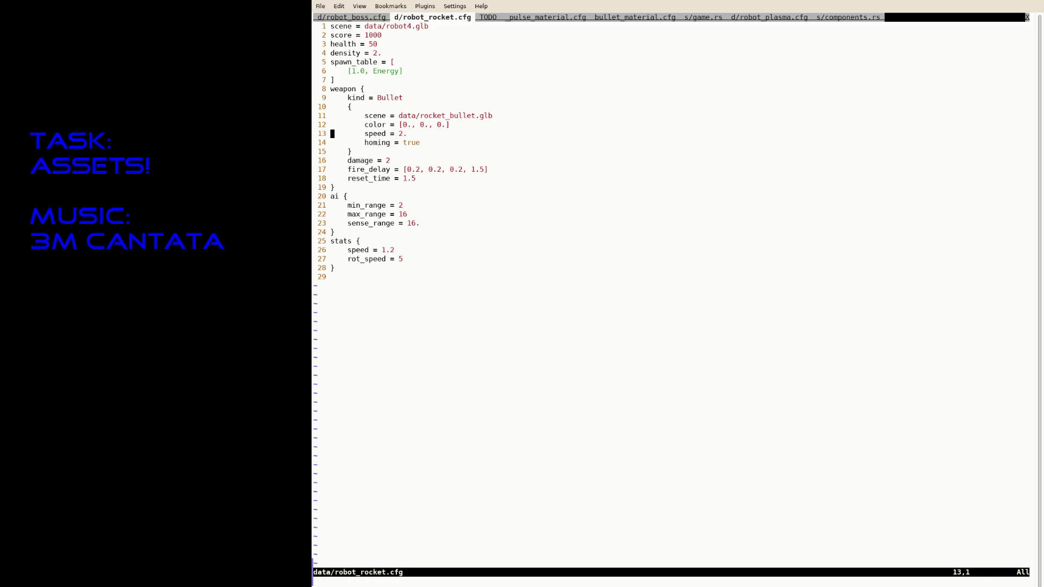
key("P")
Step: Turn the copy into hit_color [1., 0.5, 0.5] and save robot_rocket.cfg
key("i")
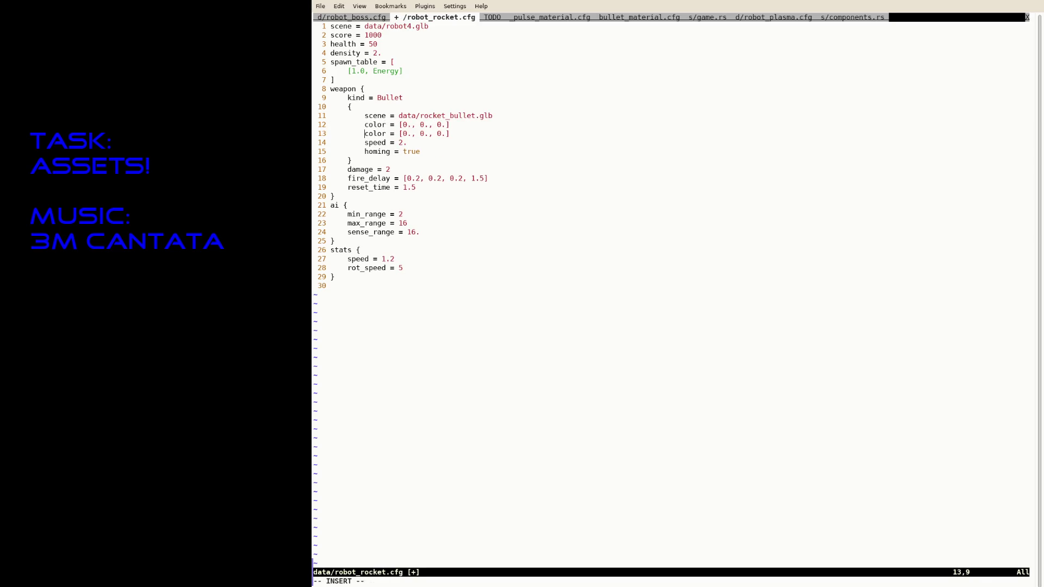
type("hit_")
key("Right")
key("Right")
key("Right")
key("Right")
key("BackSpace")
type("1")
key("Right")
key("Right")
type("5")
key("Right")
key("Right")
key("Right")
type("5")
key("Escape")
type(":w")
key("Return")
type(":tabe da")
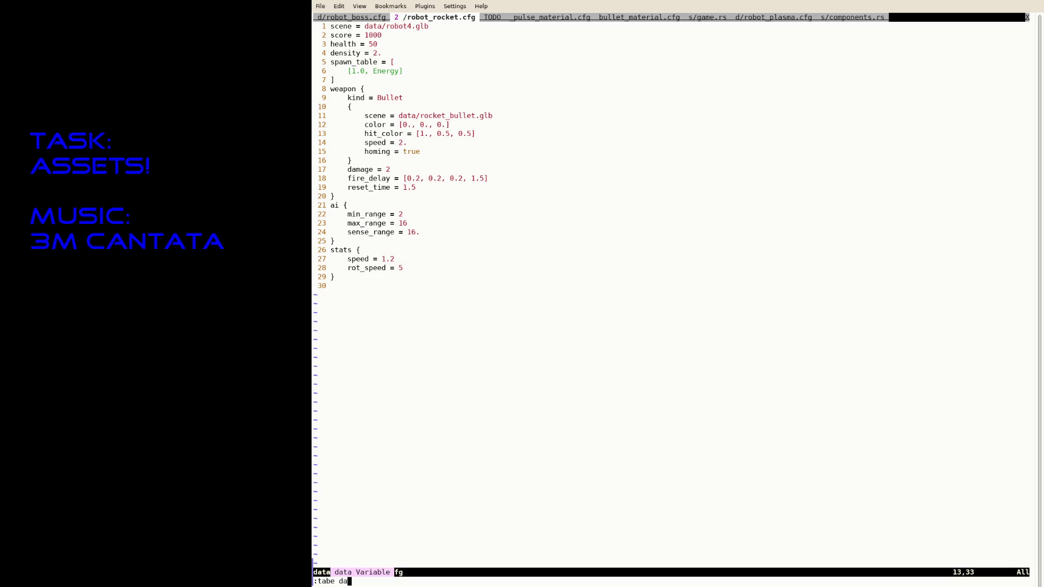
type("ta/robot_")
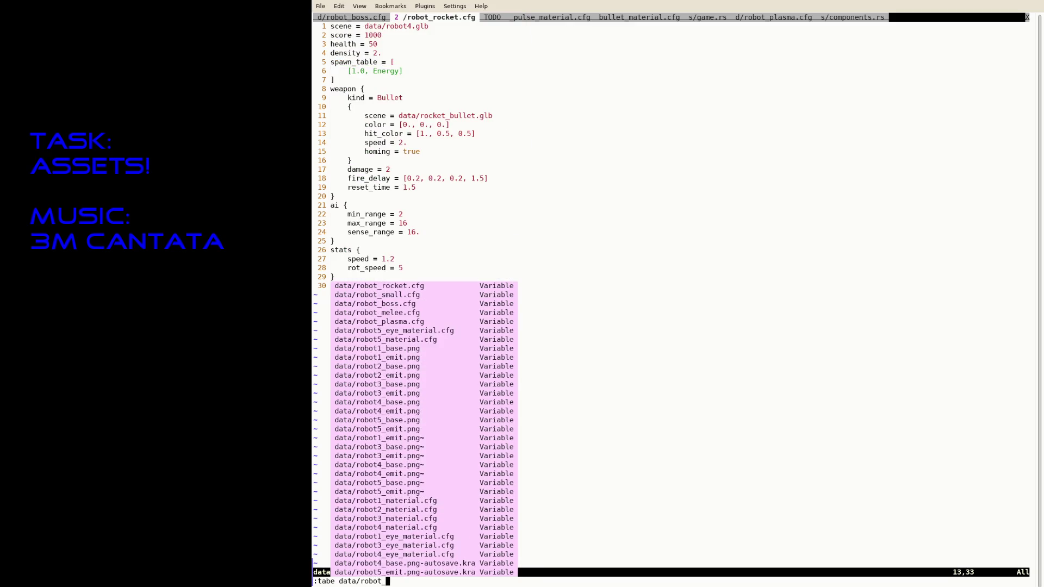
type("m")
Step: Open data/robot_small.cfg, add a hit_color line copied from color, and save
key("BackSpace")
type("bo")
key("BackSpace")
key("BackSpace")
type("sma")
key("Tab")
key("Return")
key("j")
key("j")
key("j")
key("j")
key("j")
key("j")
key("j")
key("shift+v")
type("ypihit_")
key("Escape")
type(":w")
key("Return")
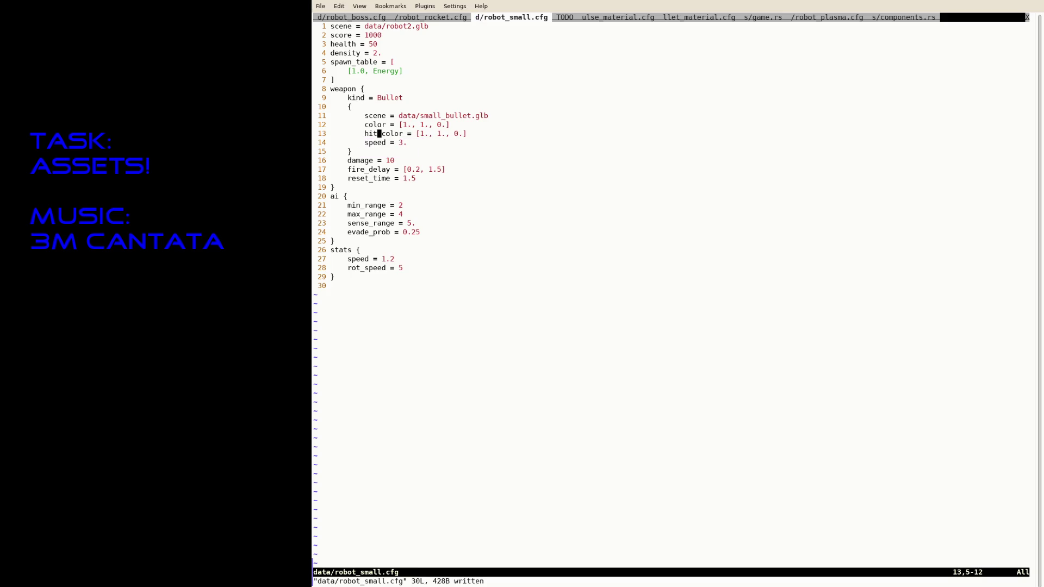
type(":ta")
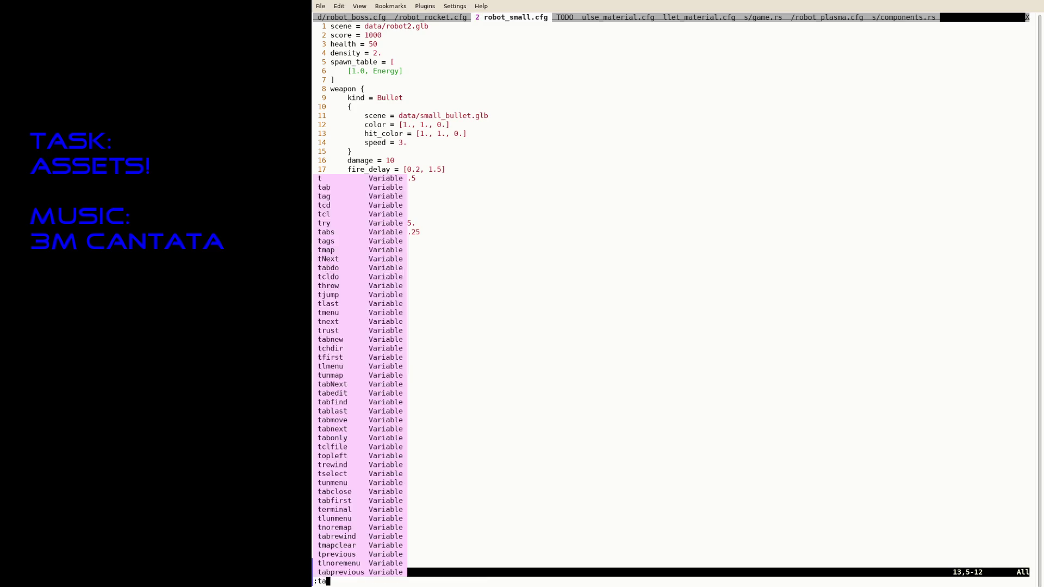
type("be data/robo")
Step: Open robot_plasma.cfg and change the bullet color to [0., 1., 0.], then save
key("Tab")
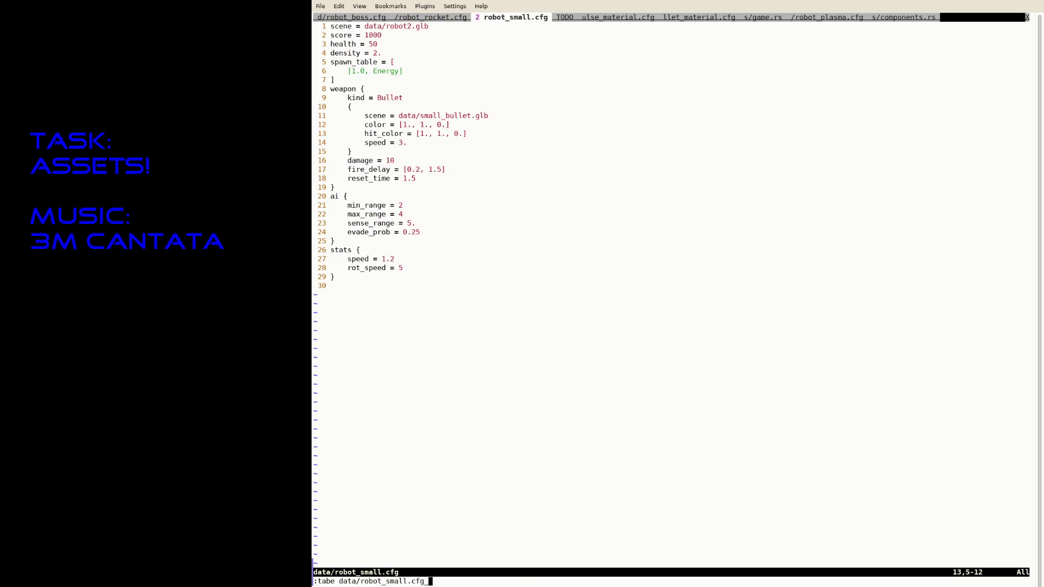
key("BackSpace")
key("BackSpace")
key("BackSpace")
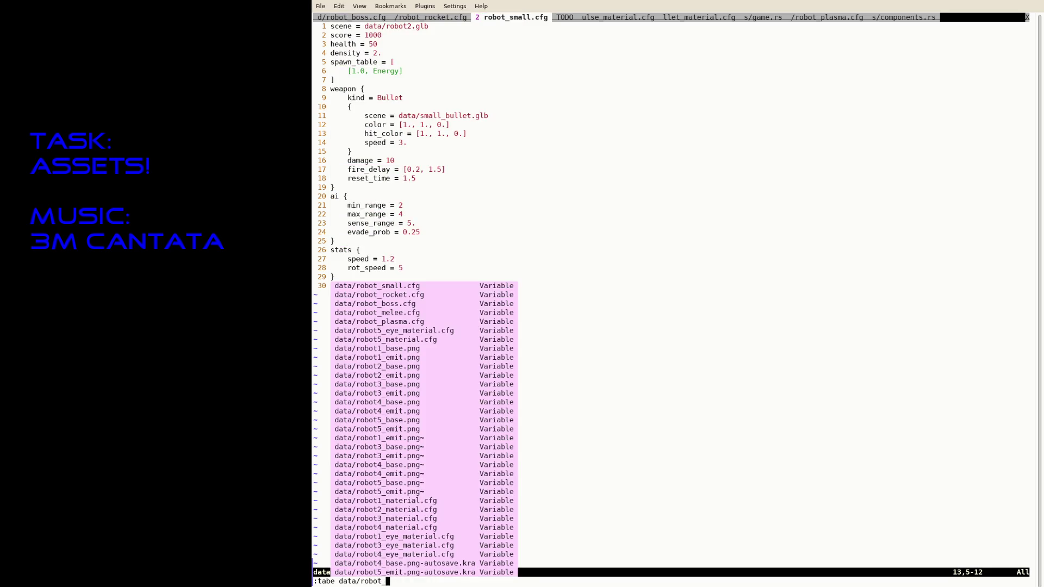
type("plasma.cfg")
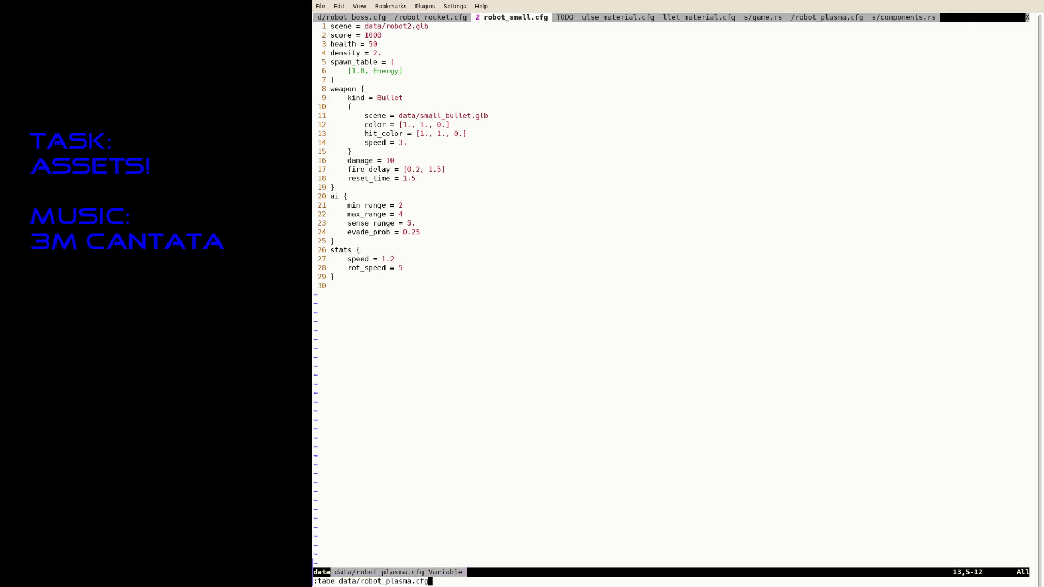
key("Return")
key("k")
key("a")
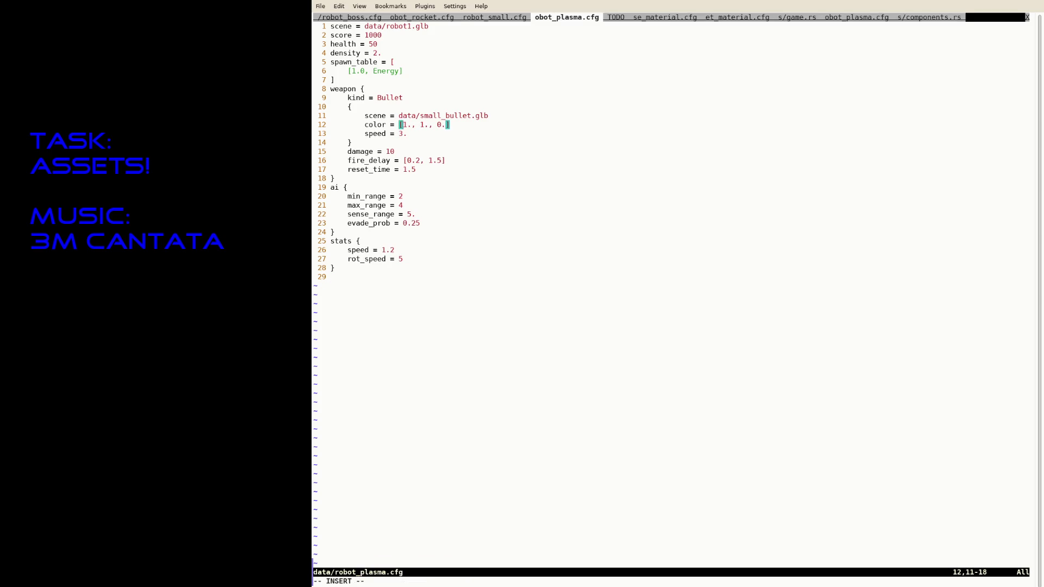
key("Right")
key("Right")
key("Right")
key("BackSpace")
key("BackSpace")
key("BackSpace")
type("0.,")
key("Escape")
key("ctrl+s")
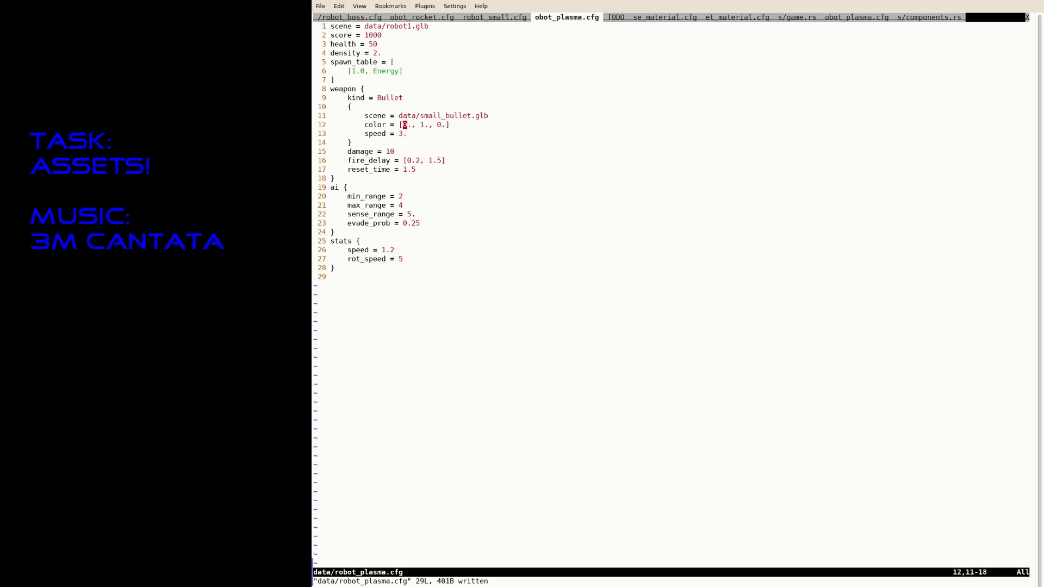
Step: Duplicate the line as hit_color [0., 1., 0.], save, and suspend nvim to the shell
key("y")
key("y")
type("pIhit_")
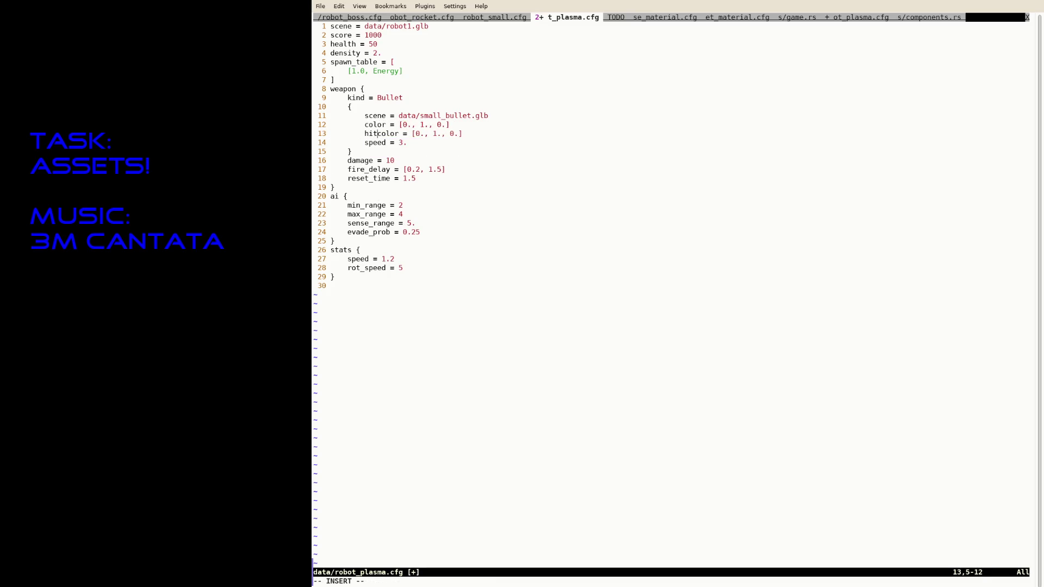
key("Escape")
key("w")
key("ctrl+s")
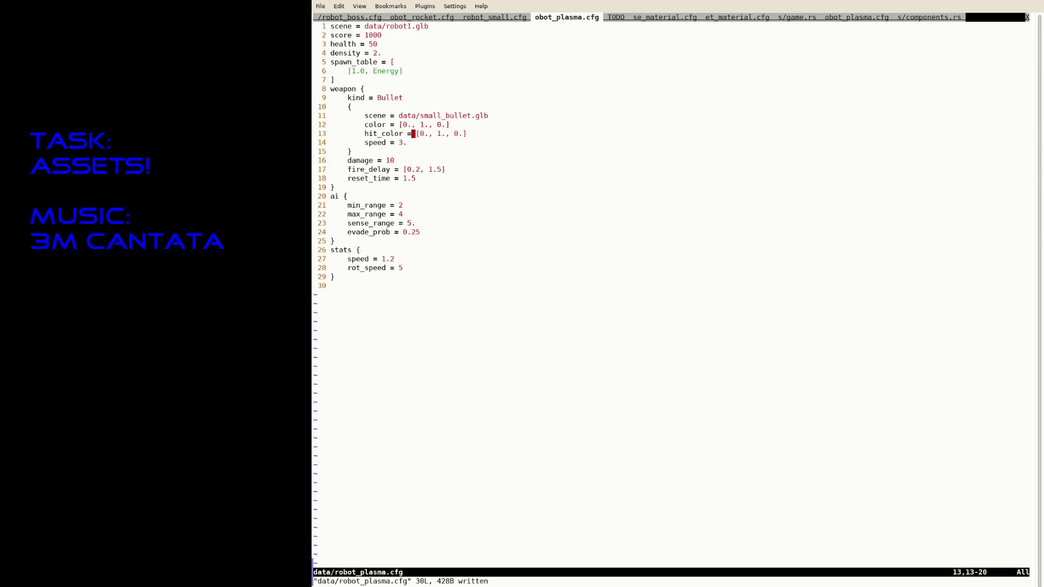
key("ctrl+z")
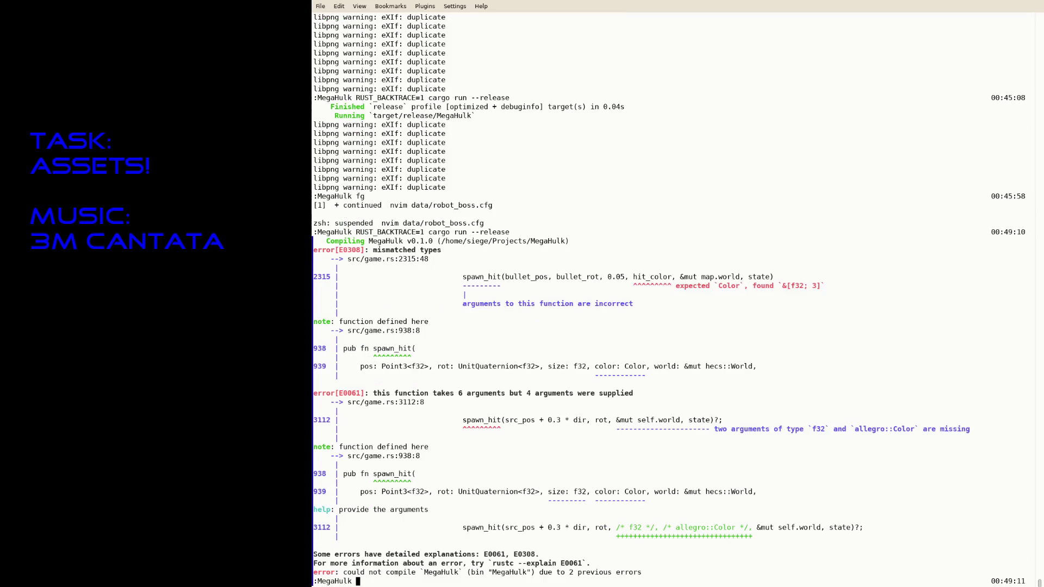
type("fg")
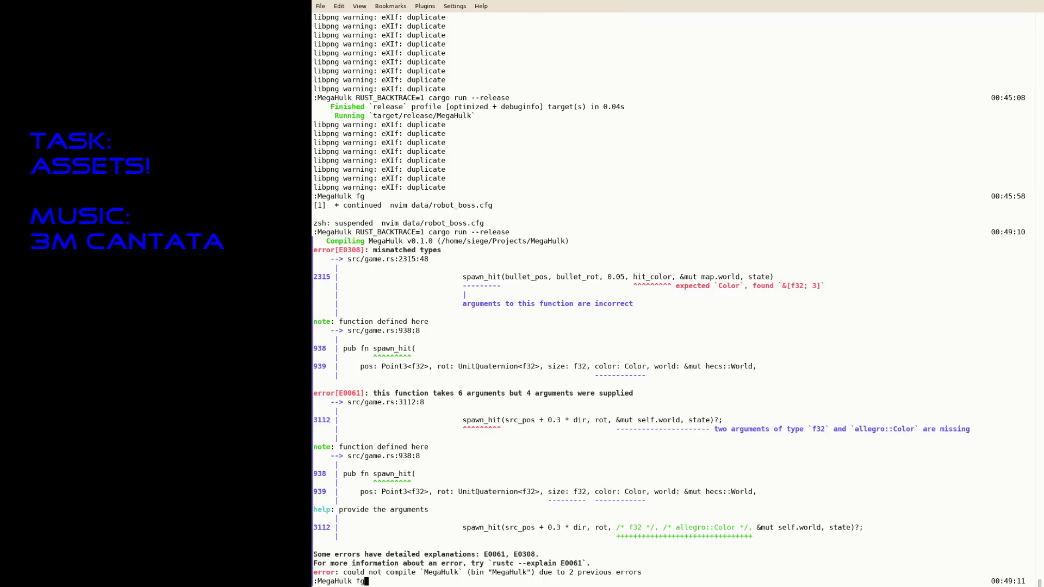
Step: Resume the editor with fg and step back through tabs to game.rs
key("Return")
key("g")
key("T")
key("g")
key("T")
key("g")
key("T")
key("g")
key("T")
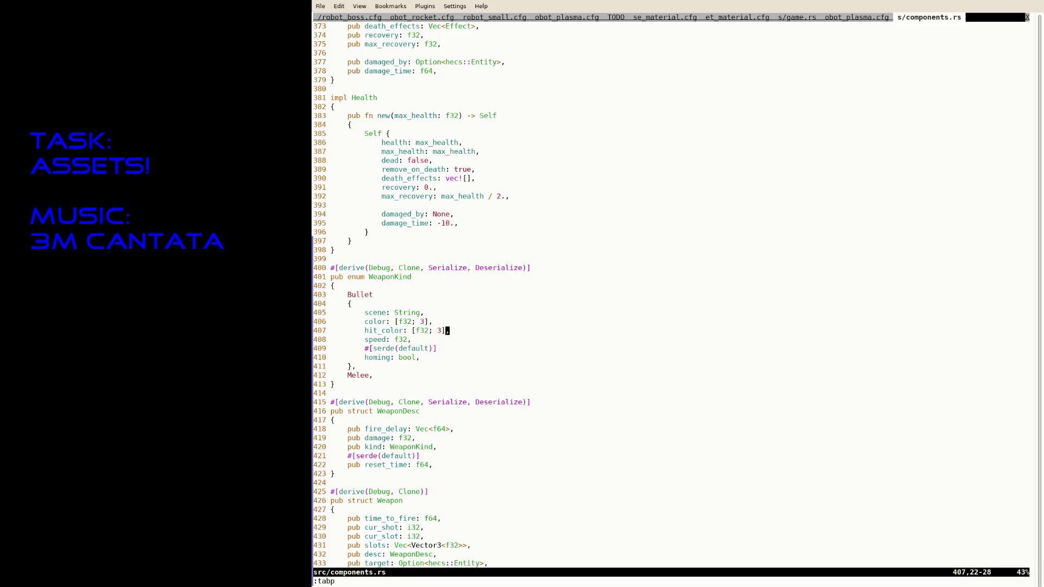
key("g")
key("T")
key("g")
key("T")
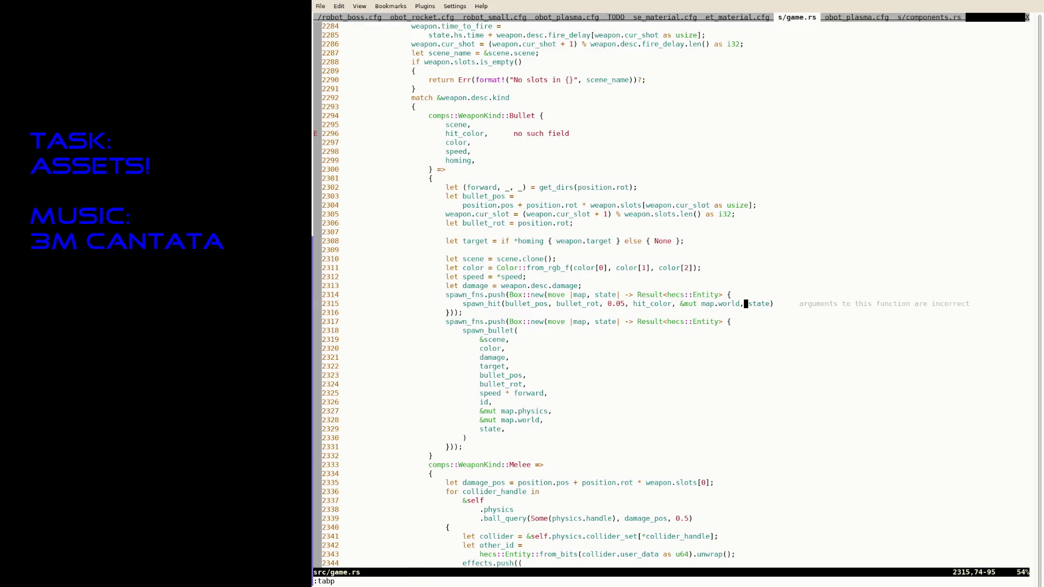
Step: Move hit_color ahead of 0.05 in the bullet spawn_hit call and save
key("b")
key("b")
key("b")
key("b")
key("b")
key("b")
key("v")
key("b")
key("d")
key("b")
key("b")
type("bgPi,")
key("Escape")
type("dw:w")
key("Return")
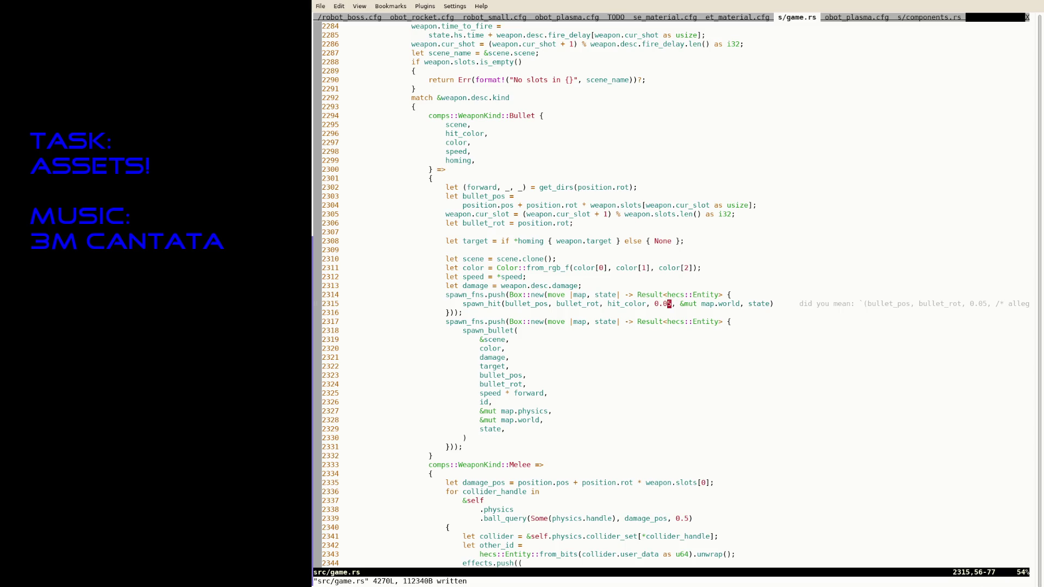
Step: Undo the argument reordering and copy the bullet Color::from_rgb_f line
key("u")
key("u")
key("u")
key("k")
key("k")
key("k")
key("v")
key("Escape")
Step: Duplicate the bullet color line and rename the copy to hit_color
key("shift+v")
key("y")
key("p")
key("w")
key("w")
type("i")
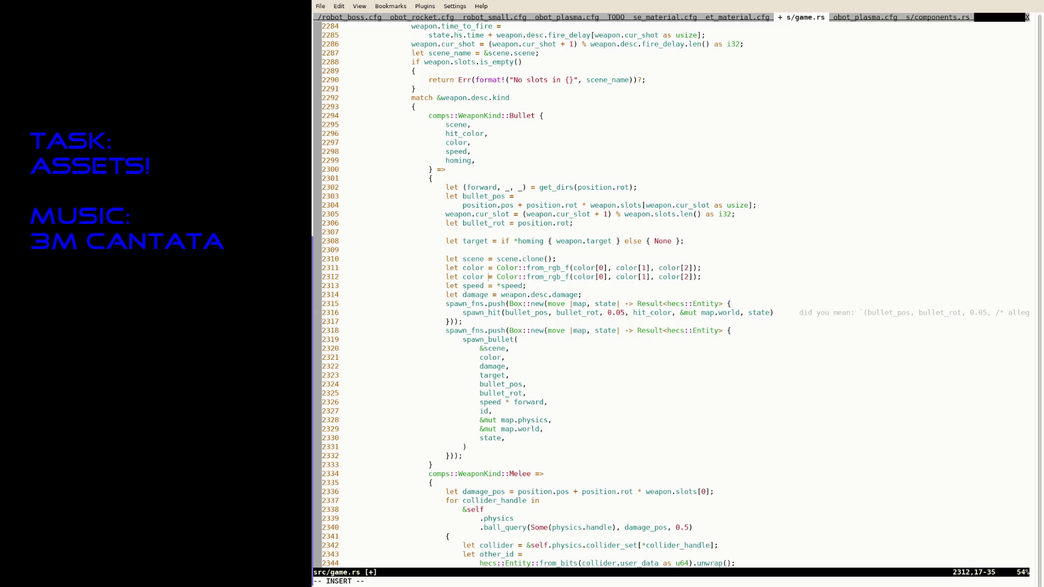
type("hit_")
key("shift+Right")
key("shift+Right")
key("shift+Right")
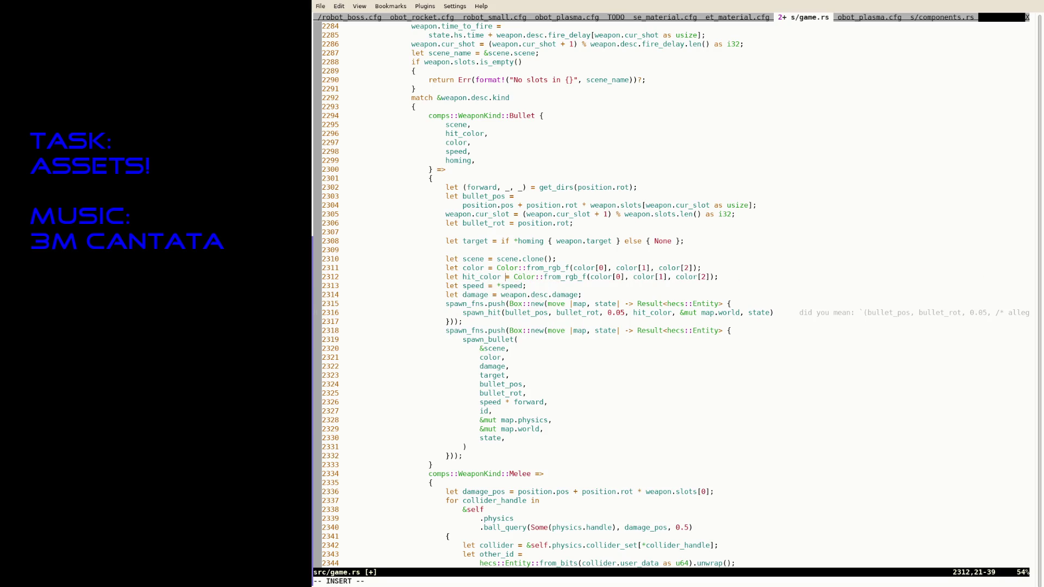
type("hi")
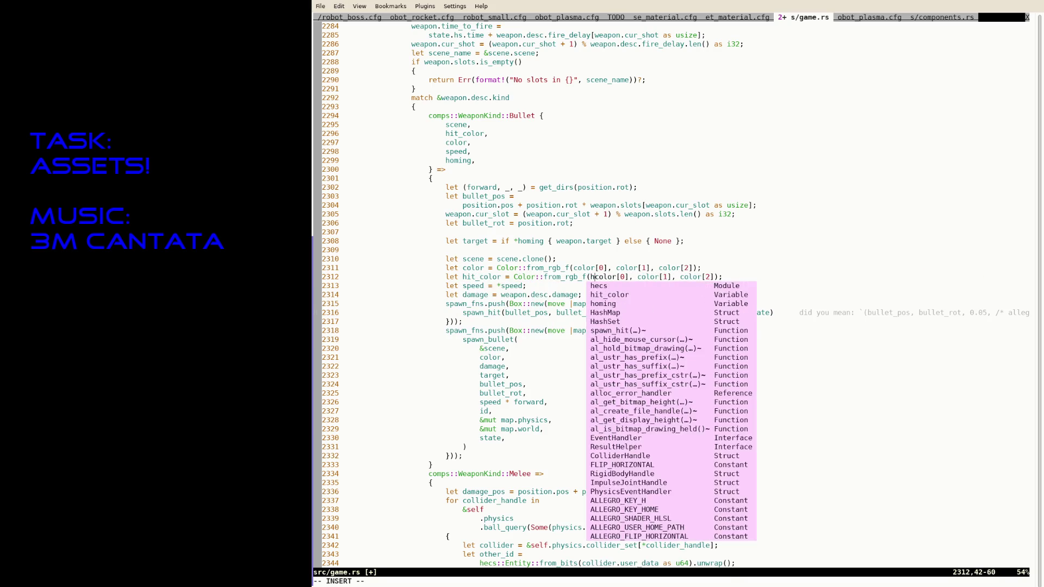
type("t_")
Step: Prefix the remaining colour indices with hit_ via P and save game.rs
key("Escape")
key("v")
key("b")
key("y")
key("w")
key("w")
key("w")
key("P")
key("w")
key("w")
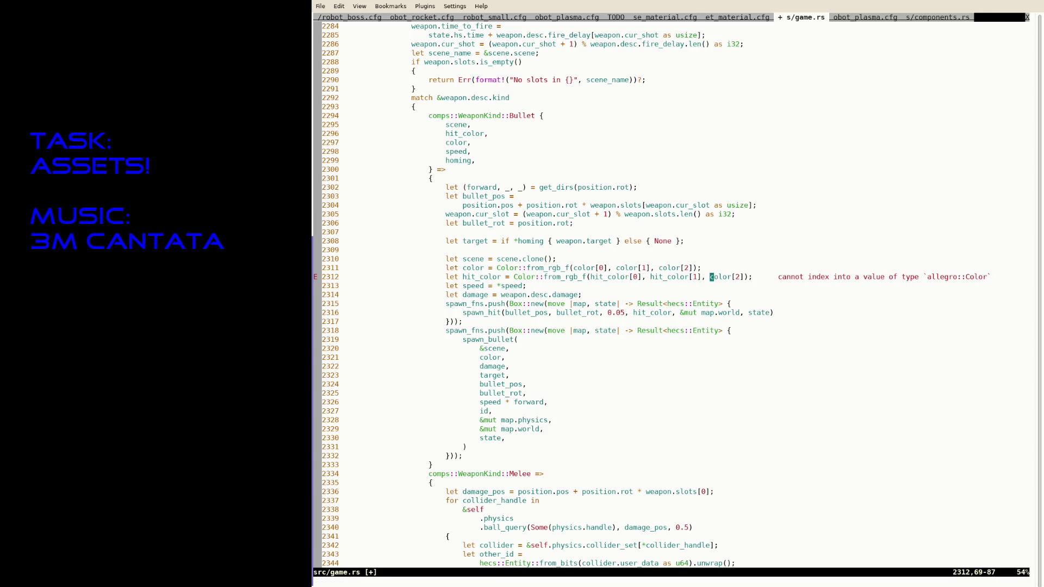
type("P:w")
key("Return")
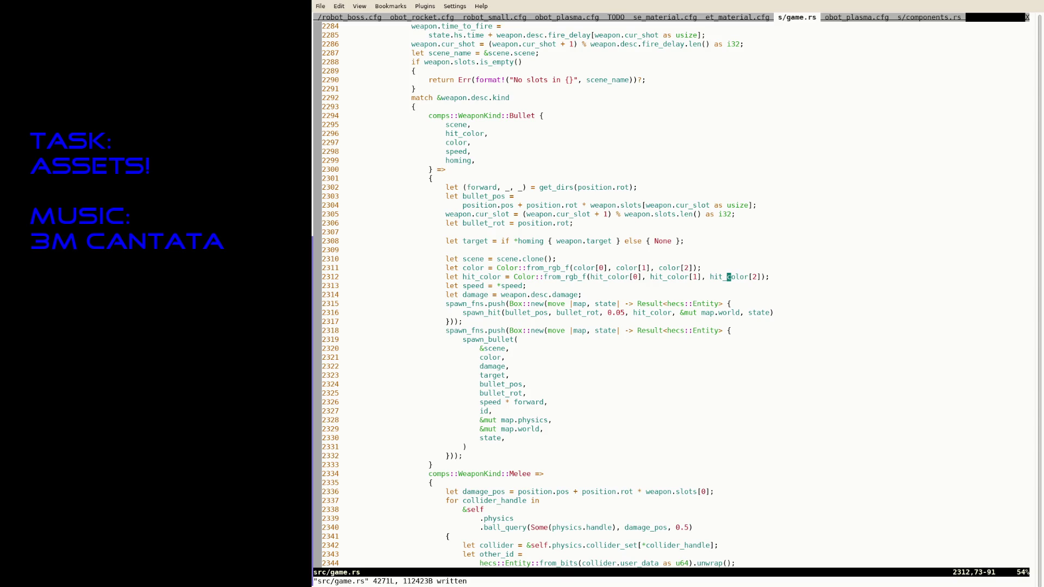
type("/spawn_hit")
key("Return")
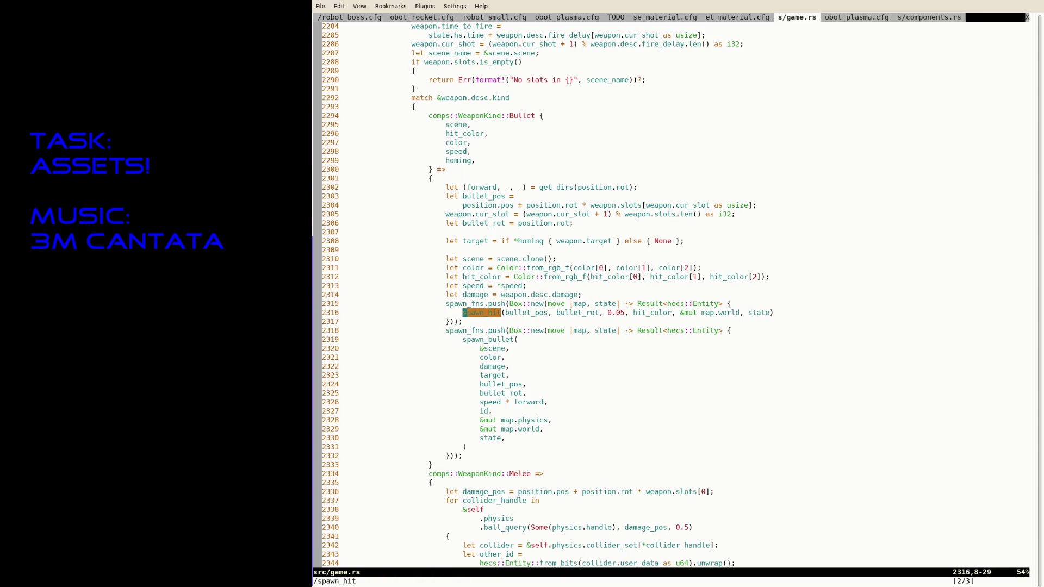
type("n")
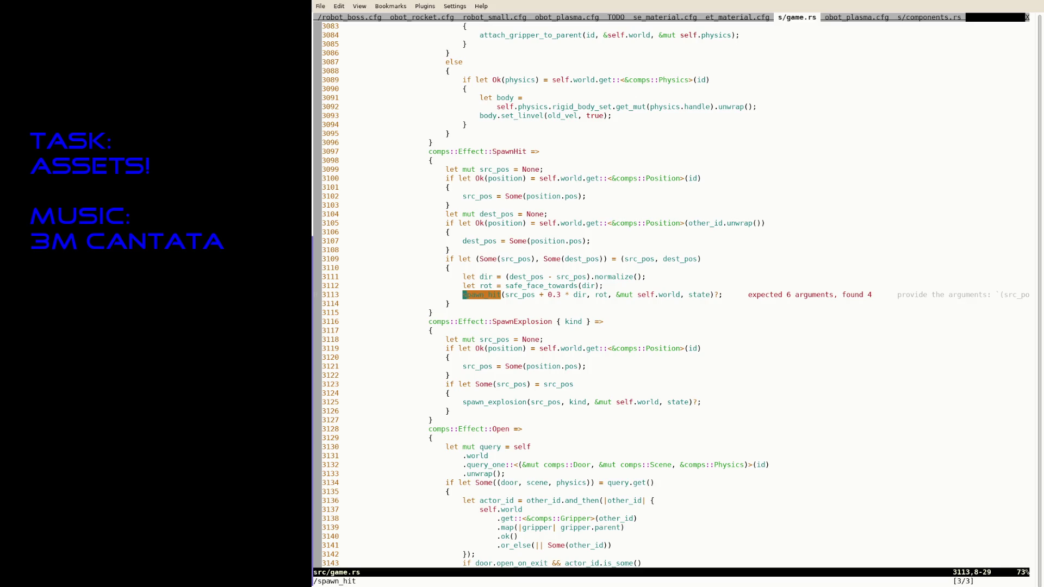
type("3f,i")
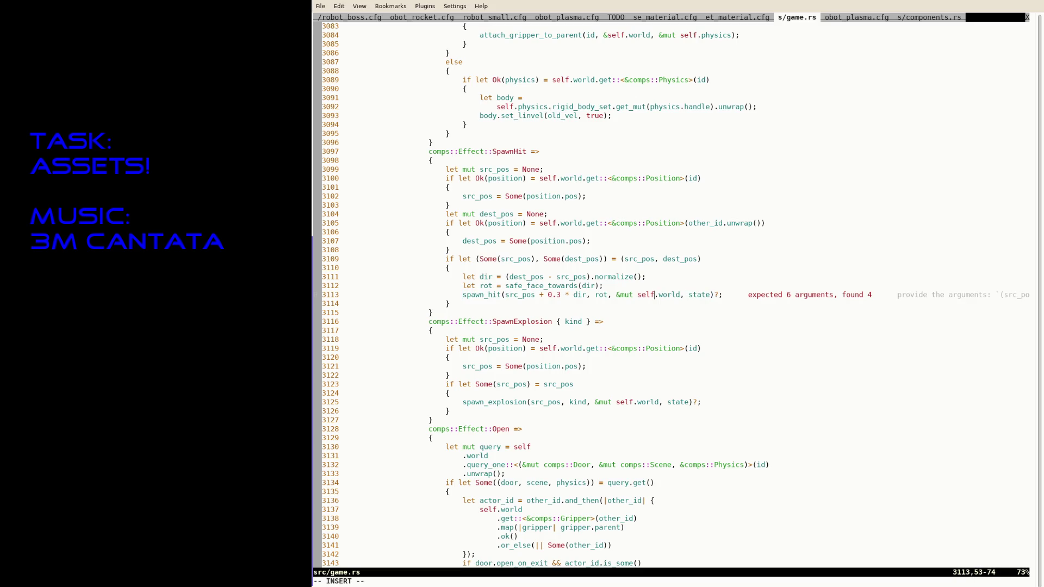
Step: Destructure { color, size } in the SpawnHit arm, pass size, color to spawn_hit, and save
key("Up")
key("Up")
key("Up")
key("Up")
key("Up")
key("Up")
type("{ ")
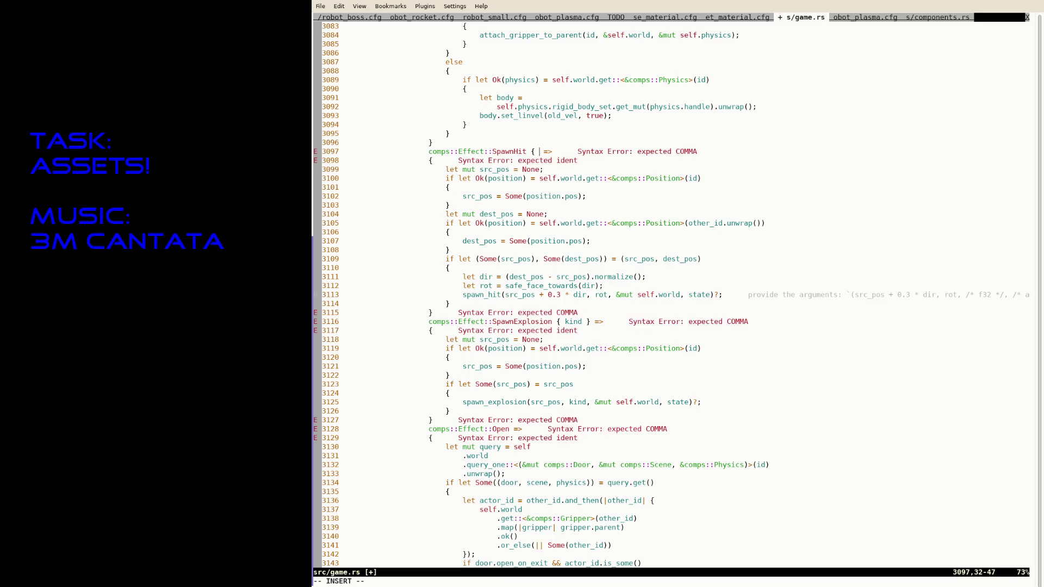
type("color, size }")
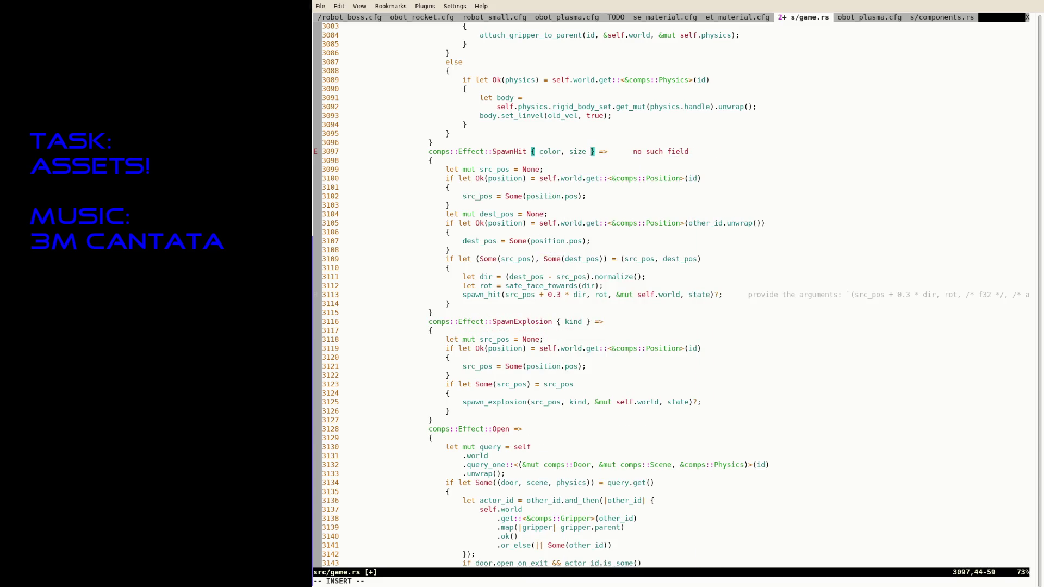
key("Down")
key("Down")
key("Down")
key("Down")
key("Down")
key("Down")
key("Down")
type("soze")
key("BackSpace")
key("BackSpace")
key("BackSpace")
type("ize, color,")
key("Escape")
type(":w")
key("Return")
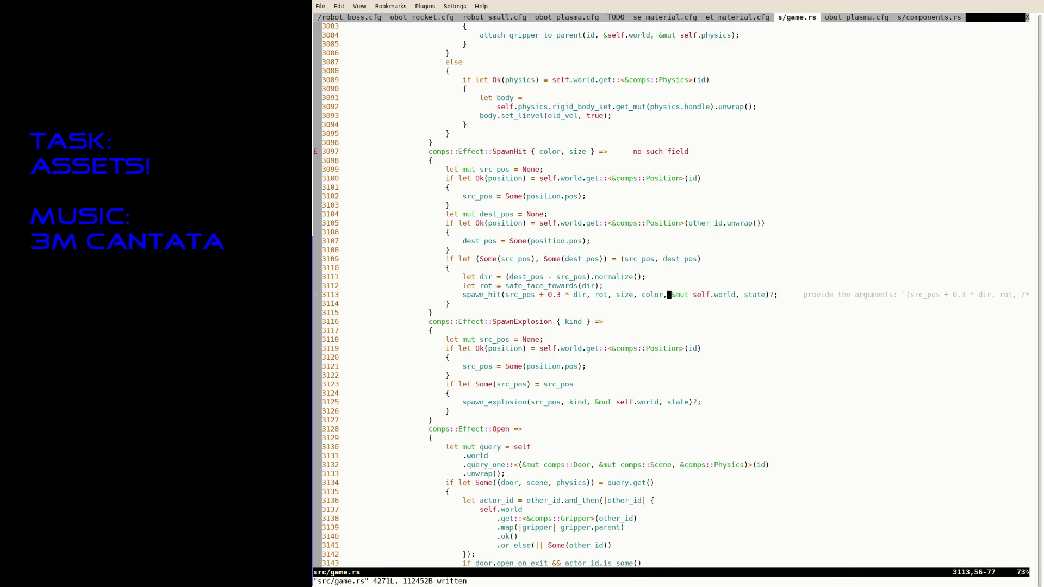
type("/SpawnHit")
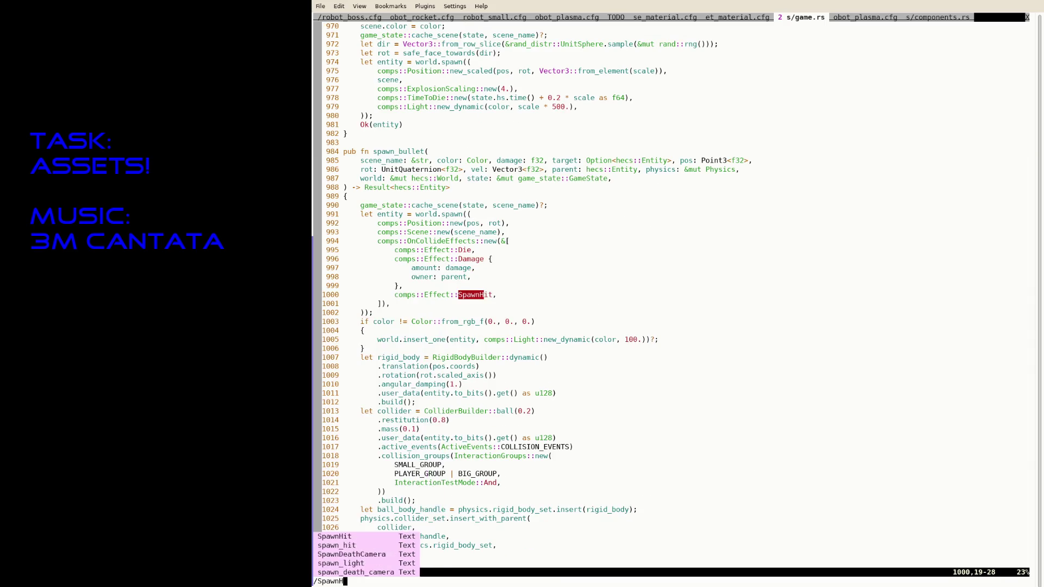
Step: Jump to the SpawnHit effect in spawn_bullet and begin its { ... } field list
key("Return")
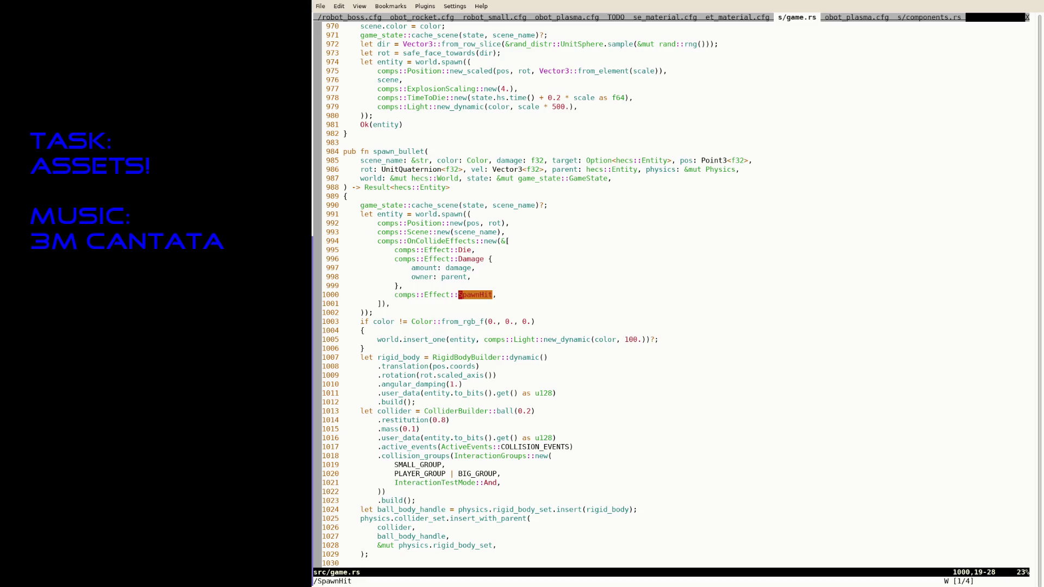
key("i")
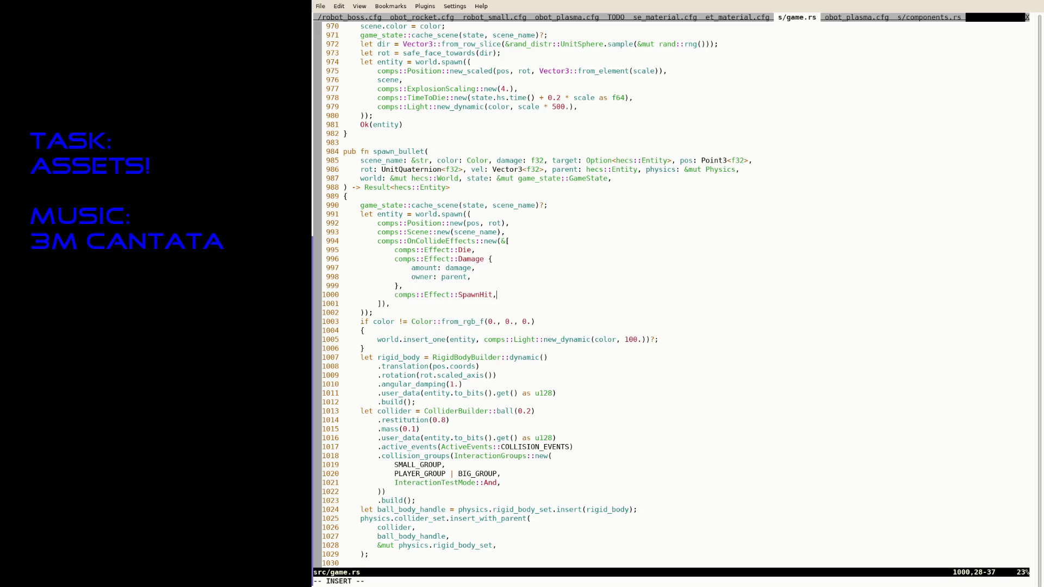
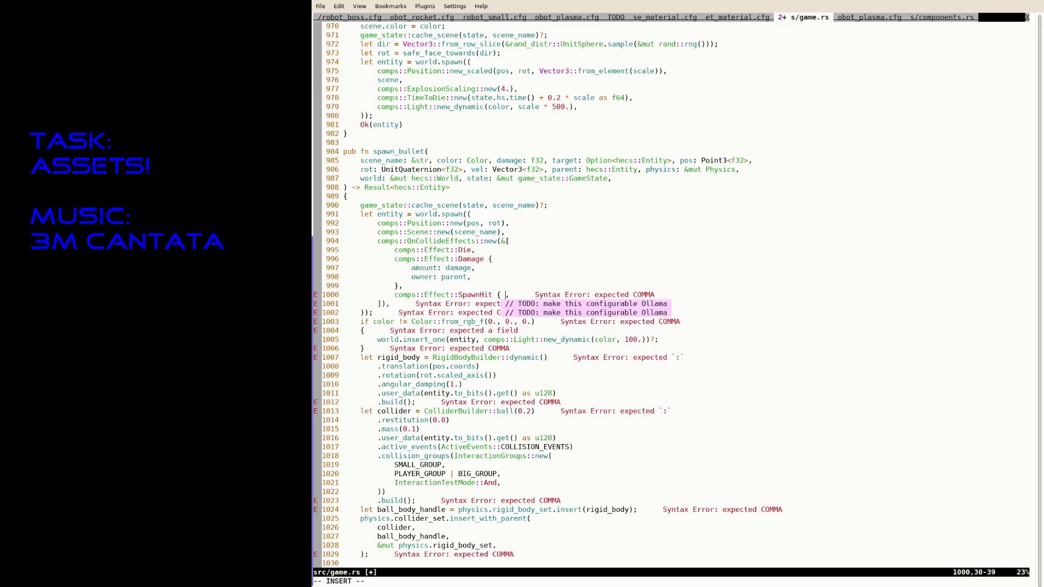
type("hit_size,")
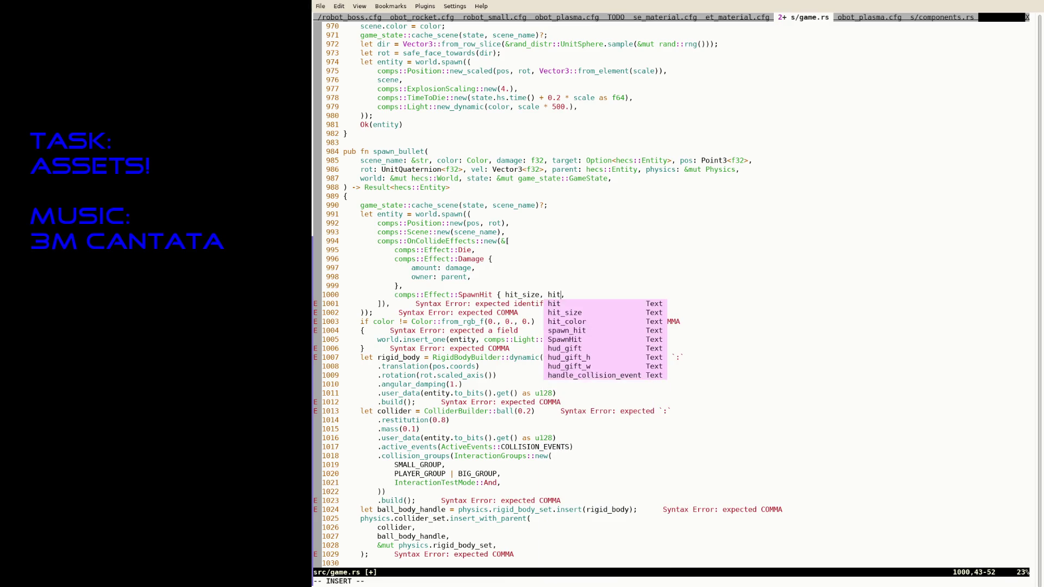
Step: Write the bullet's hit effect as SpawnHit { size: 0.1, color: hit_color } and save
key("BackSpace")
key("BackSpace")
key("BackSpace")
key("BackSpace")
key("BackSpace")
key("BackSpace")
key("BackSpace")
key("BackSpace")
key("BackSpace")
type("0.05,")
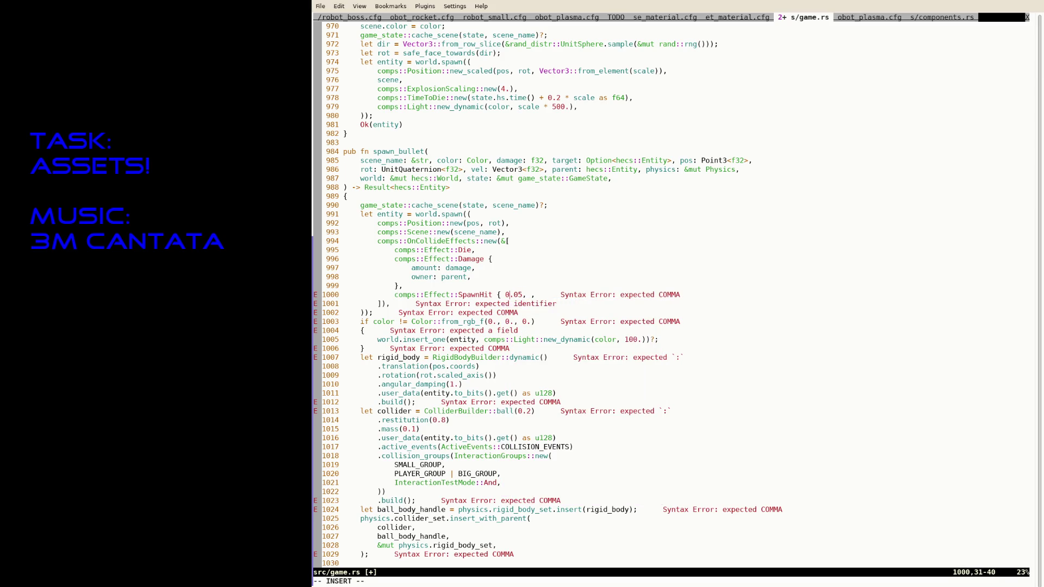
key("Delete")
key("BackSpace")
type("1")
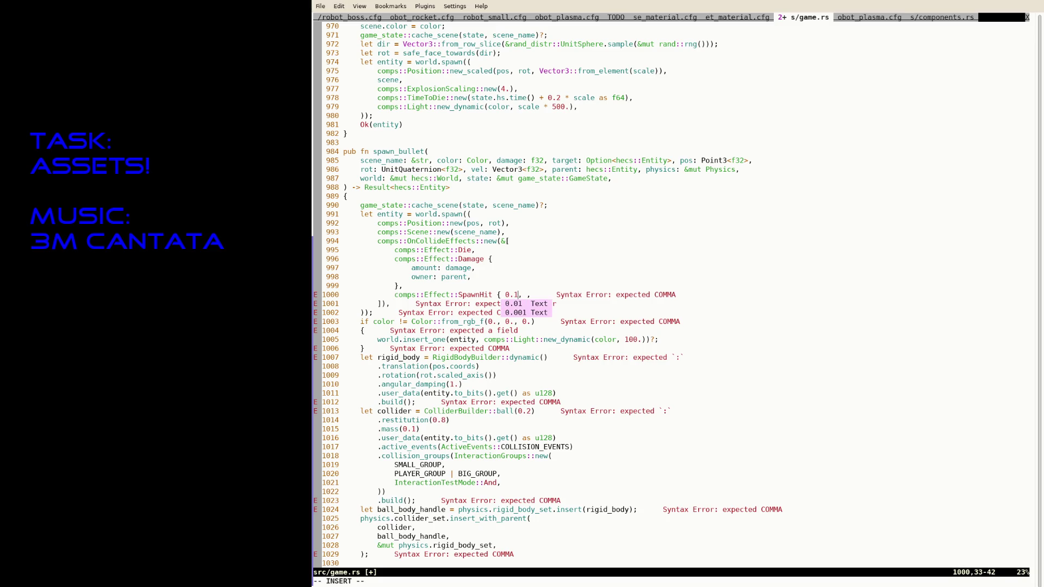
key("Left")
key("Left")
key("Left")
type("size: 0.1, ")
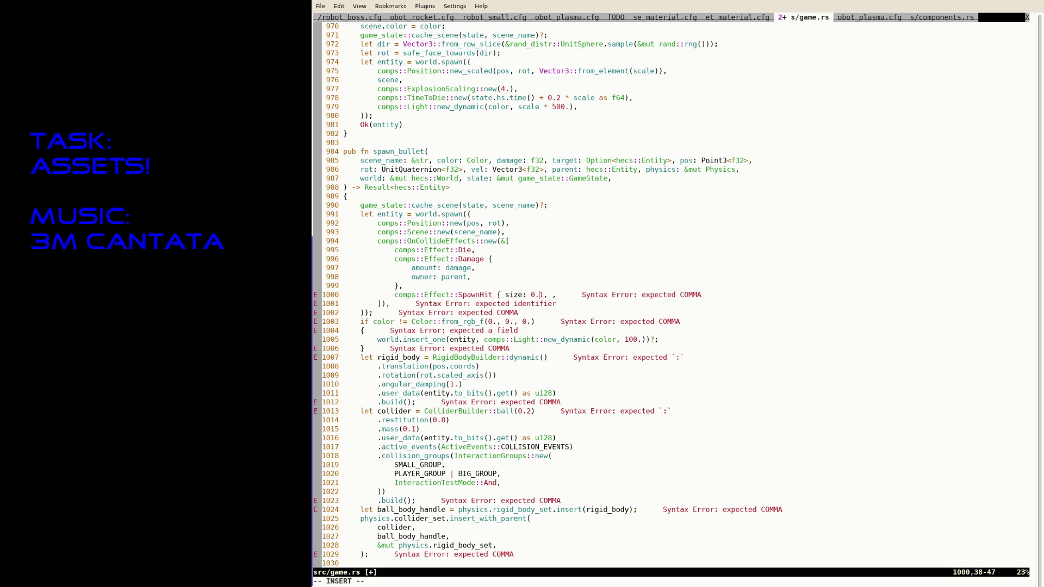
type("color: hit_color }")
key("ctrl+s")
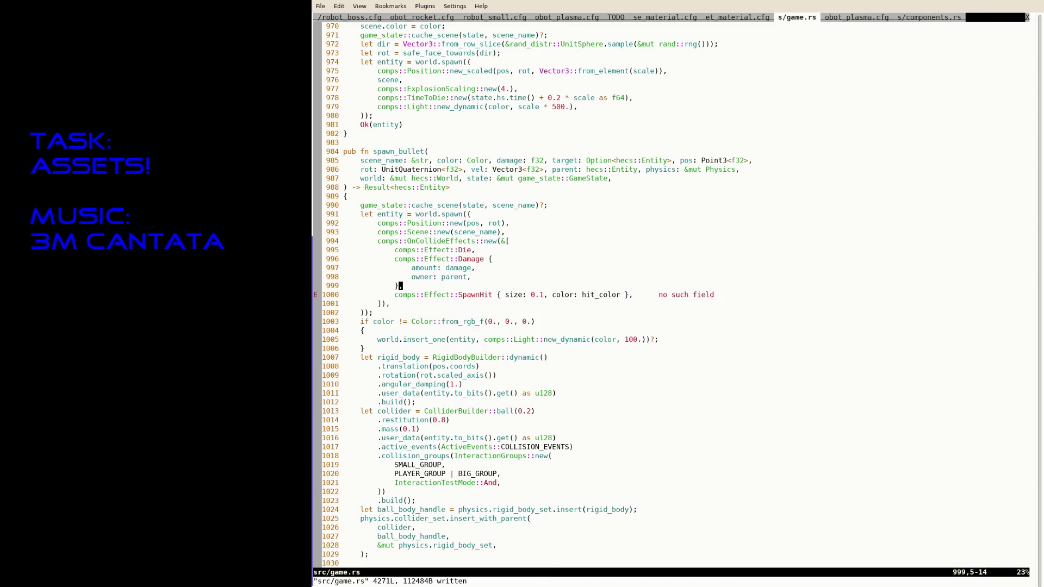
Step: Add a 'hit_color: Color' parameter to spawn_bullet, save, run RustFmt and search for SpawnHit uses
left_click(621, 161)
key("Left")
key("Left")
key("Left")
key("Left")
key("Left")
left_click(680, 161)
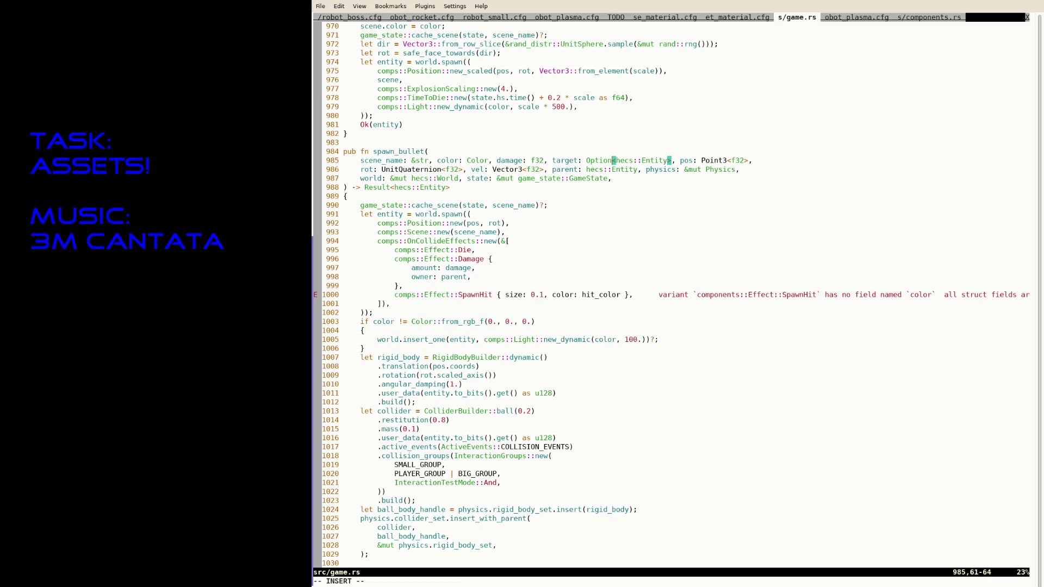
type("hit")
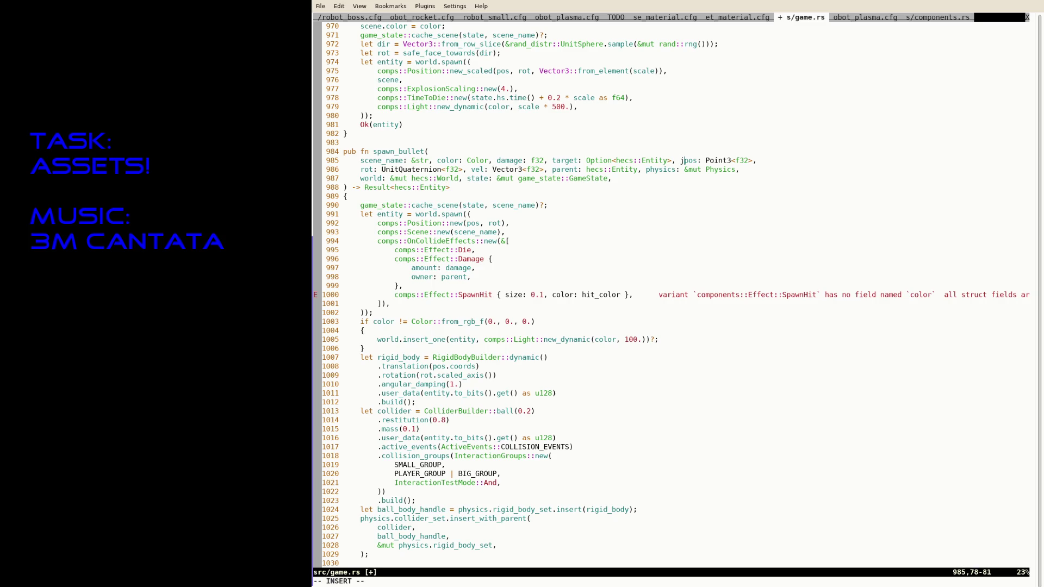
type("_color: Color,")
key("Escape")
type(":w")
key("Return")
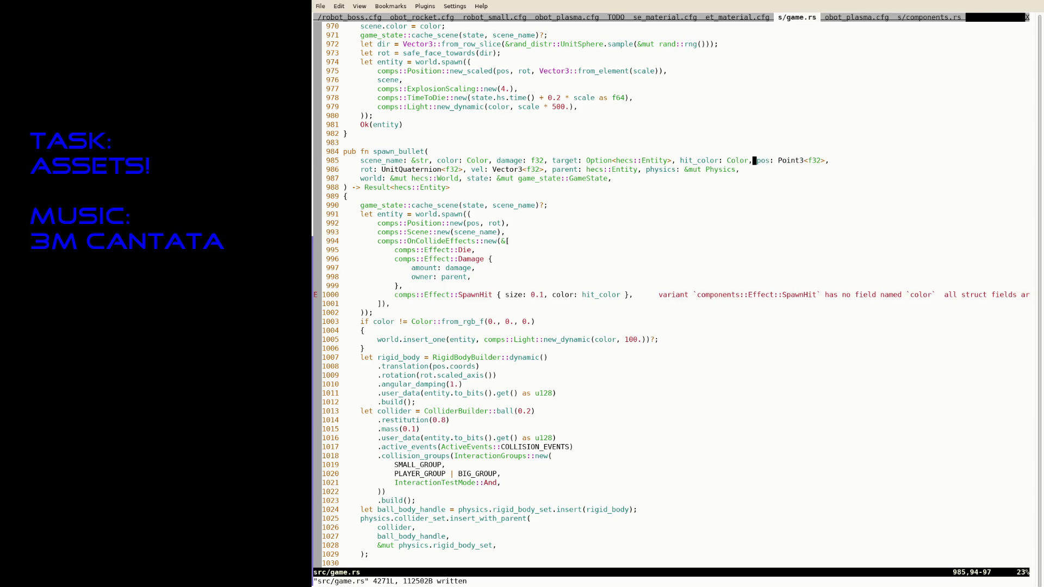
key("j")
key("j")
key("j")
key("j")
key("j")
key("j")
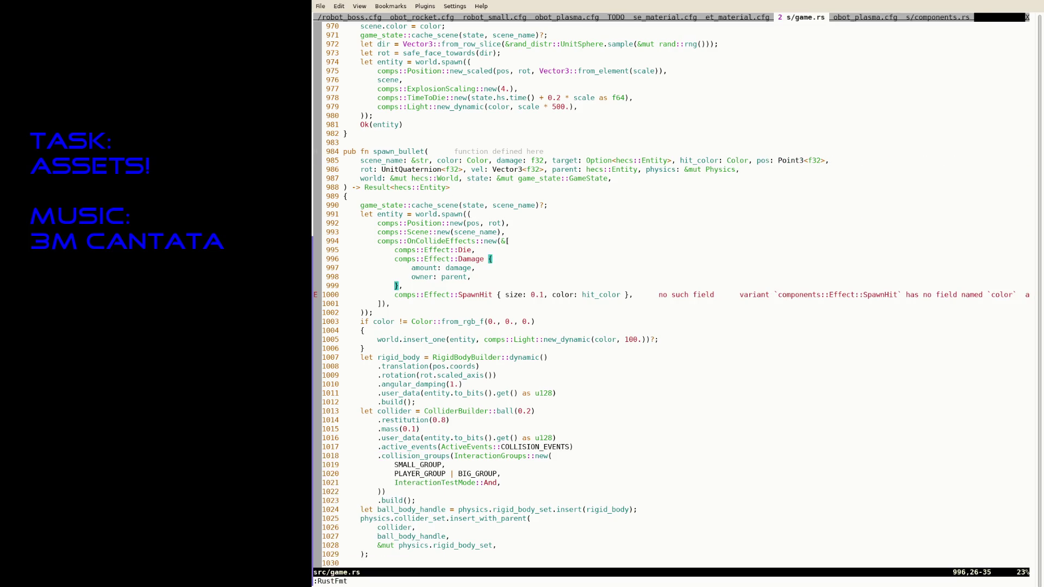
type("/SpawnHit")
key("Return")
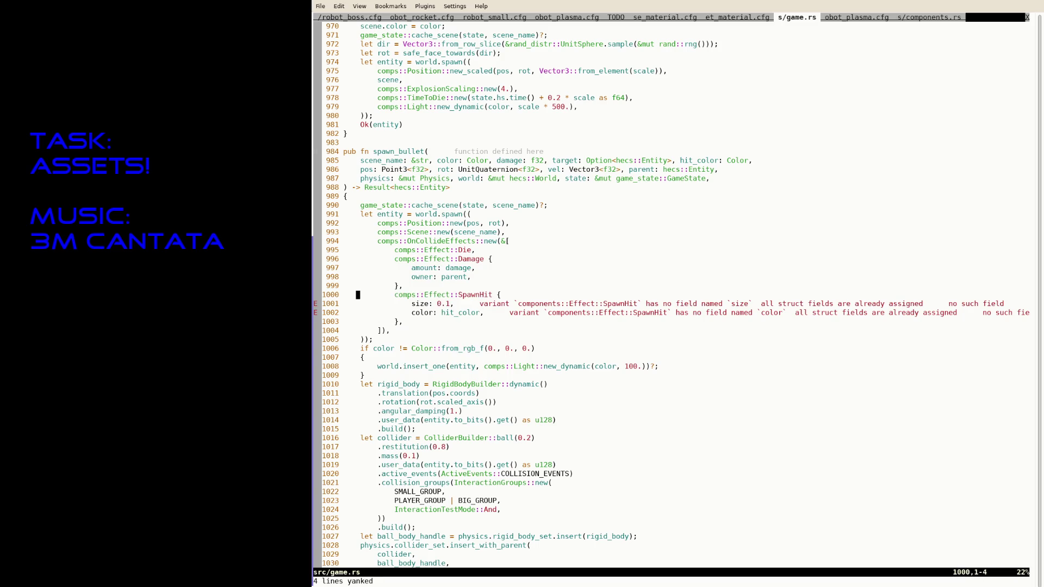
key("n")
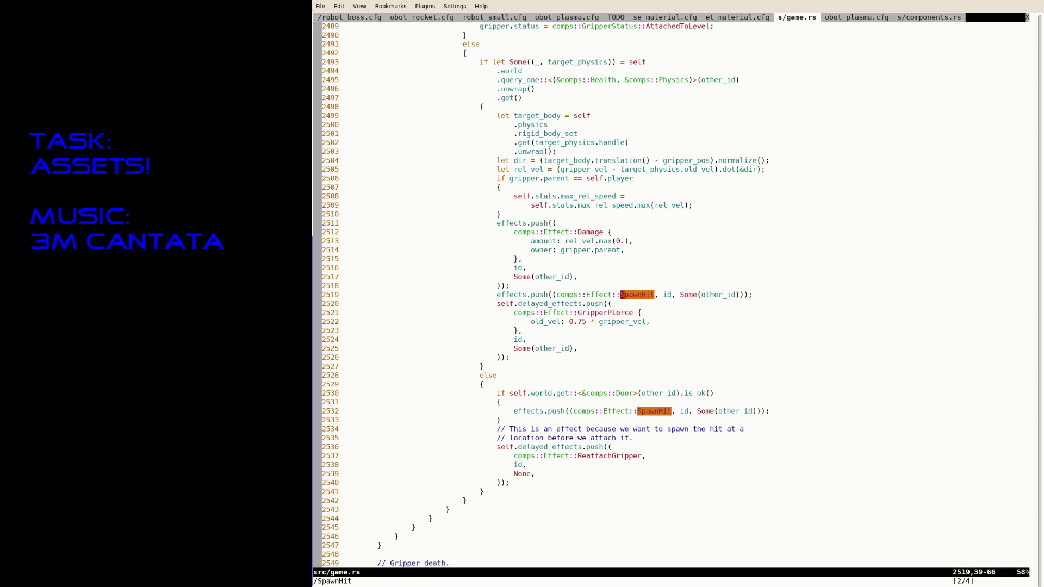
Step: Give the first gripper SpawnHit a size 0.1 and a white Color value, saving as it goes
key("i")
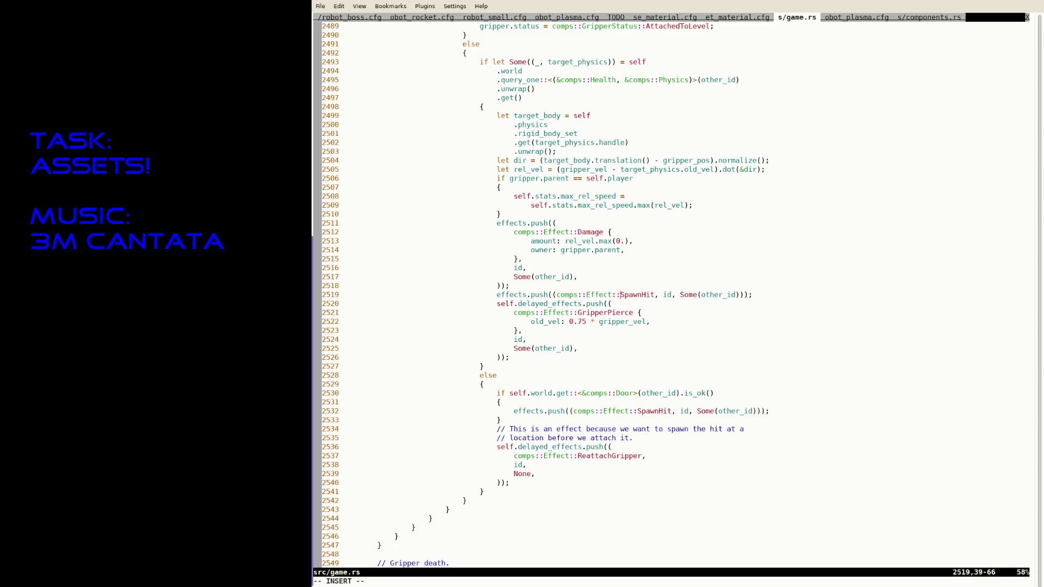
type("{ ")
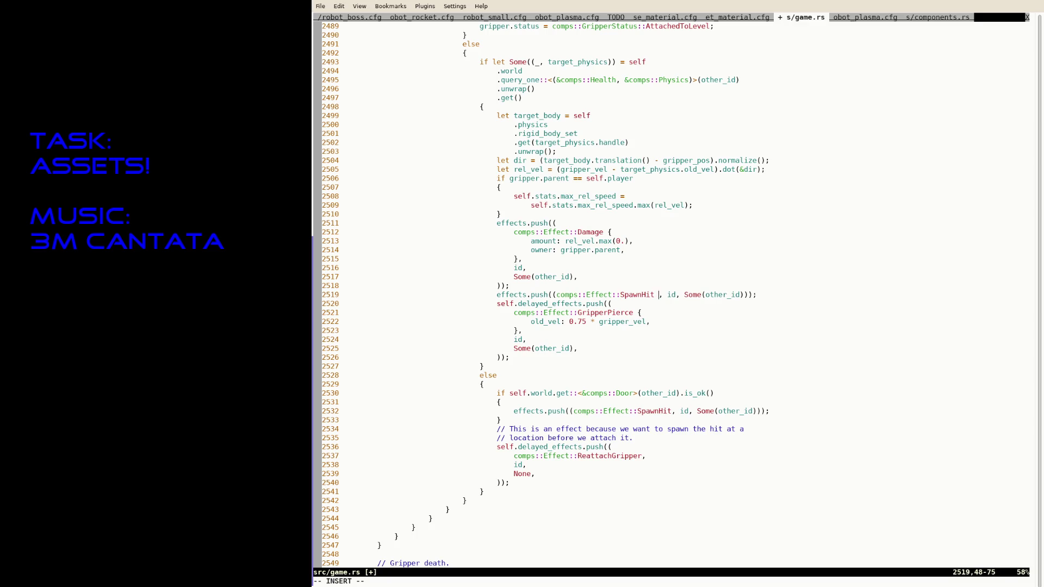
type("0.1,")
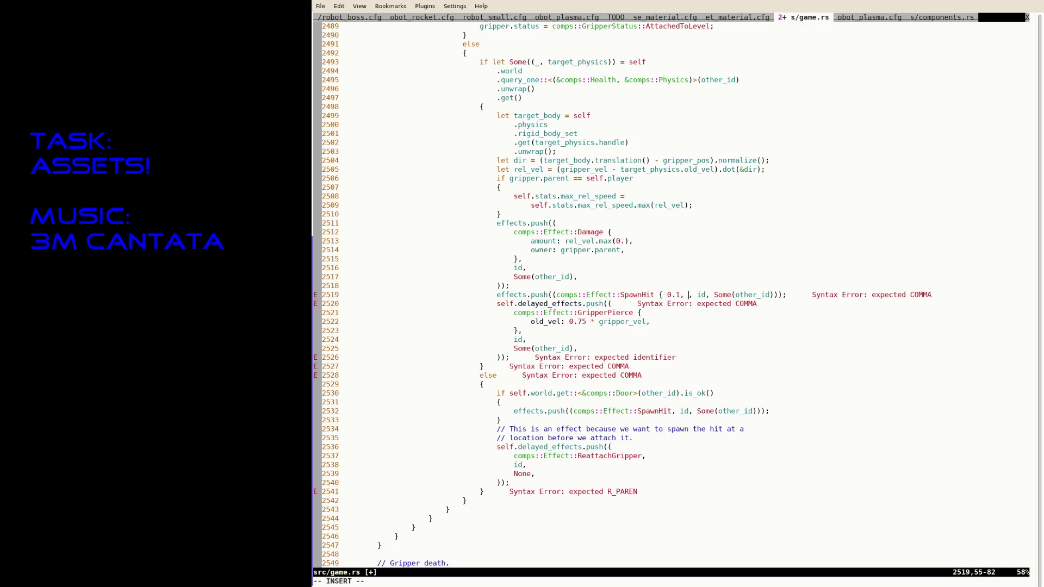
key("Left")
key("Left")
key("Left")
type("size:")
key("Right")
key("Delete")
key("Delete")
type(".1, Color::")
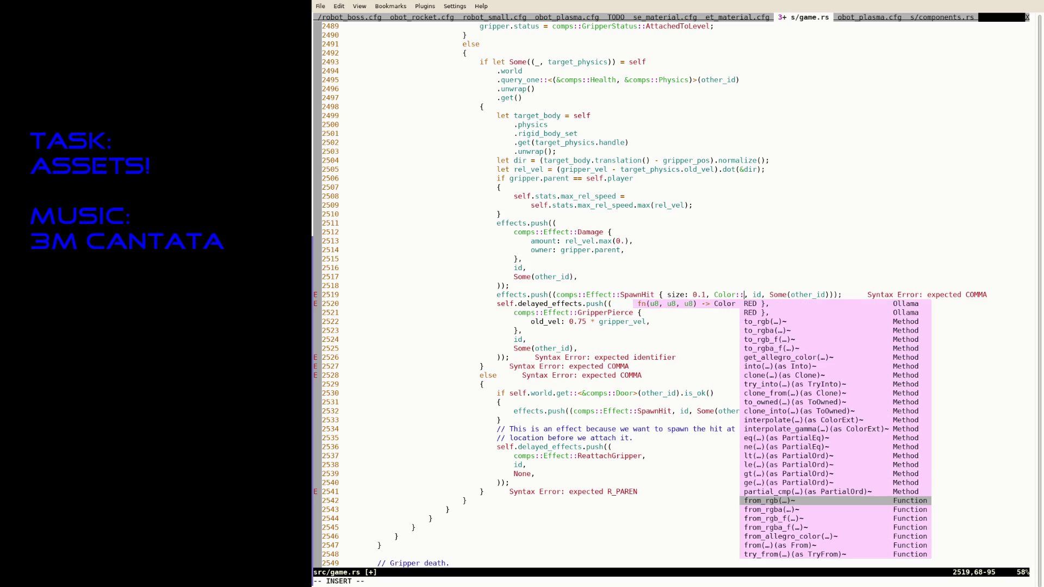
type("from_rgb(1., 1., 1")
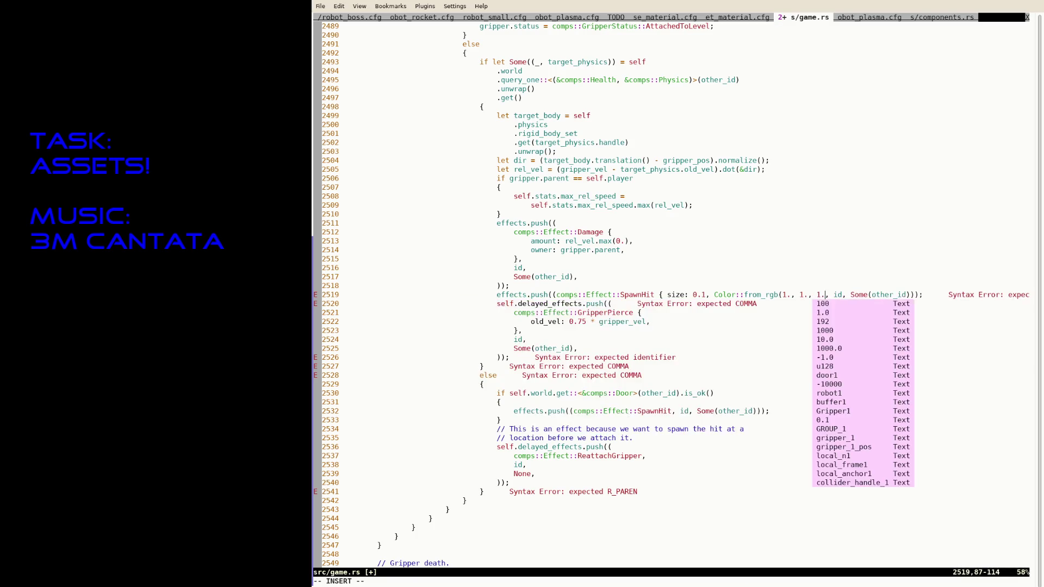
type(".")
key("Escape")
type(":w")
key("Return")
type("a) }")
key("Escape")
type(":w")
key("Return")
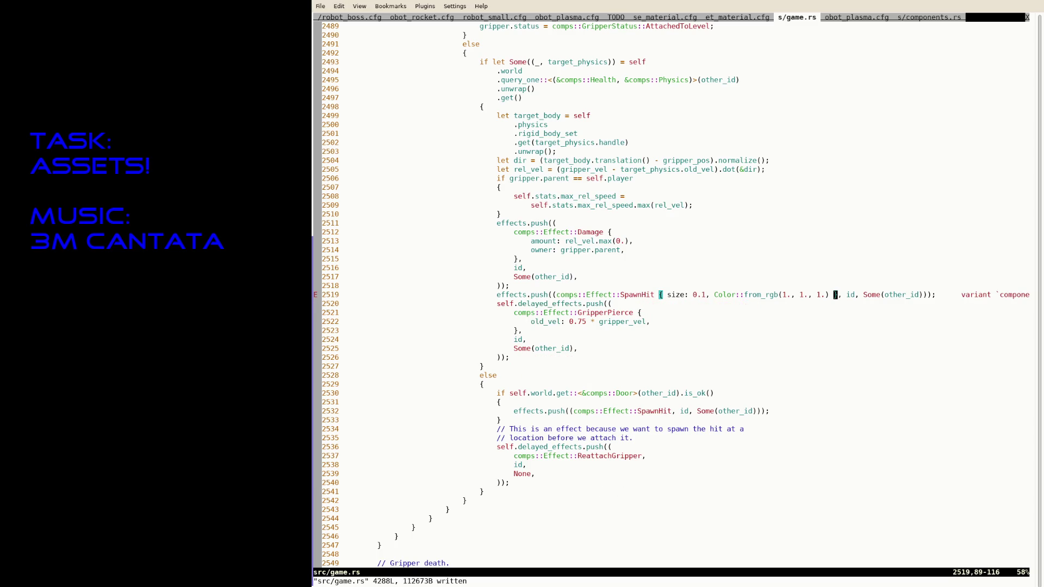
Step: Label the colour value as the 'color' field, dropping the mistaken hit_ prefix, and save
key("h")
key("v")
key("Escape")
key("i")
key("Left")
key("Left")
key("Left")
key("Left")
key("Left")
key("Left")
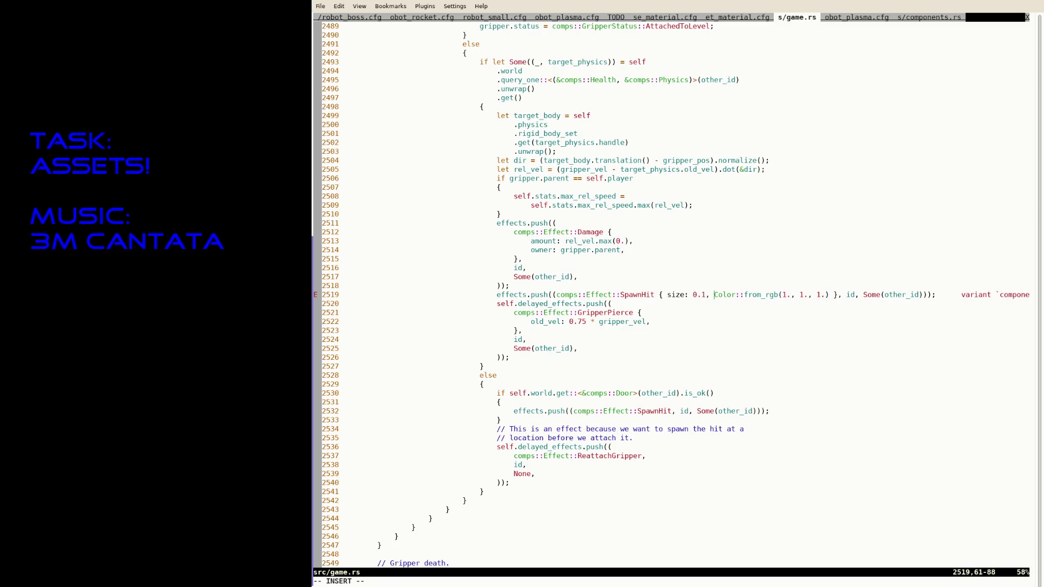
type("hit_color:")
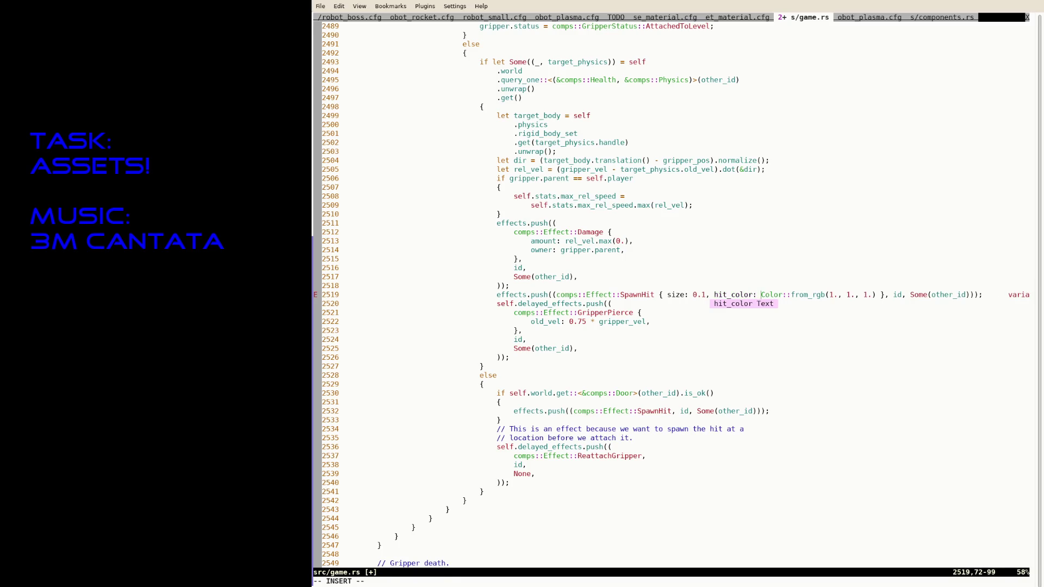
key("Escape")
type(":w")
key("Return")
key("h")
key("h")
key("h")
key("h")
key("h")
key("h")
key("h")
key("b")
key("x")
key("x")
key("x")
type(":w")
key("Return")
Step: Copy the { size, color } fields onto the door-hit SpawnHit, reformat with RustFmt and save
key("w")
key("w")
key("w")
key("w")
key("w")
key("w")
key("w")
key("w")
key("w")
key("w")
key("w")
key("v")
key("l")
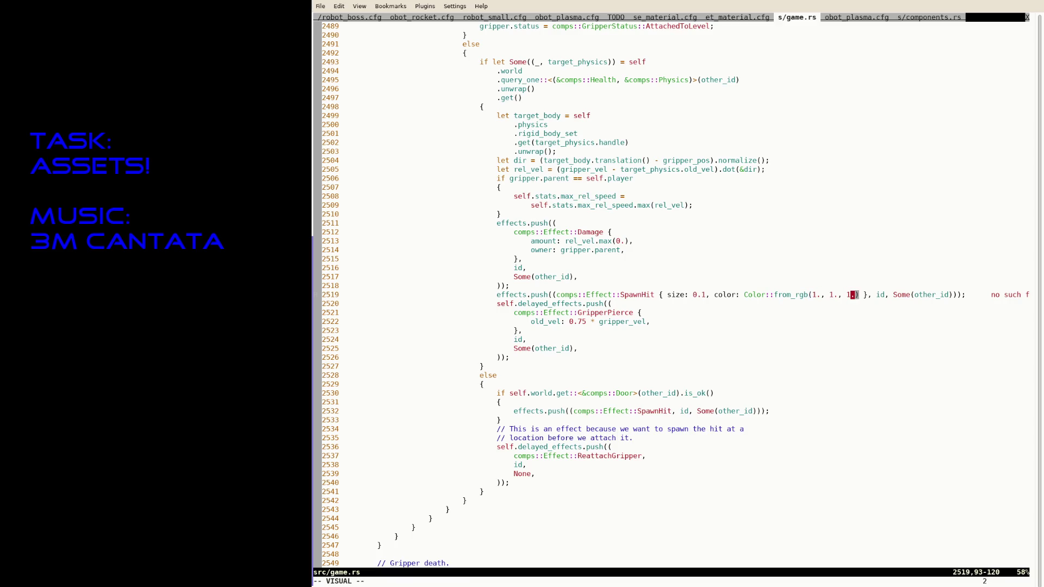
key("b")
key("b")
key("b")
key("b")
key("b")
key("Escape")
key("h")
key("h")
key("h")
key("h")
key("v")
key("w")
key("w")
key("w")
key("w")
key("w")
key("w")
key("w")
key("w")
key("w")
key("y")
key("j")
key("j")
key("j")
key("j")
key("j")
key("j")
key("j")
type("kfHl")
key("l")
key("l")
type("P")
type(":RustFmt")
key("Return")
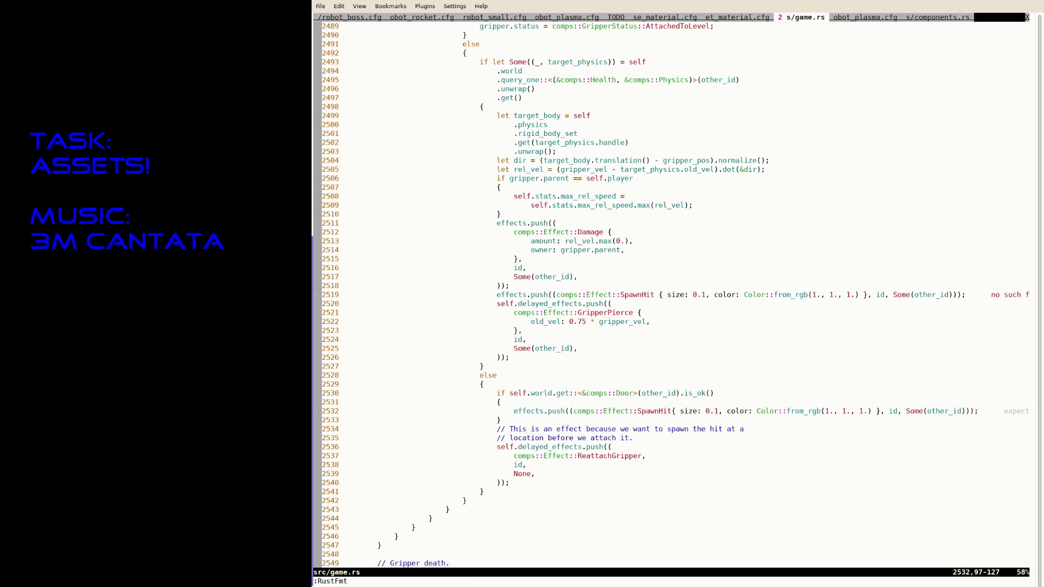
type(":w")
key("Return")
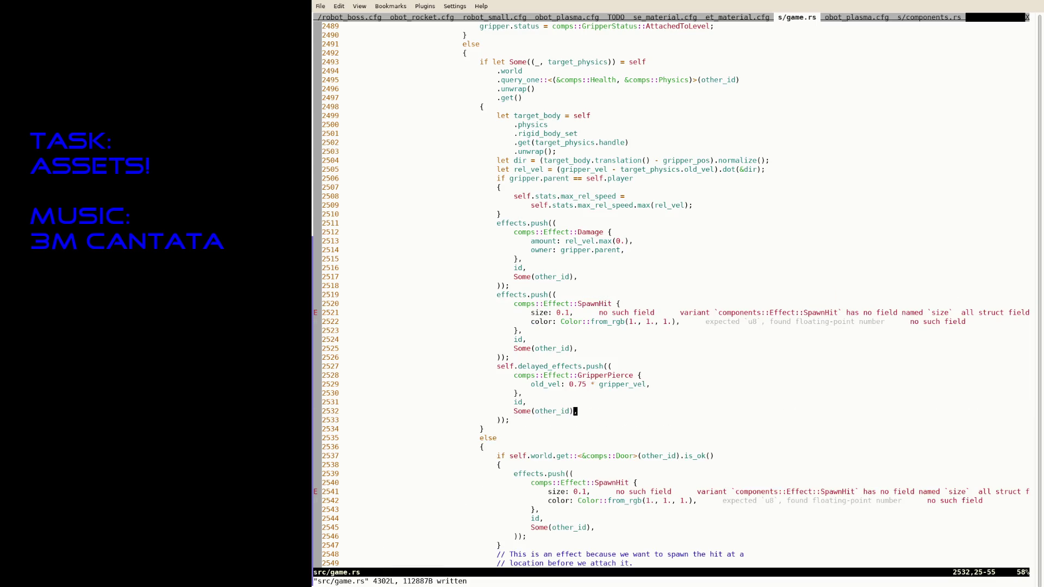
Step: Change the colour constructor to Color::from_rgb_f(1., 1., 1.), save and switch to components.rs
key("k")
key("k")
key("k")
key("k")
key("k")
key("k")
key("k")
key("k")
key("i")
key("Left")
key("Left")
key("Left")
type("_f")
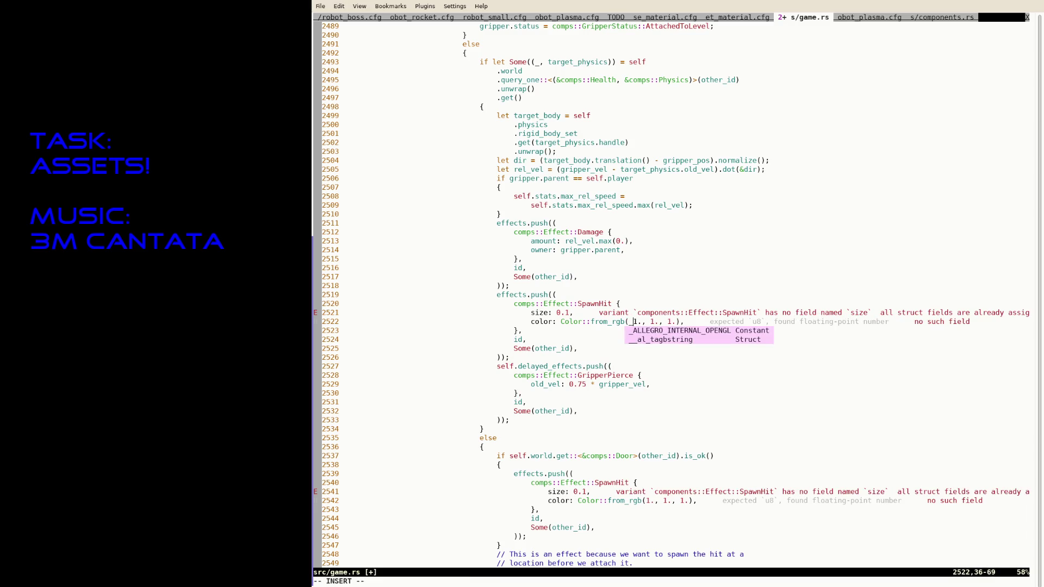
key("Escape")
type(":w")
key("Return")
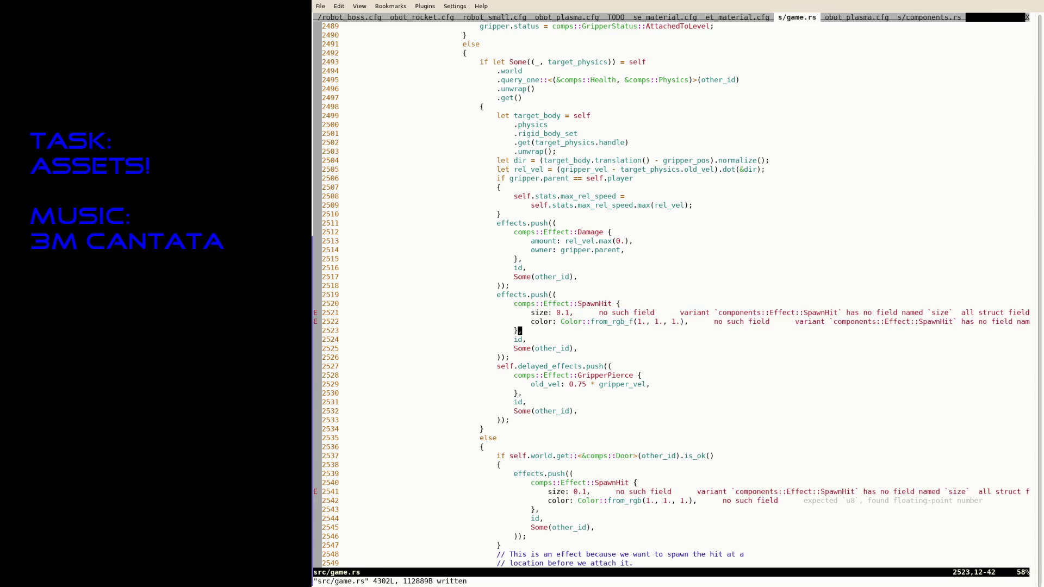
type("i_f")
key("Escape")
type(":w :tabn :tabn :tabn /SpawnHe")
Step: Give the SpawnHit variant a { size: f32, color: Color } body, save components.rs and move to the material cfg
key("BackSpace")
key("Return")
type("SpawnHit,")
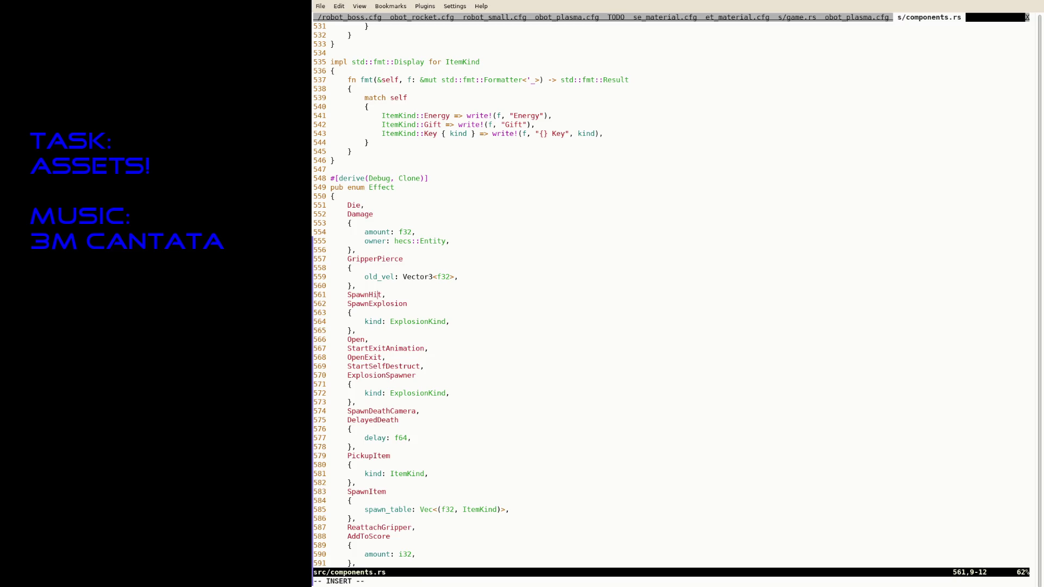
type(" {  },")
key("Up")
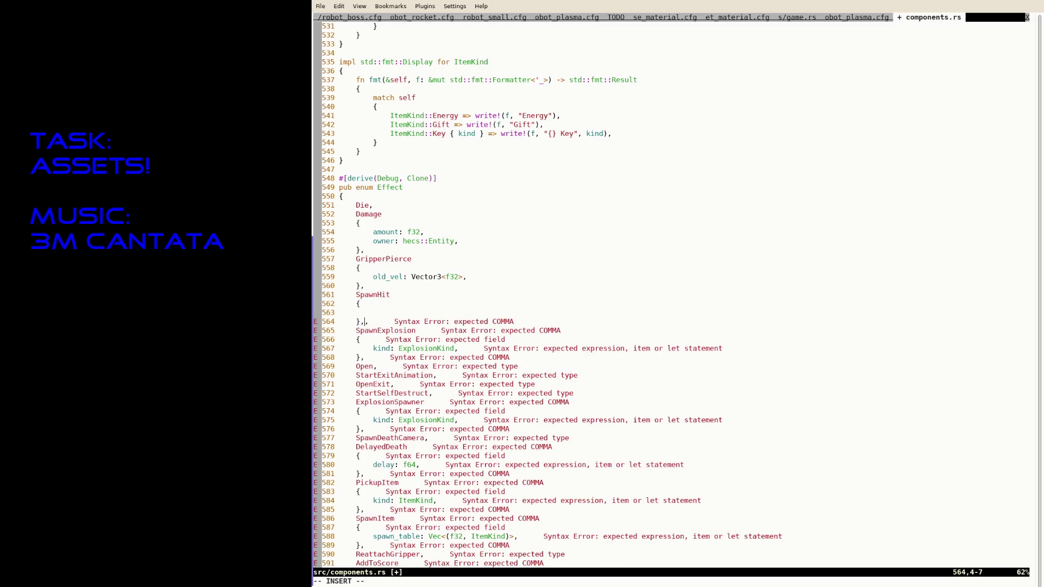
key("Down")
key("End")
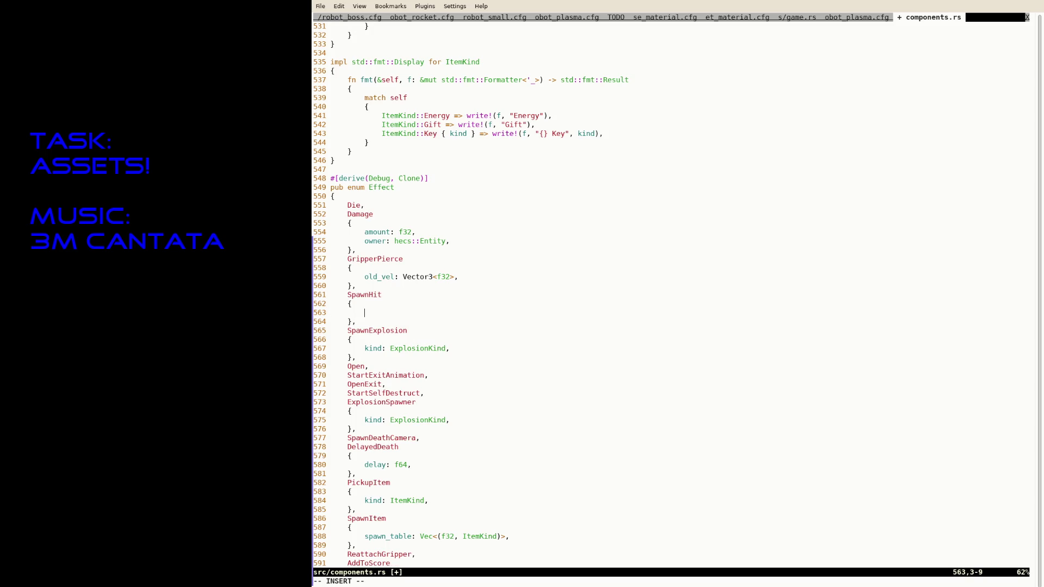
type("size: f32,")
key("Return")
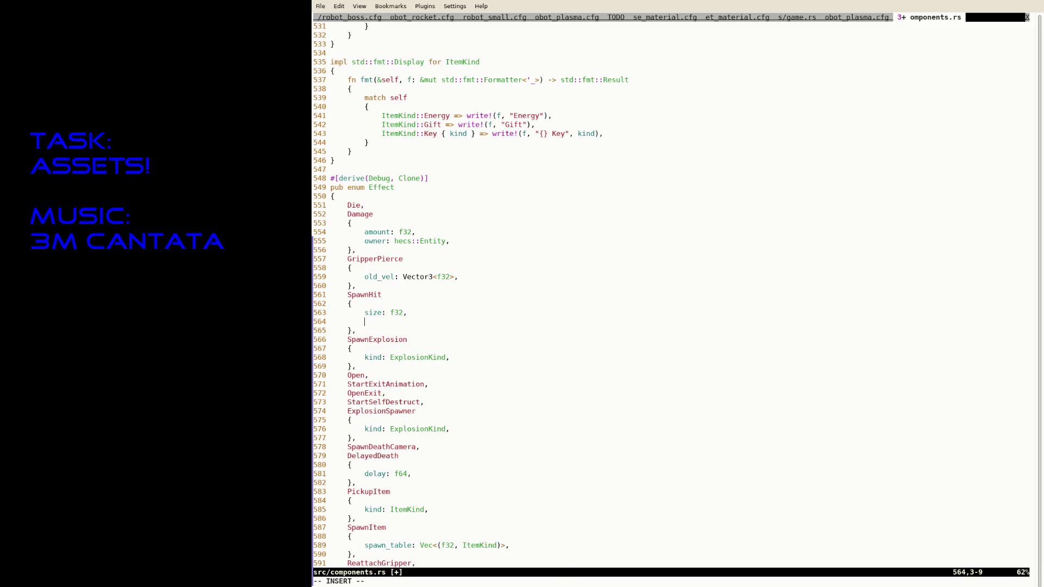
type("color: Color,")
key("Escape")
type(":w")
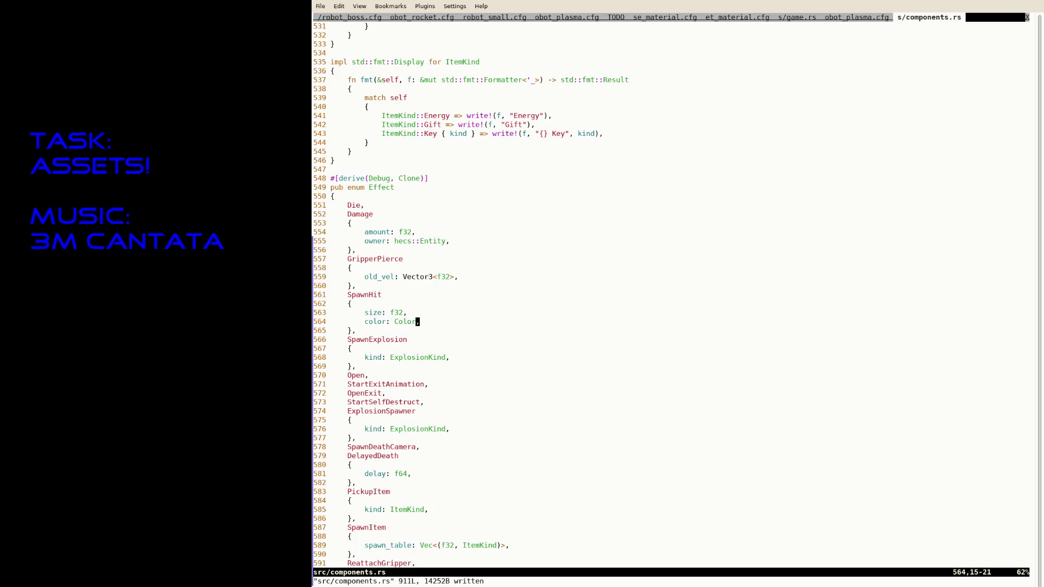
key("Tab")
key("Tab")
key("Tab")
key("Tab")
key("Tab")
key("Tab")
key("Tab")
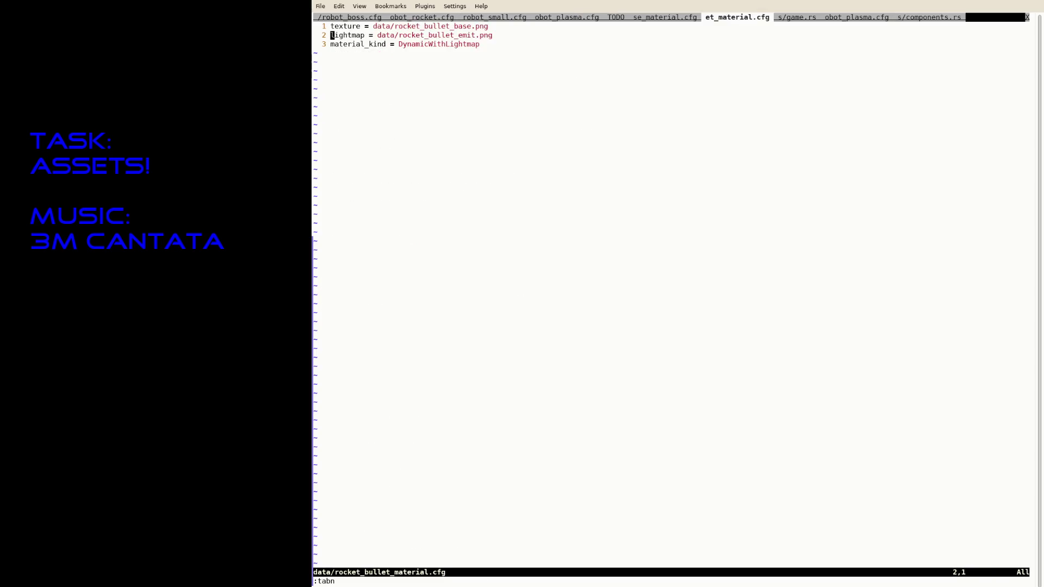
key("Tab")
type(":update")
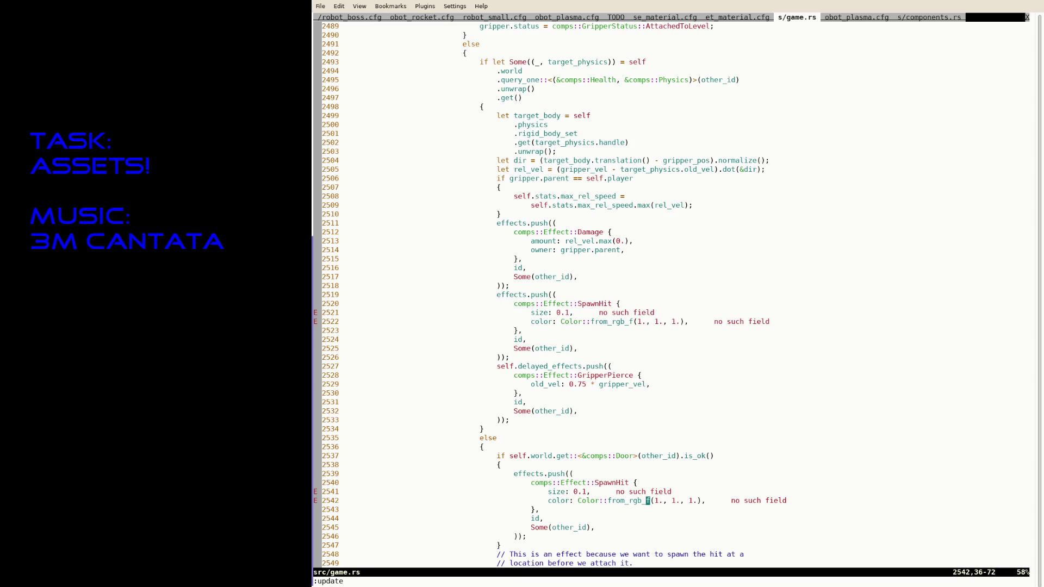
Step: Run cargo run --release from the shell, then find the spawn_bullet call missing an argument
key("ctrl+z")
key("Up")
key("Return")
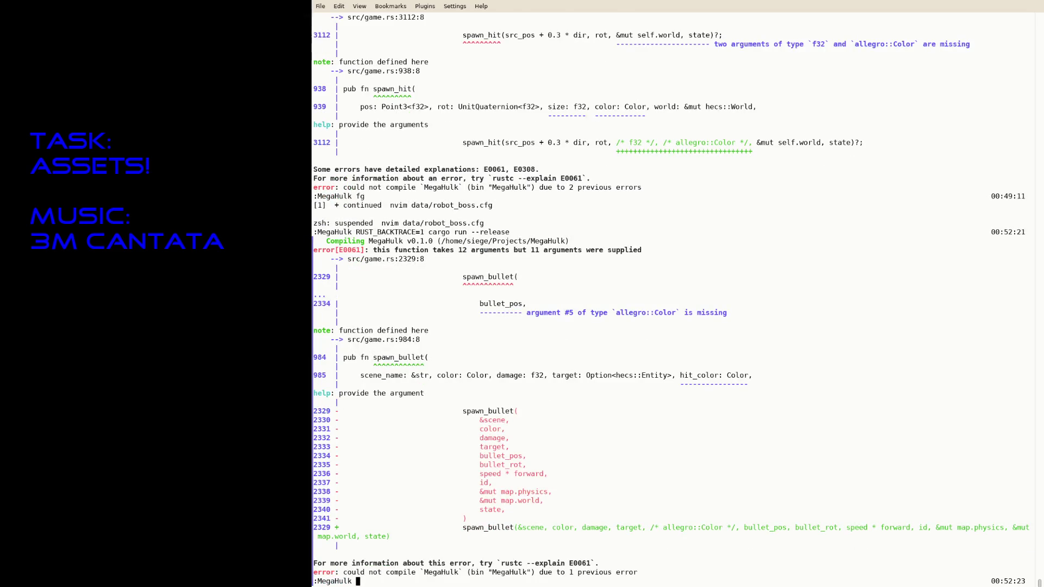
type("fg ")
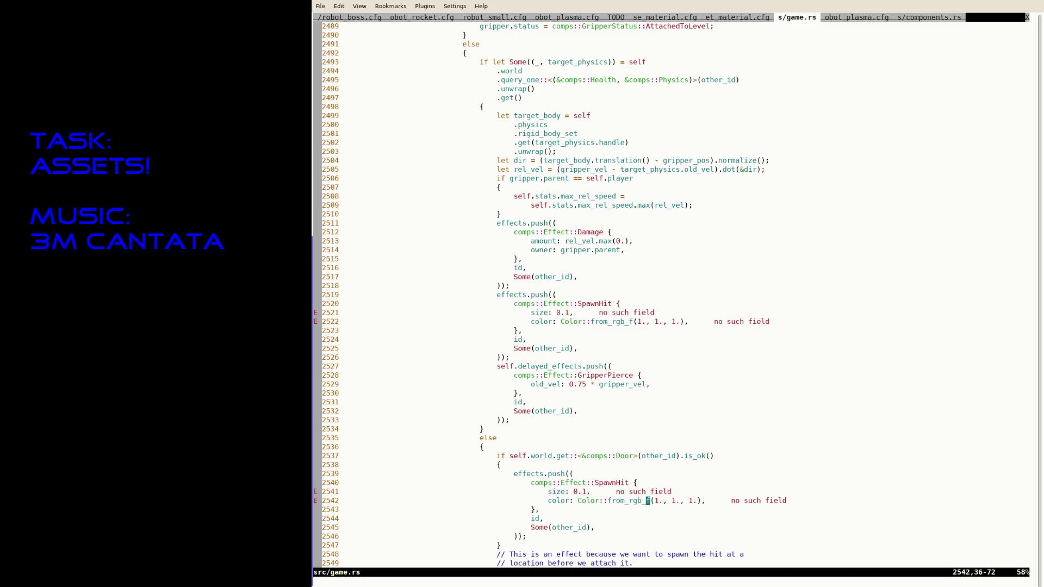
type("/spawn_bull")
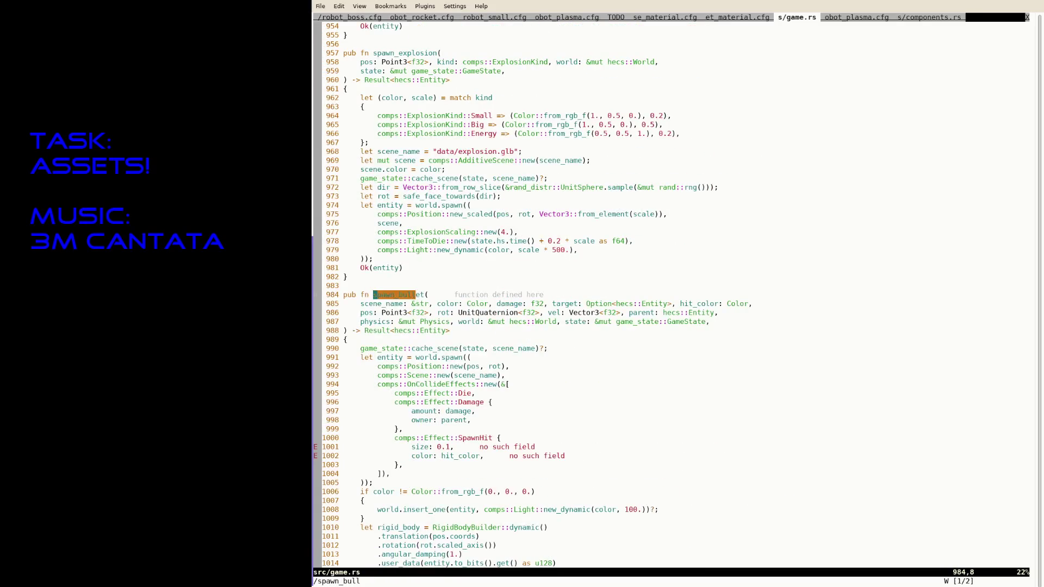
key("Return")
key("n")
Step: Pass hit_color in the weapon's spawn_bullet call, save and reformat game.rs, then recall cargo run in the shell
key("j")
key("j")
key("j")
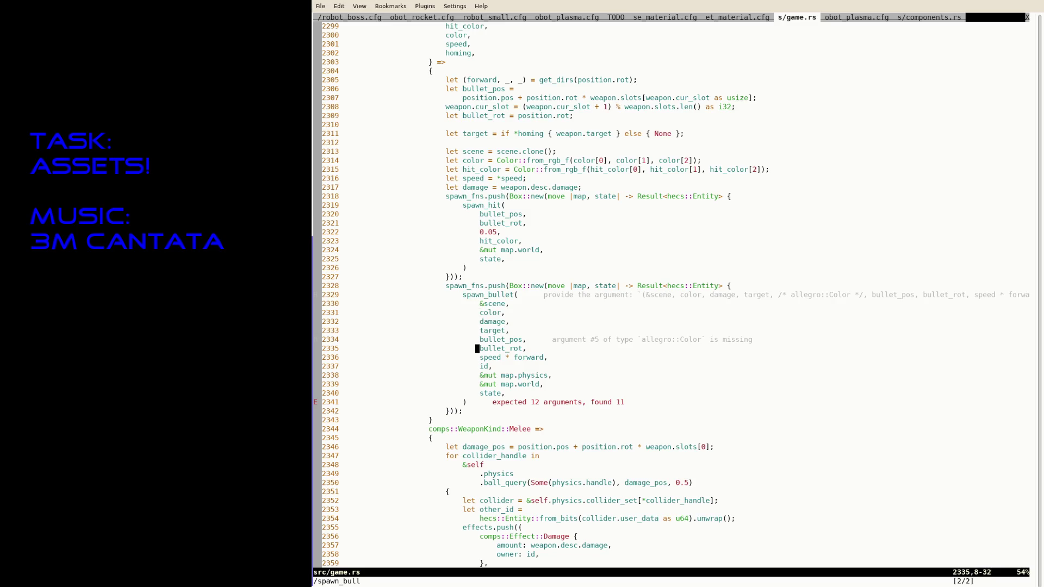
key("k")
key("k")
type("ohit_color")
key("Escape")
type(":w")
key("Return")
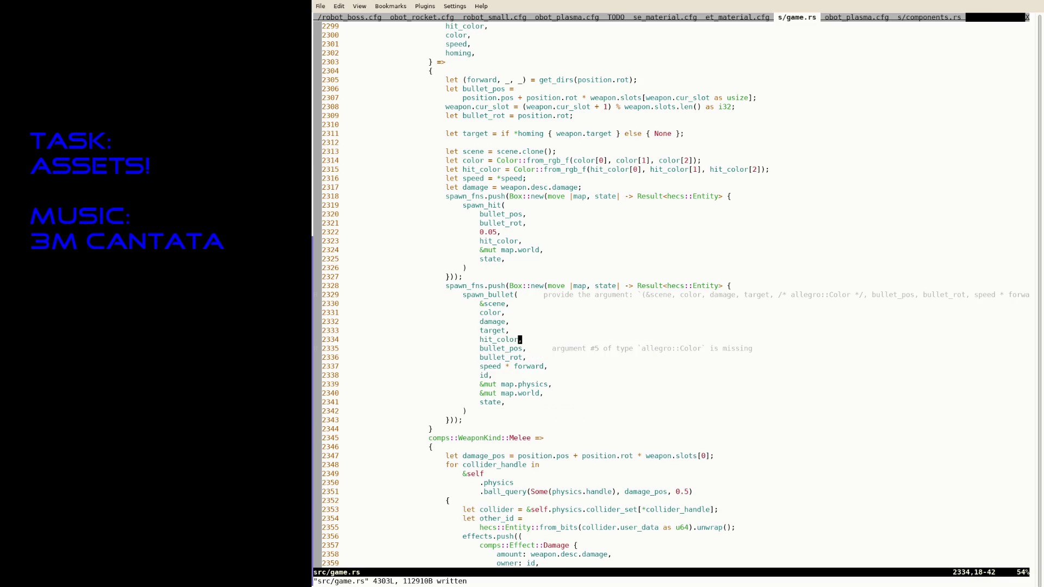
type(":RustFmt")
key("Return")
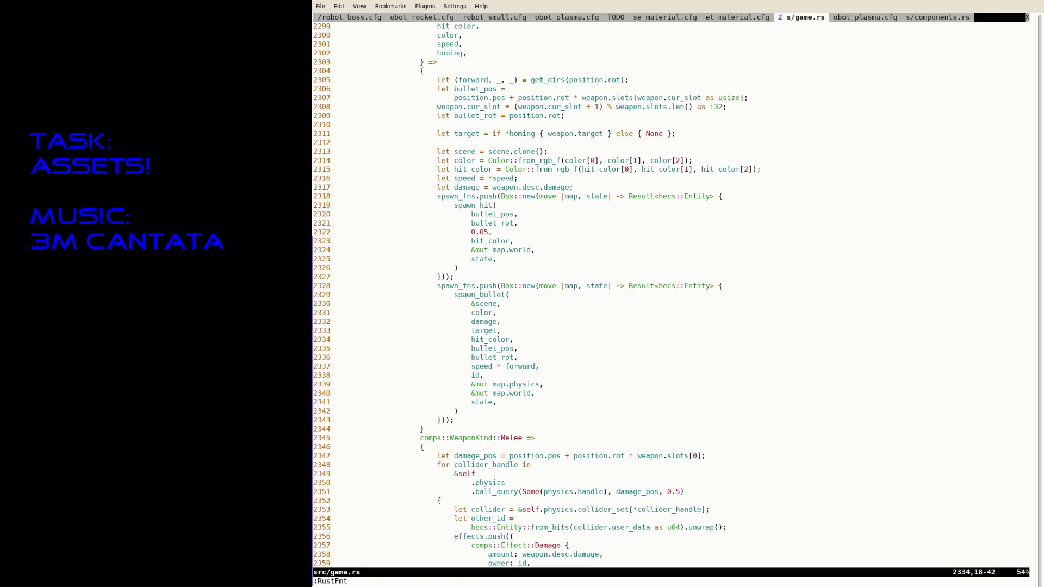
type(":w")
key("Return")
key("ctrl+z")
key("Up")
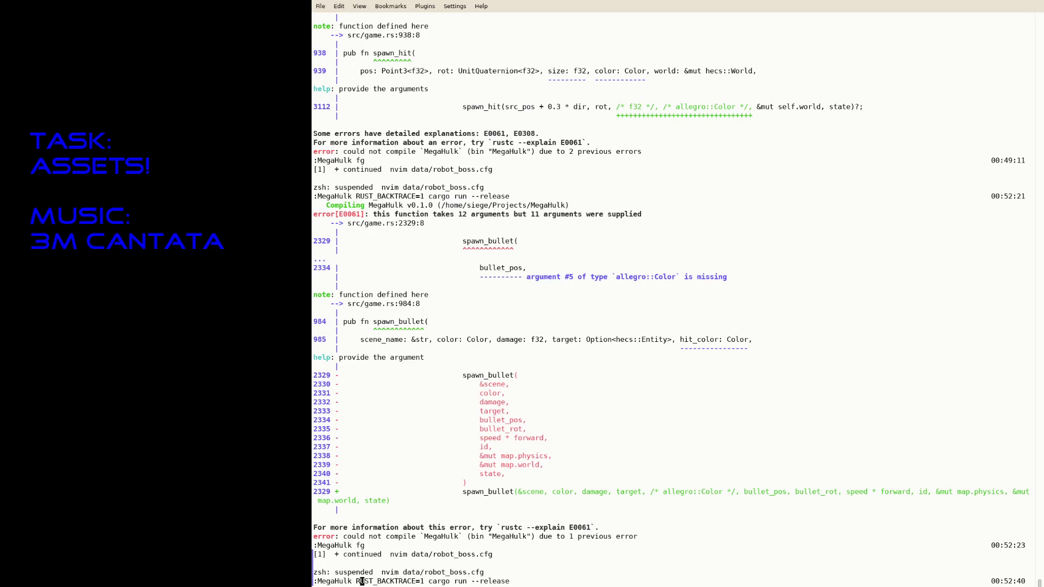
Step: Launch the rebuilt game, fly forward for the red key, through the doorway and down the shaft, then quit
key("Return")
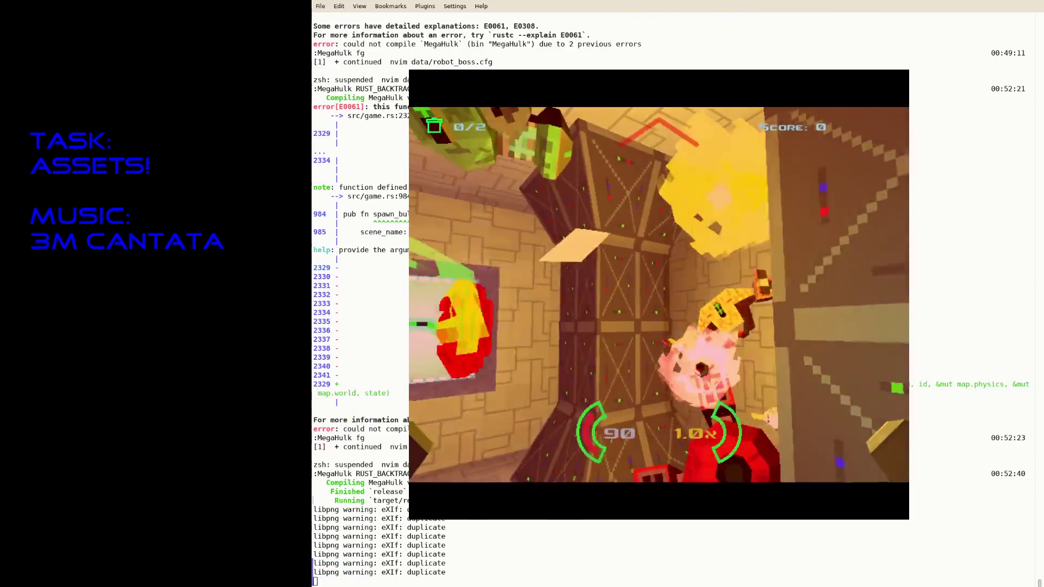
key("w")
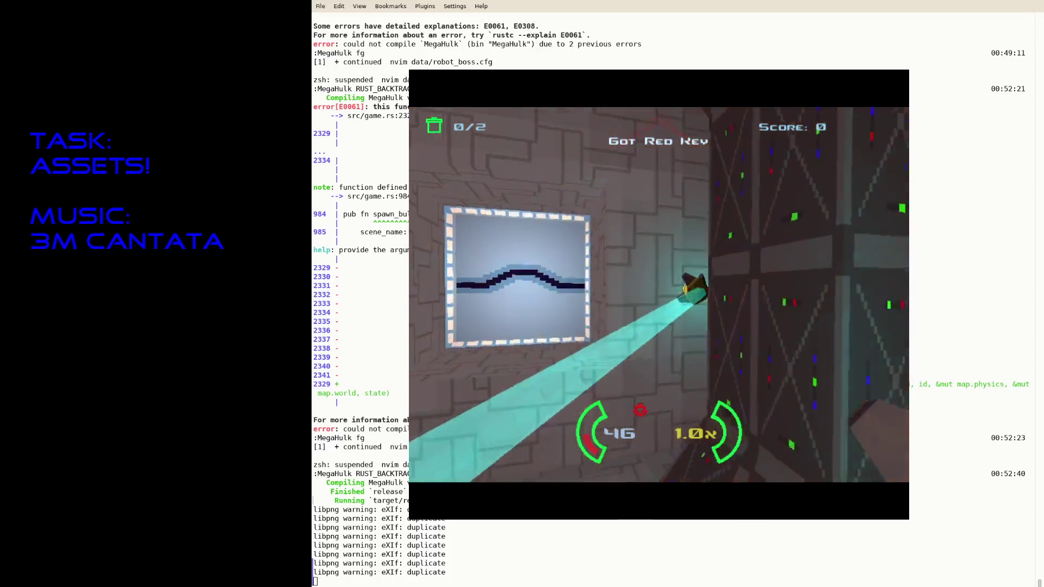
key("w")
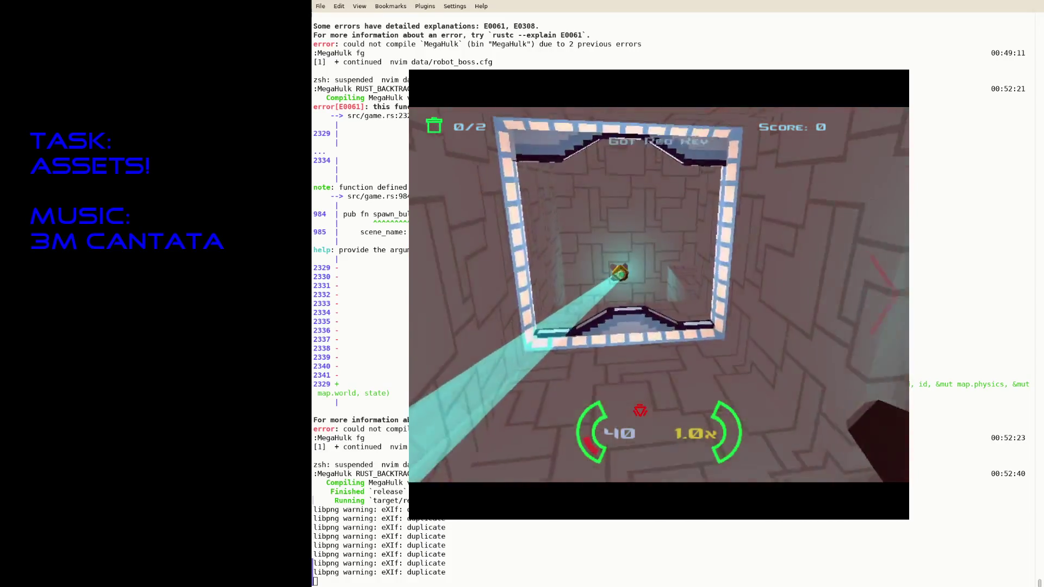
key("w")
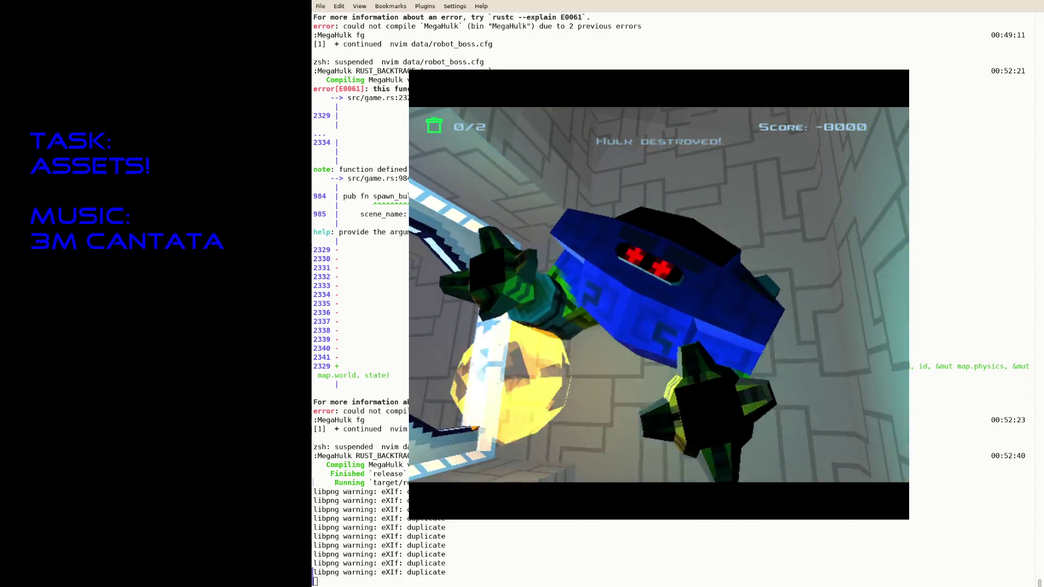
key("Escape")
Step: Relaunch cargo run --release three more times to playtest against the robots, quitting each run
key("Up")
key("Return")
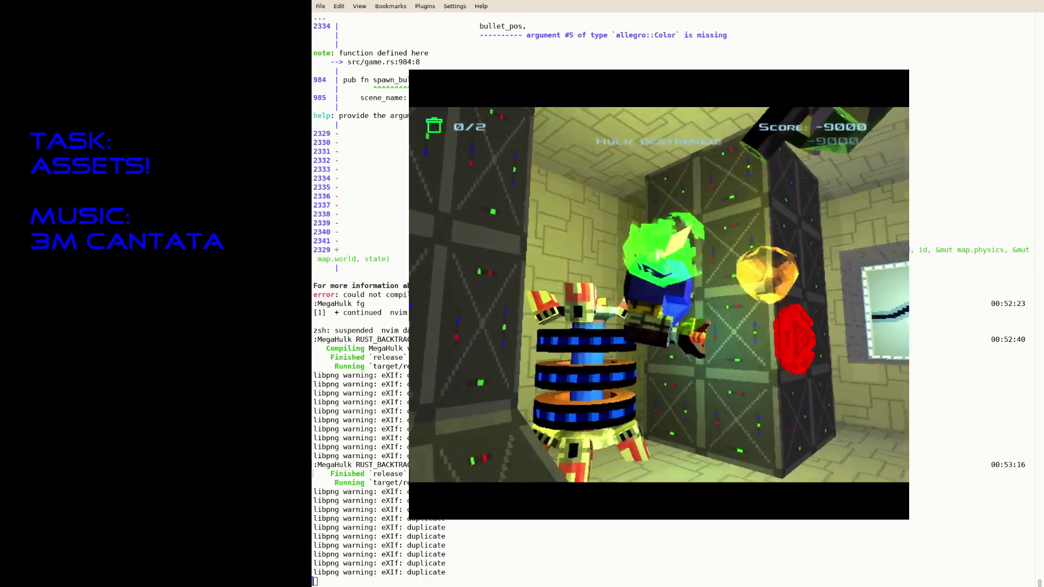
key("Escape")
key("Up")
key("Return")
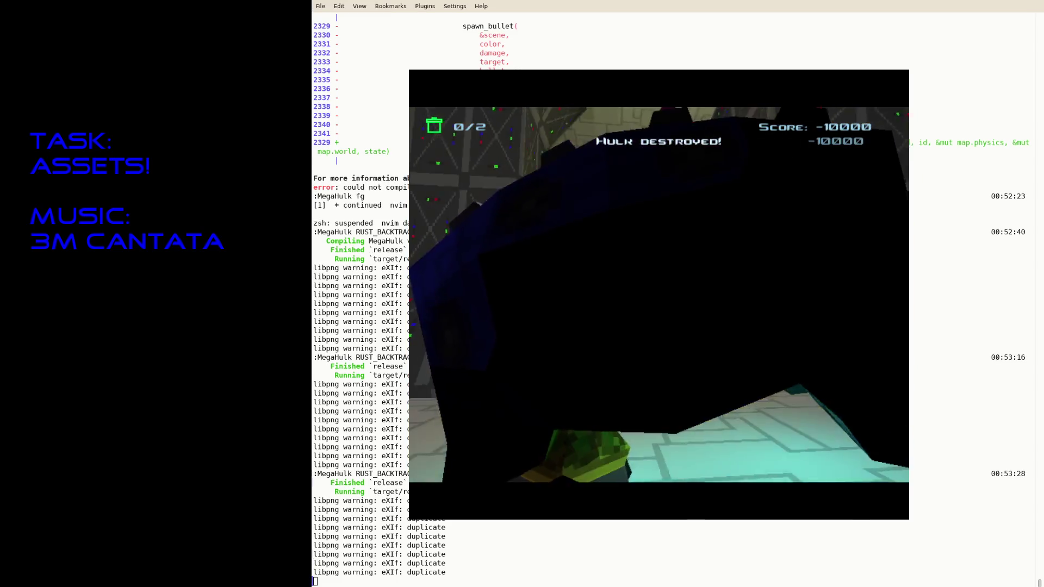
key("Escape")
key("Up")
key("Return")
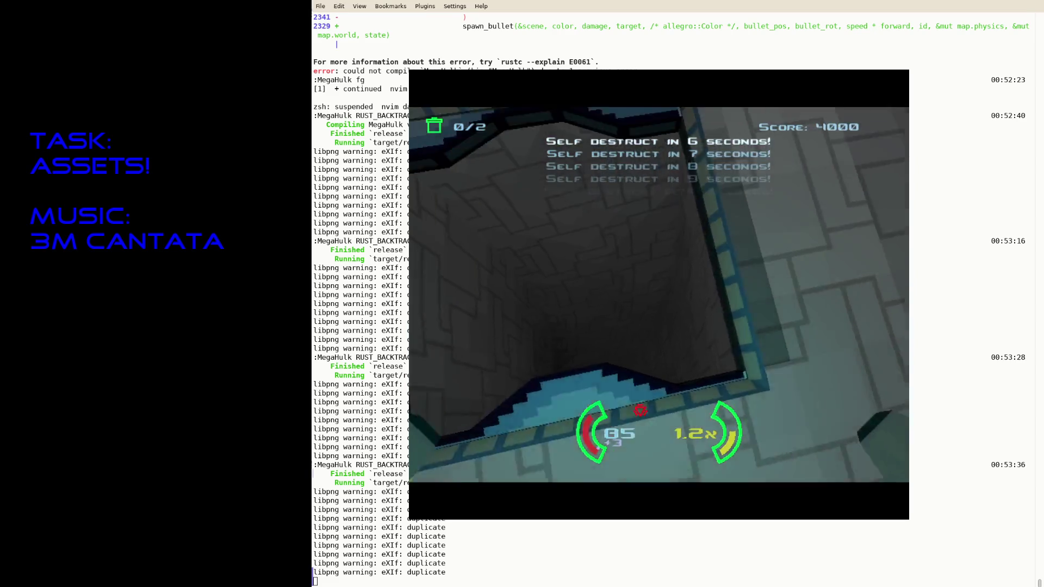
key("Escape")
type("fg")
Step: Resume Neovim, find the spawn_hit definition and select the light's fixed colour value
key("Return")
type("/")
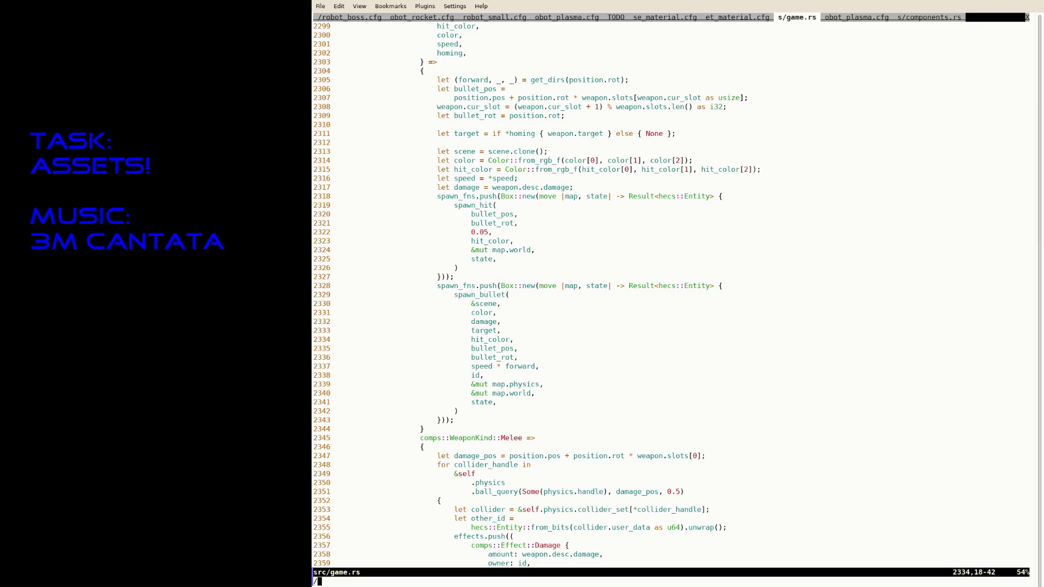
type("spawn_hit")
key("Return")
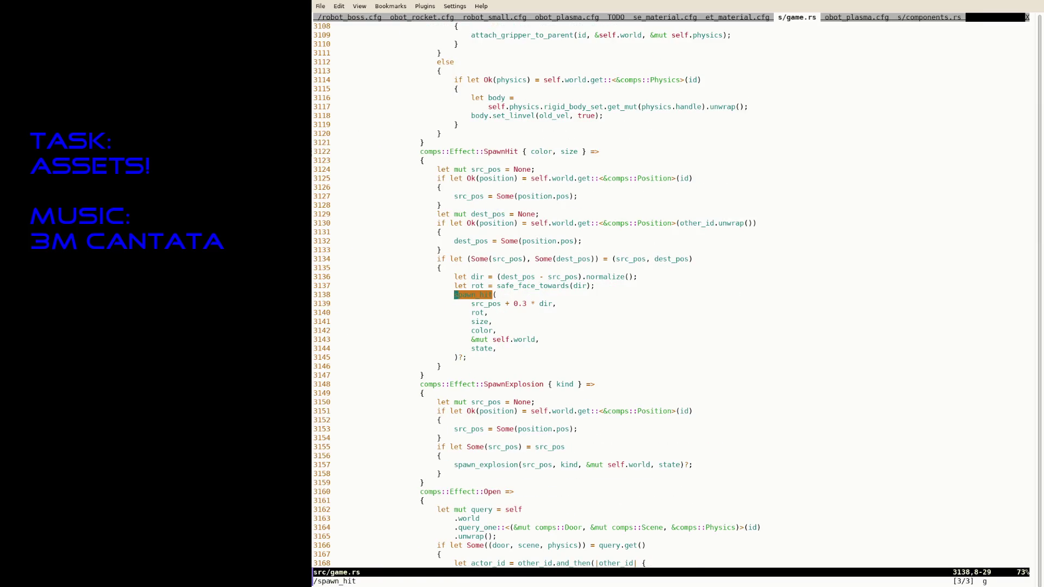
key("n")
key("j")
key("j")
key("j")
key("j")
key("j")
key("j")
key("j")
key("dollar")
key("b")
key("b")
key("b")
key("v")
key("l")
key("b")
key("b")
key("b")
key("b")
type("bccolor")
Step: Make the light Light::new_dynamic(color, size * 500.), save game.rs and rerun cargo from the shell
key("Right")
key("Right")
key("Right")
type("size *")
key("Escape")
type(":w")
key("Return")
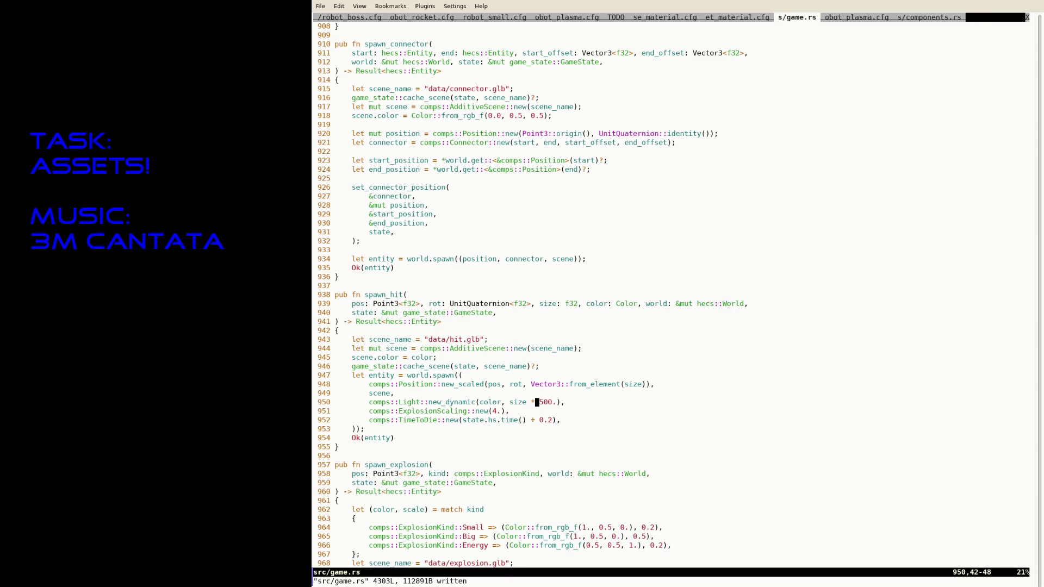
key("ctrl+z")
key("Up")
key("Return")
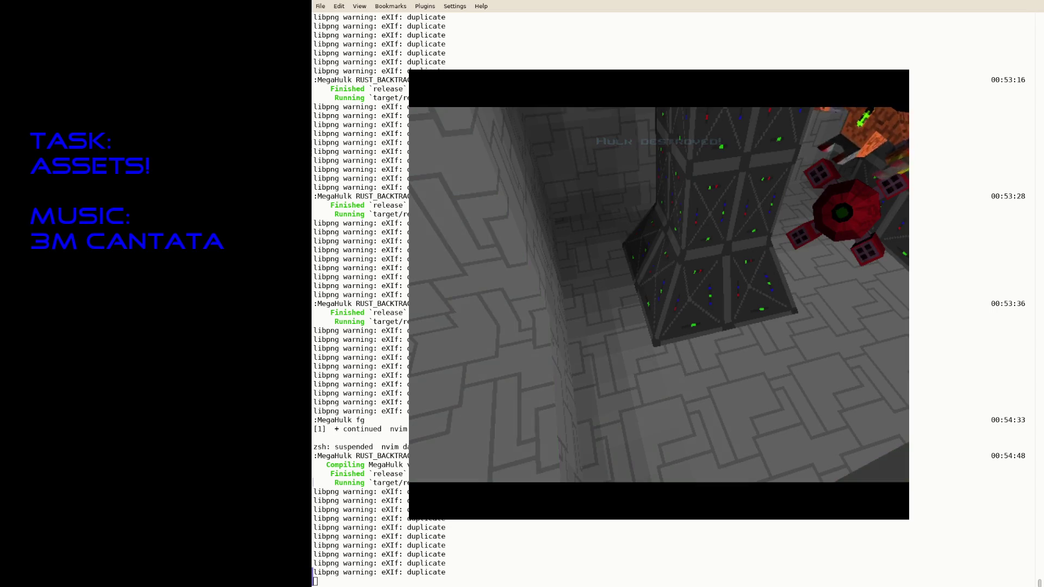
Step: Relaunch the game, pause it, Save and Quit to the menu and start a New Game
key("Up")
key("Return")
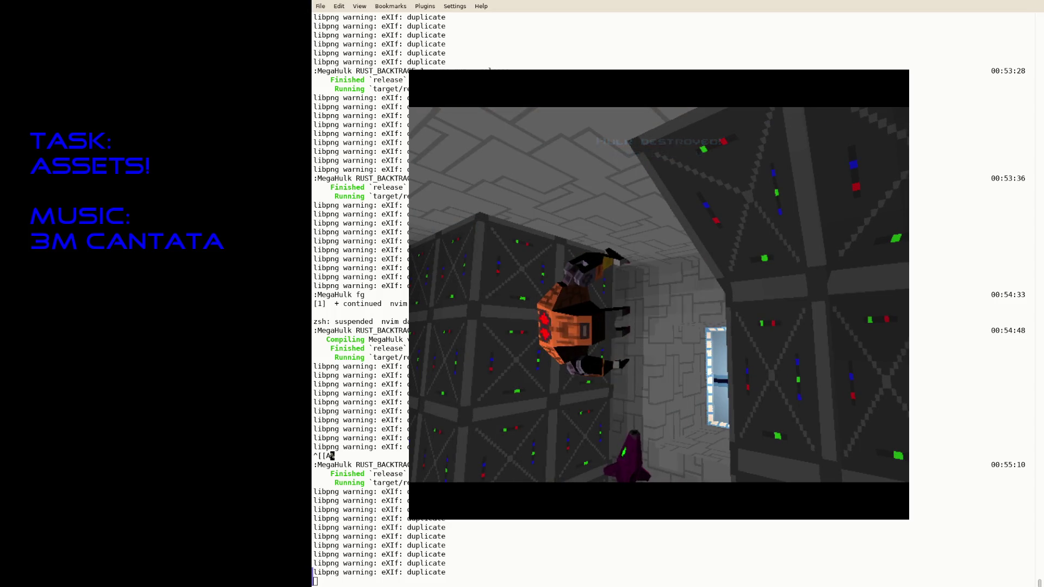
key("Escape")
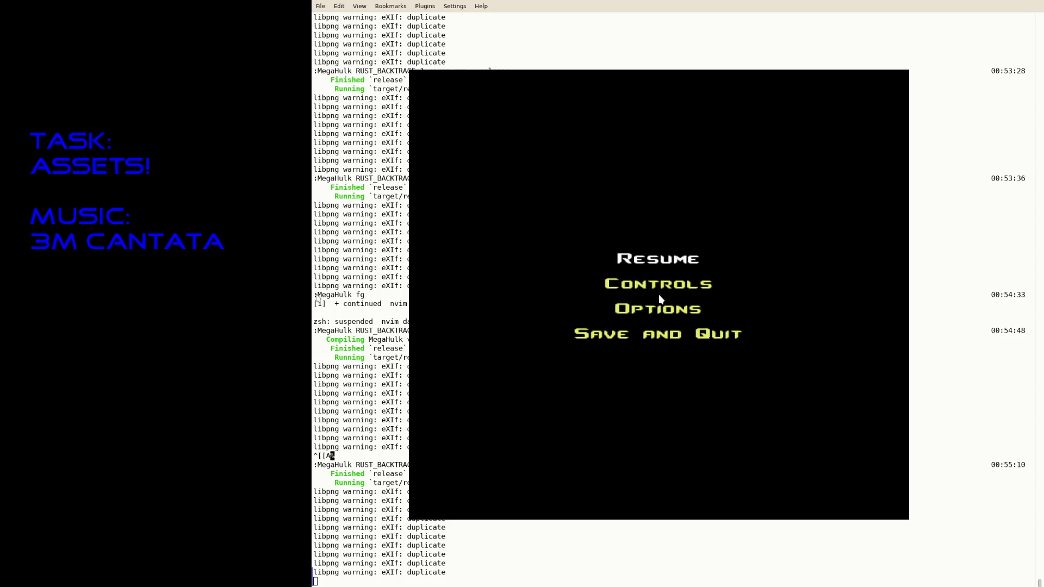
left_click(659, 295)
key("Return")
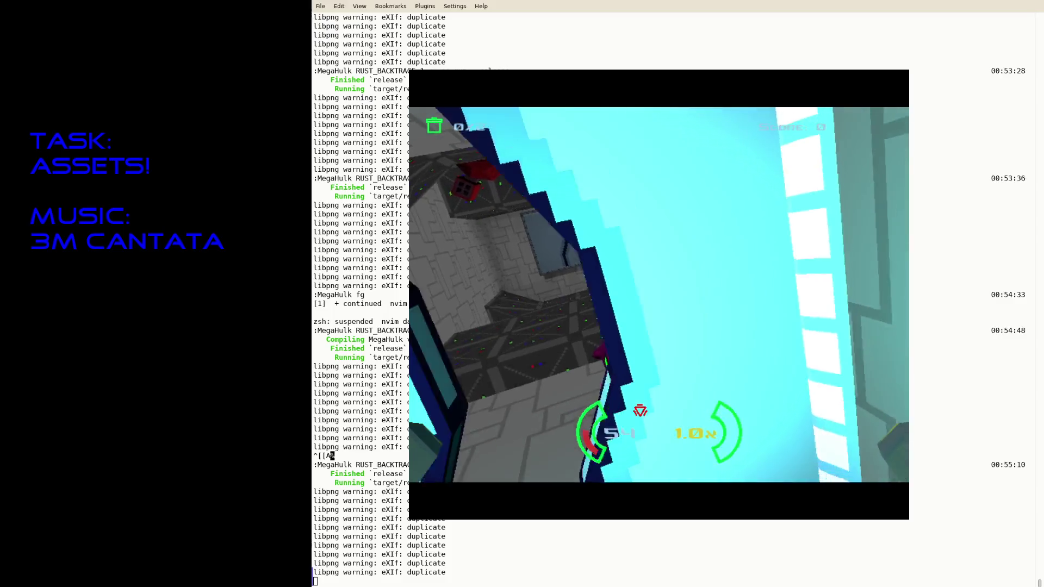
Step: Shoot the enemy, fly down the grey corridor to the teal wall for 6000 points, then quit
key("space")
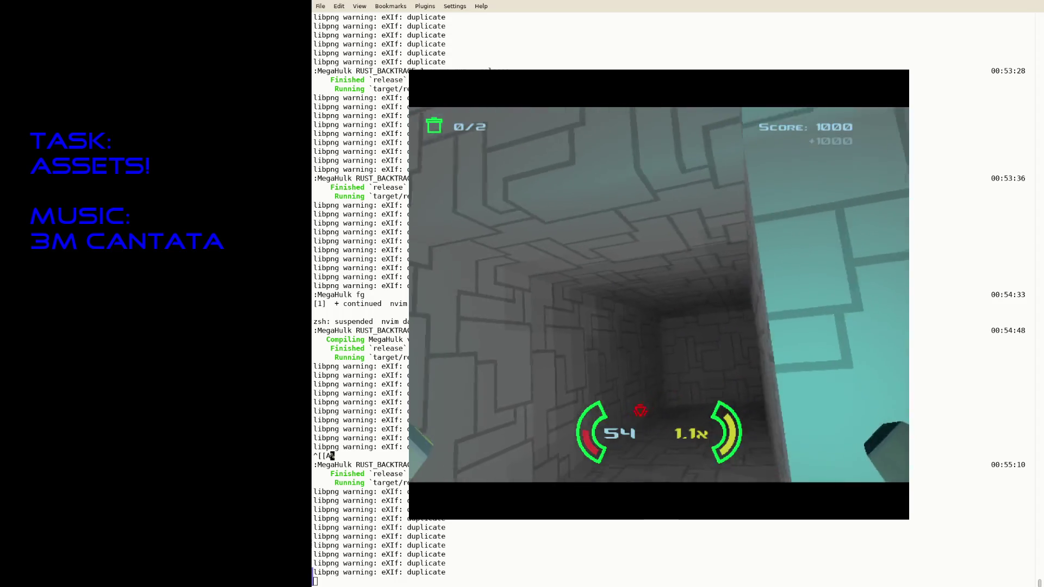
key("space")
key("space")
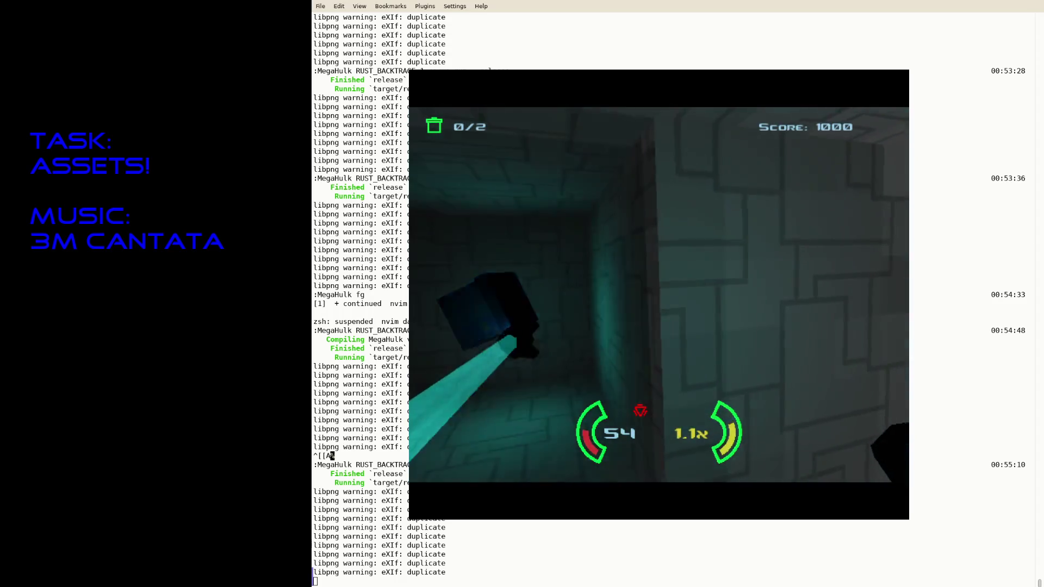
key("Right")
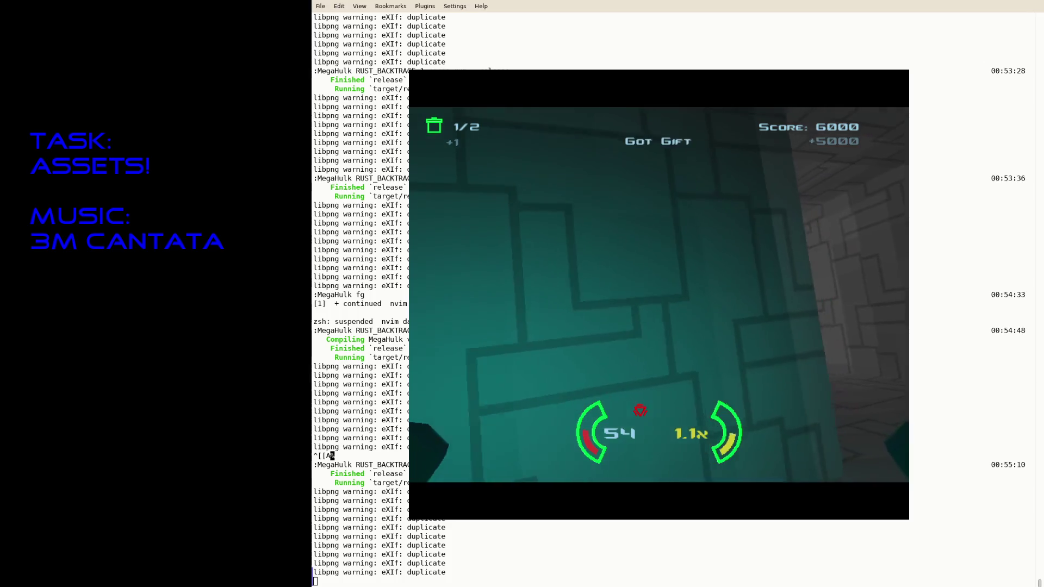
key("Right")
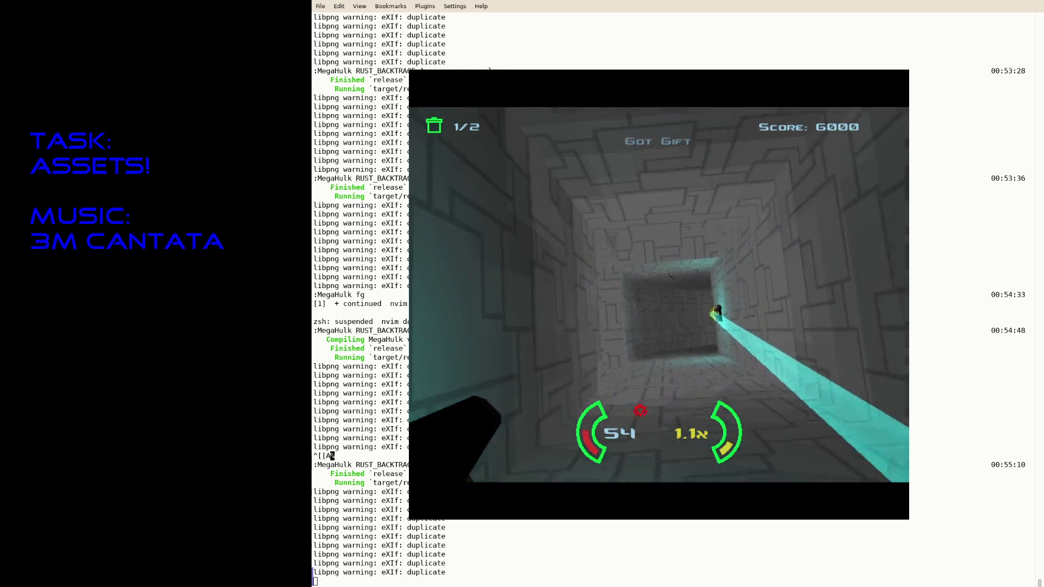
key("Left")
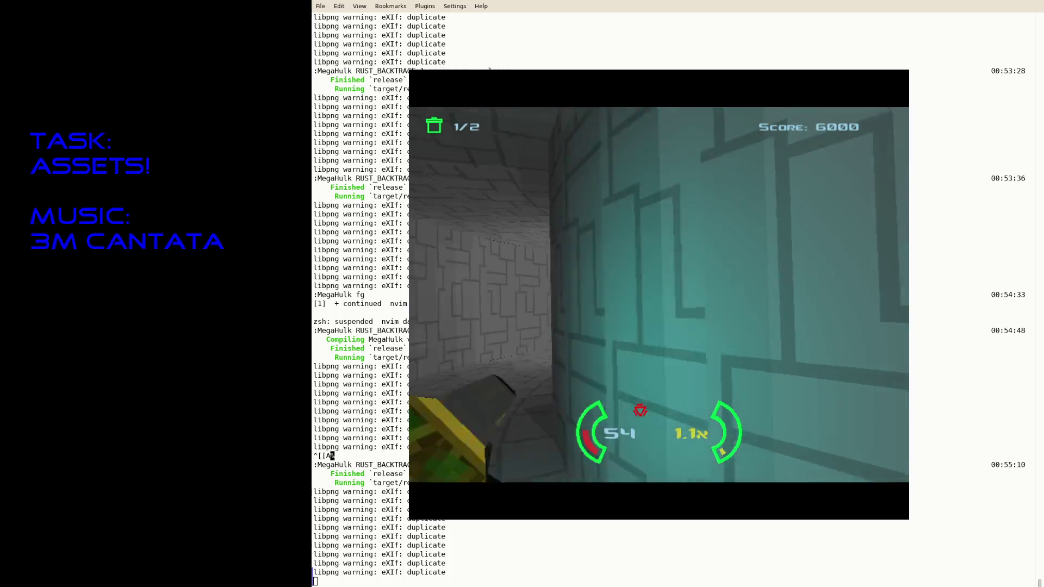
key("Right")
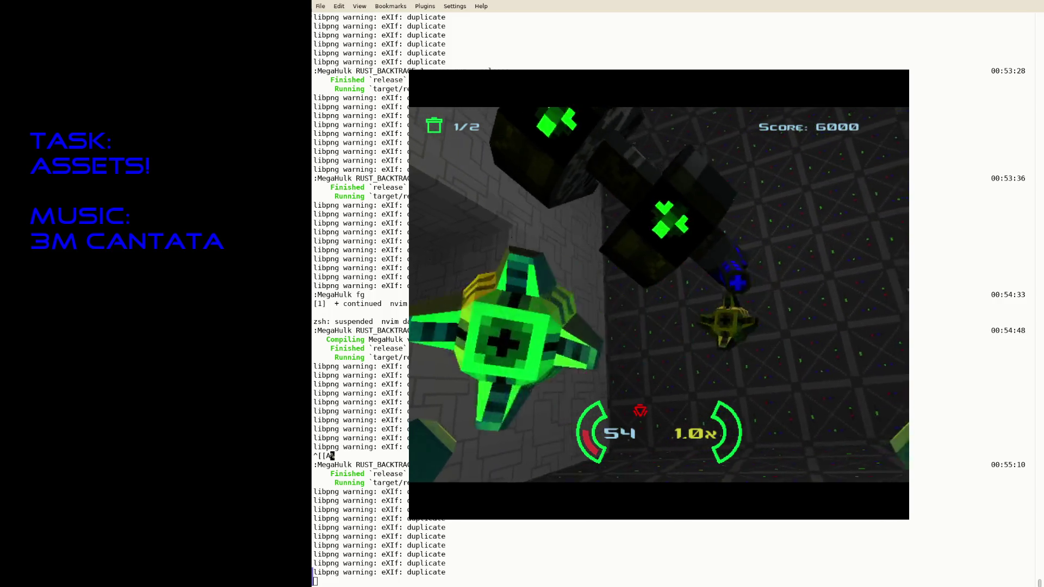
key("Escape")
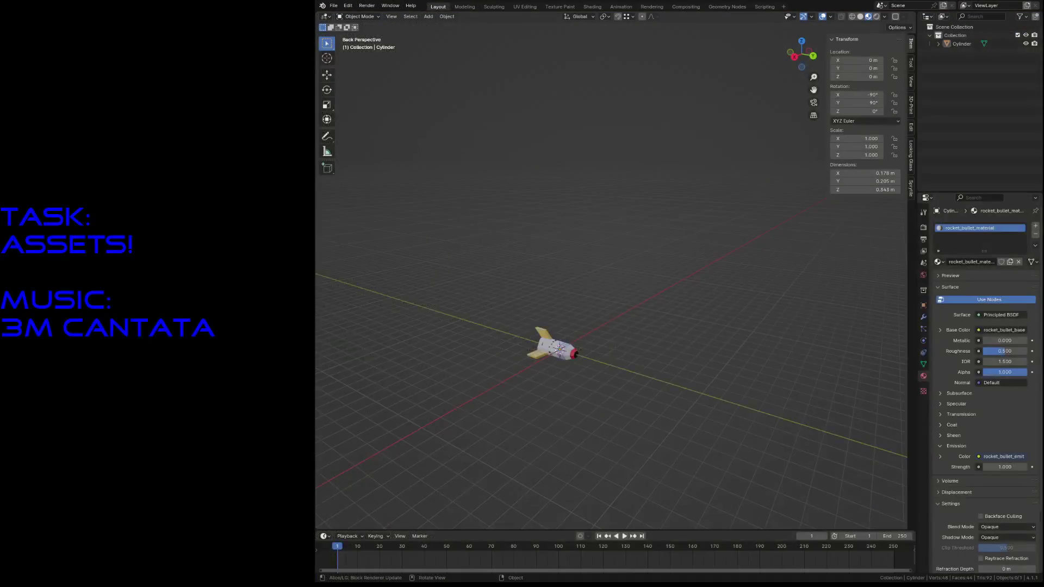
Step: Open robot5 from recent files, move the Slot and Slot.001 empties along Y to 1.0286 m and save
left_click(333, 5)
mouse_move(356, 32)
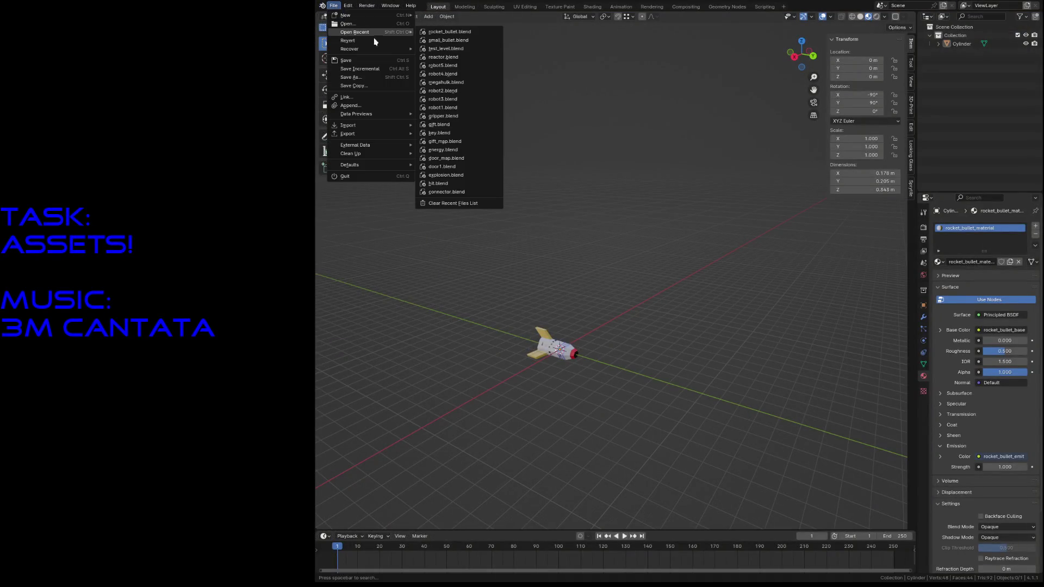
left_click(461, 66)
left_click(483, 419)
left_click(878, 329, "shift")
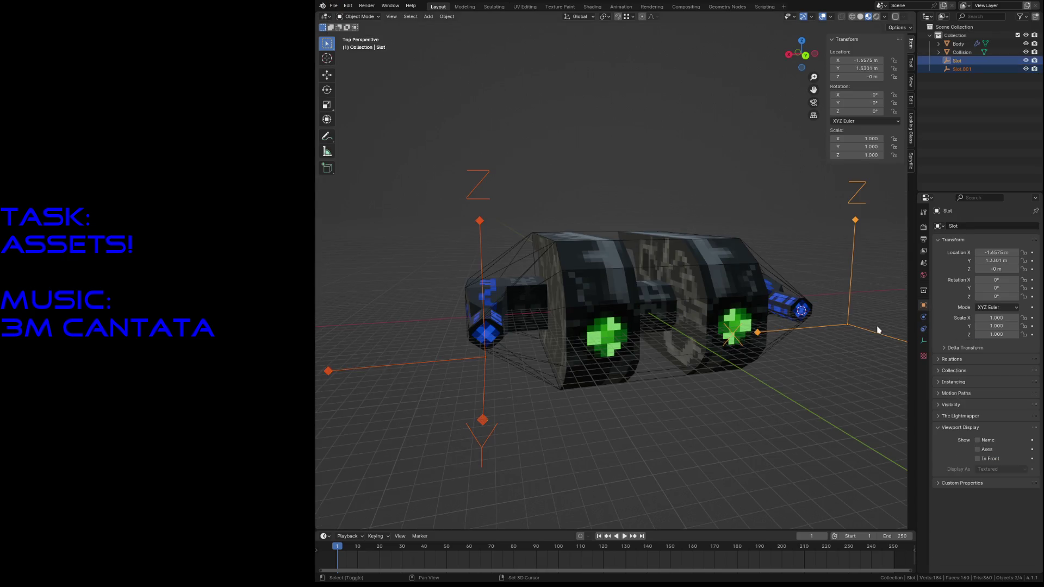
key("KP_Decimal")
key("g")
key("y")
left_click(854, 330)
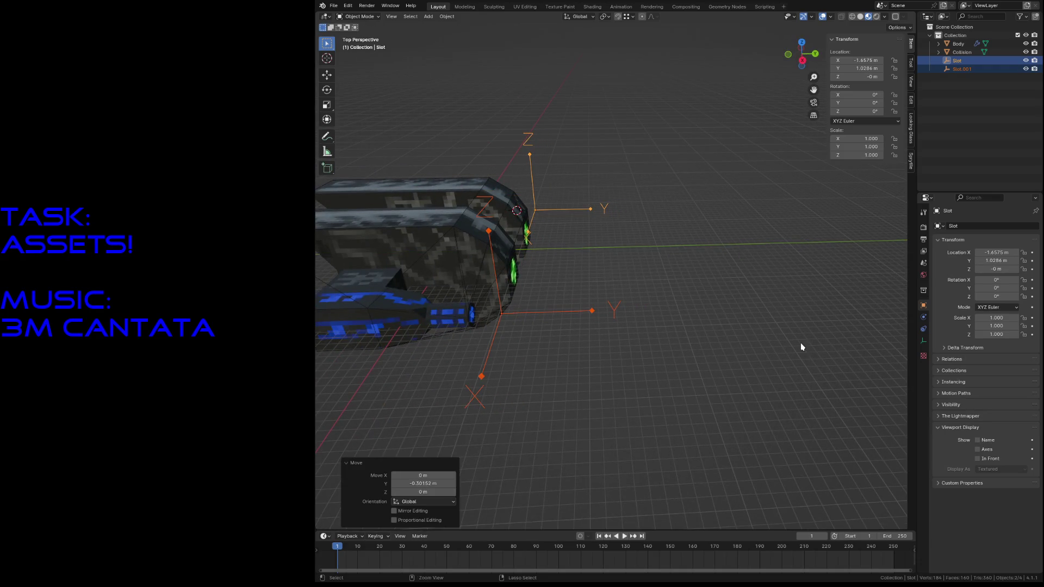
key("ctrl+s")
key("alt+a")
Step: Glance at the export formats, save robot5 again and open rocket_bullet.blend from recent files
left_click(334, 7)
mouse_move(348, 133)
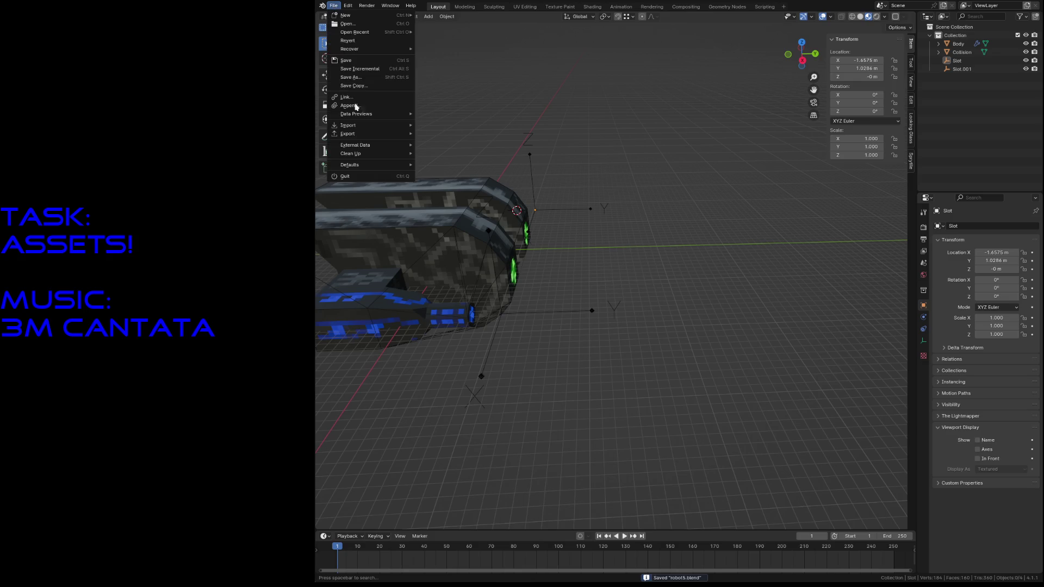
left_click(454, 226)
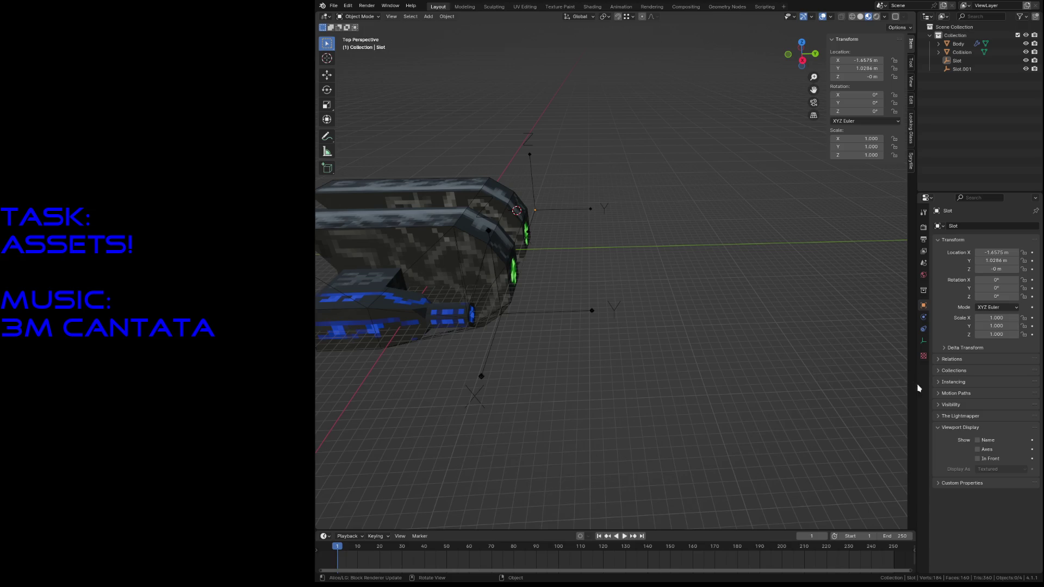
key("ctrl+s")
left_click(332, 8)
mouse_move(355, 32)
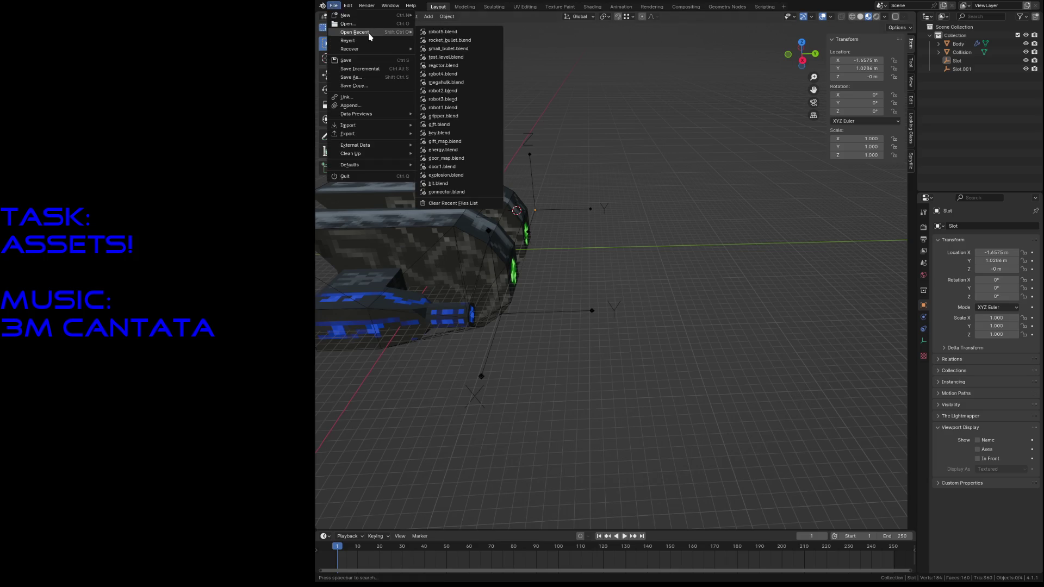
left_click(447, 40)
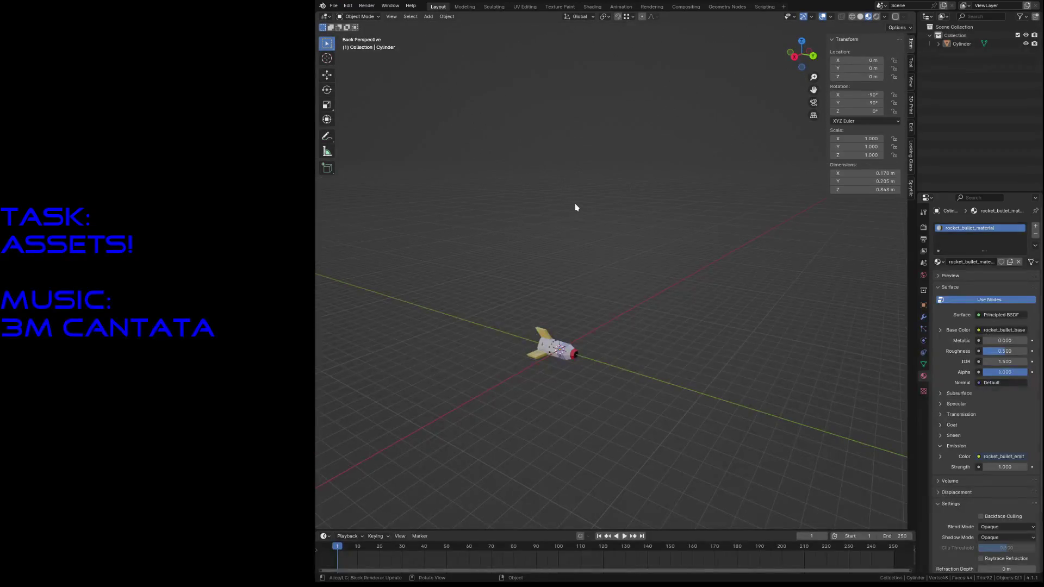
Step: Fly the view around the rocket, save the scene as plasma_bullet.blend and bring up the Add menu
key("shift+grave")
key("w")
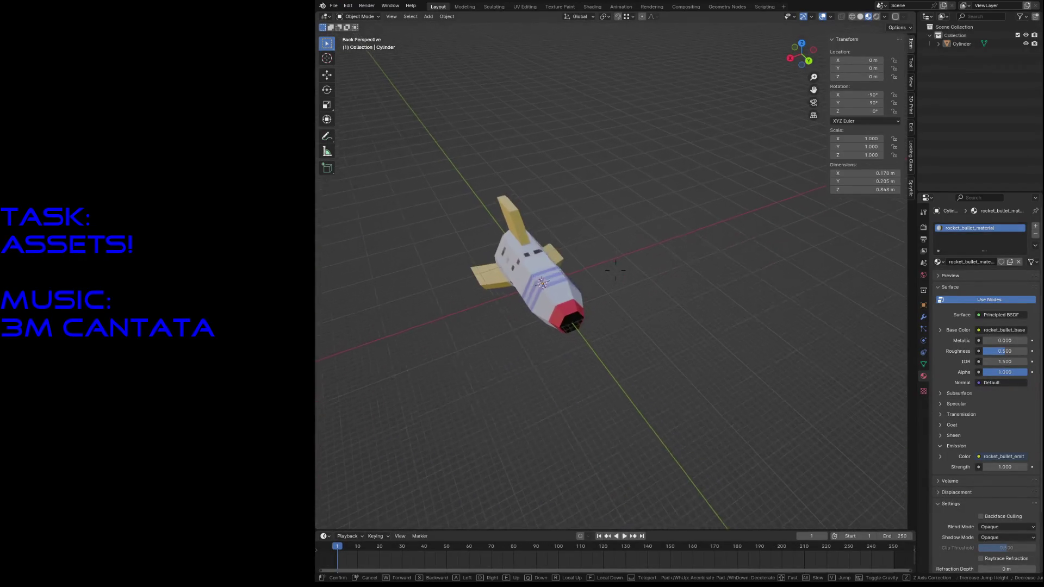
key("s")
left_click(576, 209)
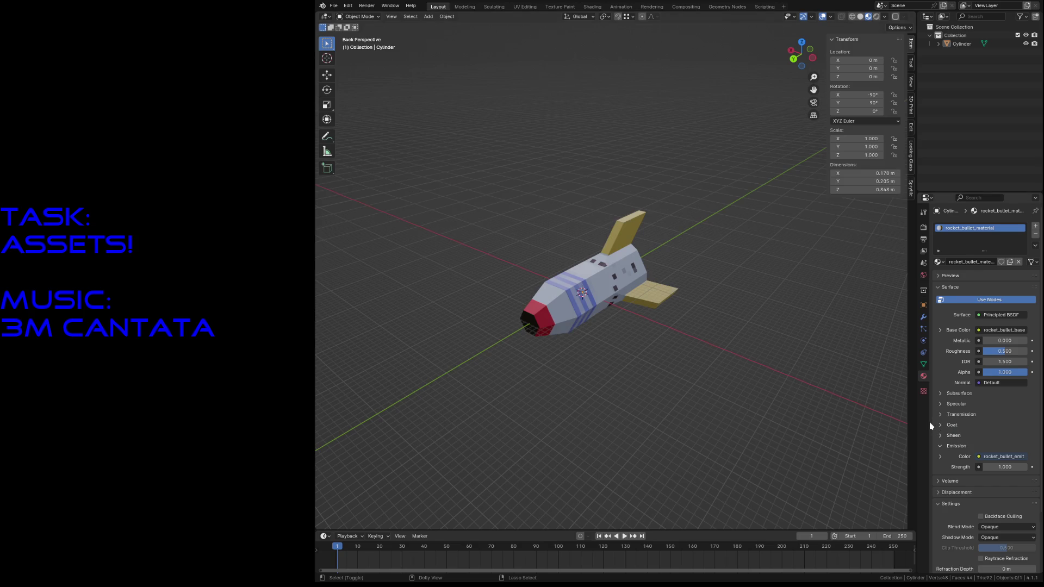
key("ctrl+s")
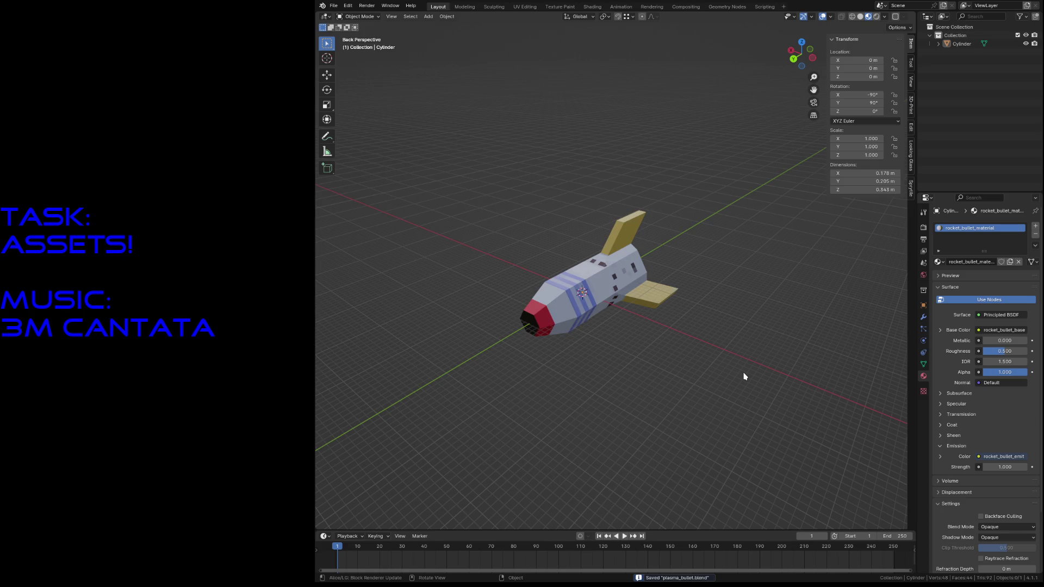
key("shift+a")
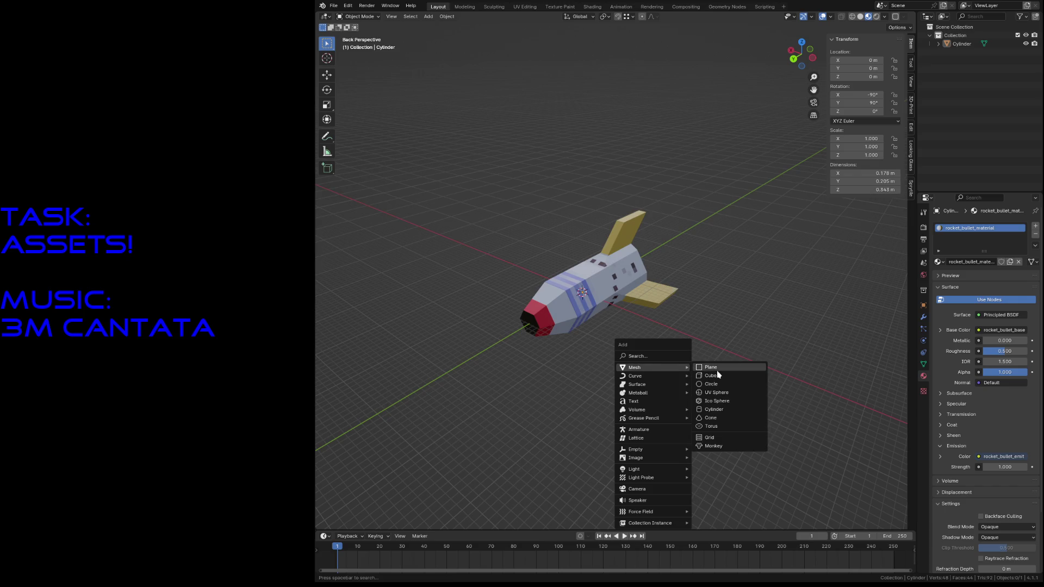
Step: Add an icosphere with 1 subdivision and shrink its mesh to 0.145 scale in Edit Mode
left_click(737, 402)
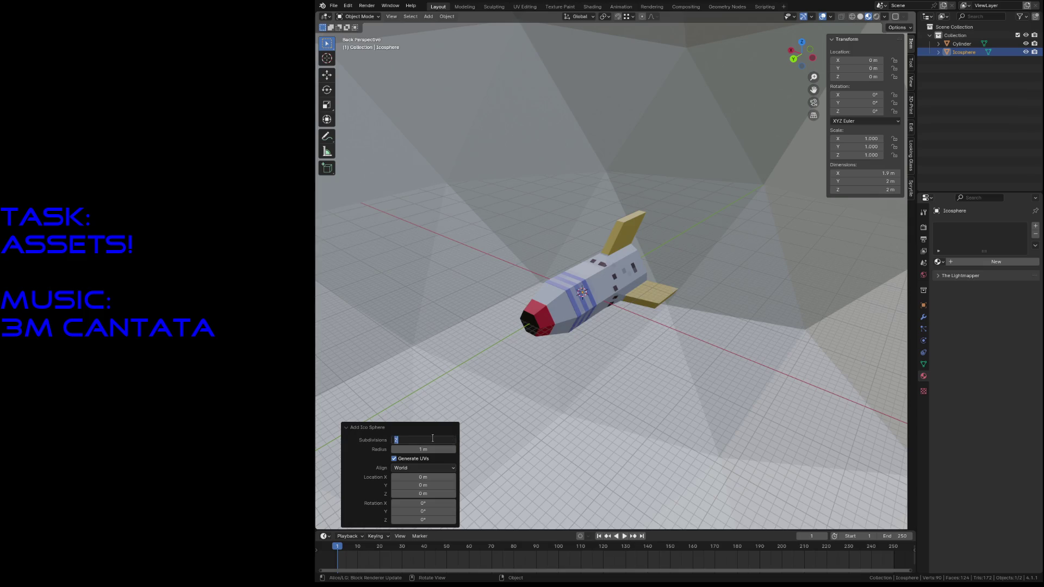
type("1")
key("Return")
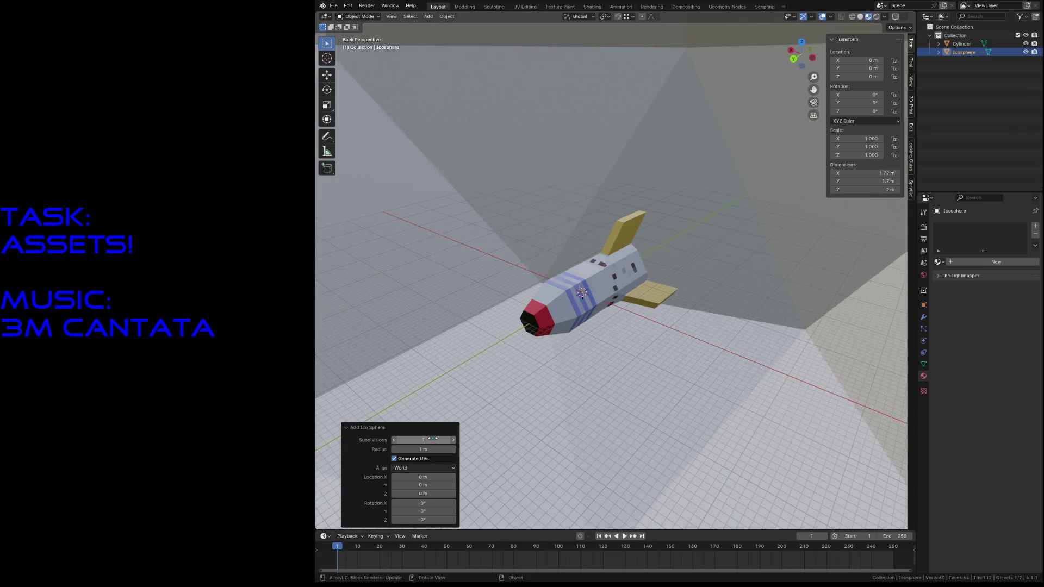
key("shift+grave")
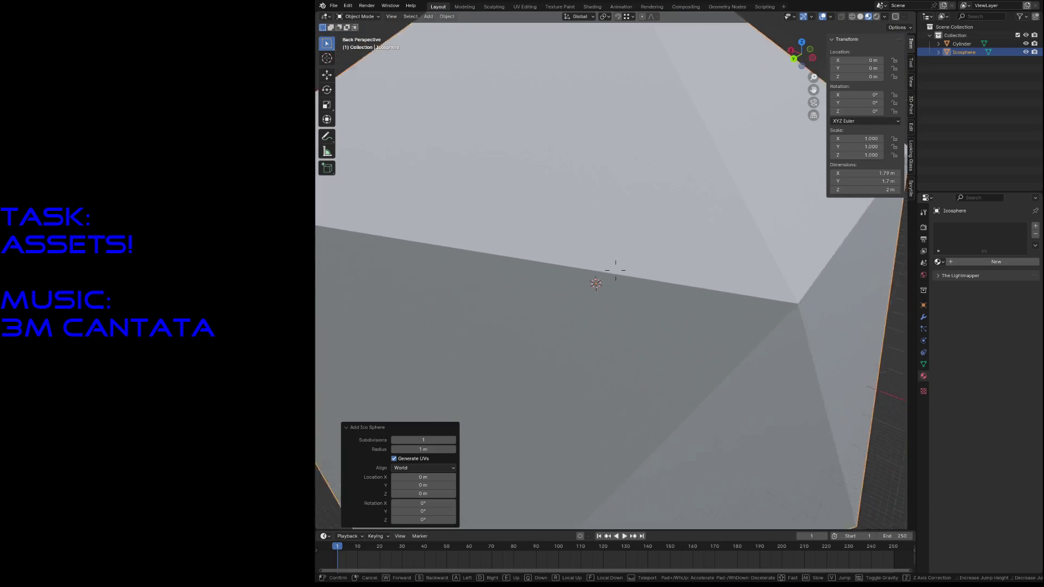
key("Return")
key("Tab")
key("s")
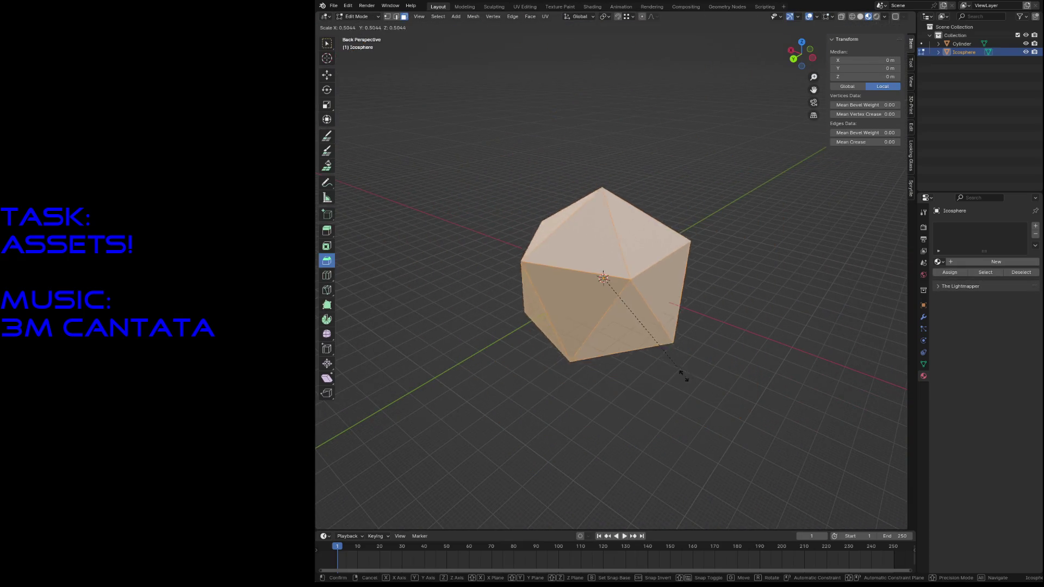
left_click(613, 314)
Step: Inspect the icosphere up close, then delete its geometry
key("shift+grave")
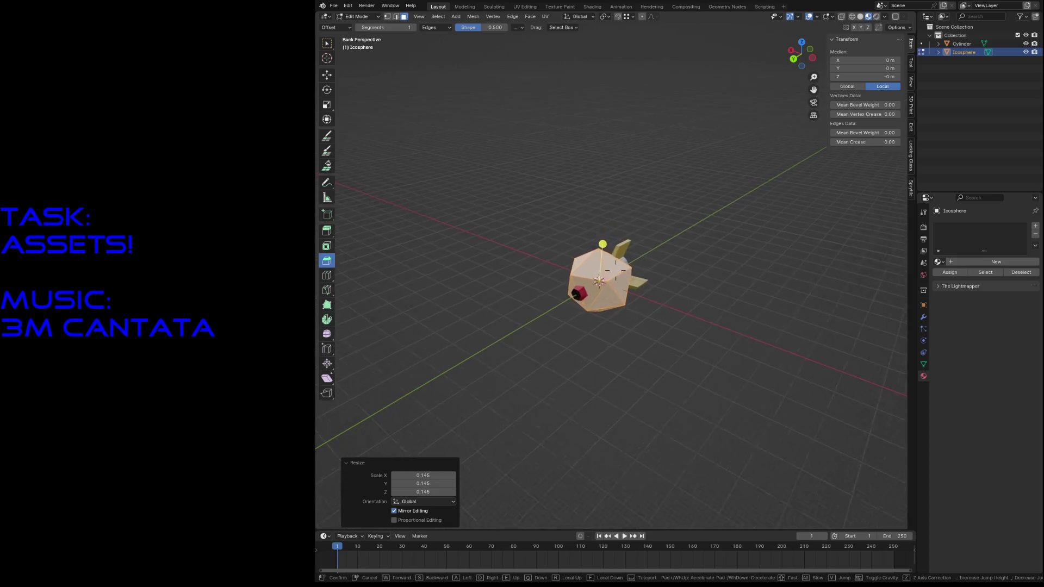
key("w")
key("s")
key("Return")
key("x")
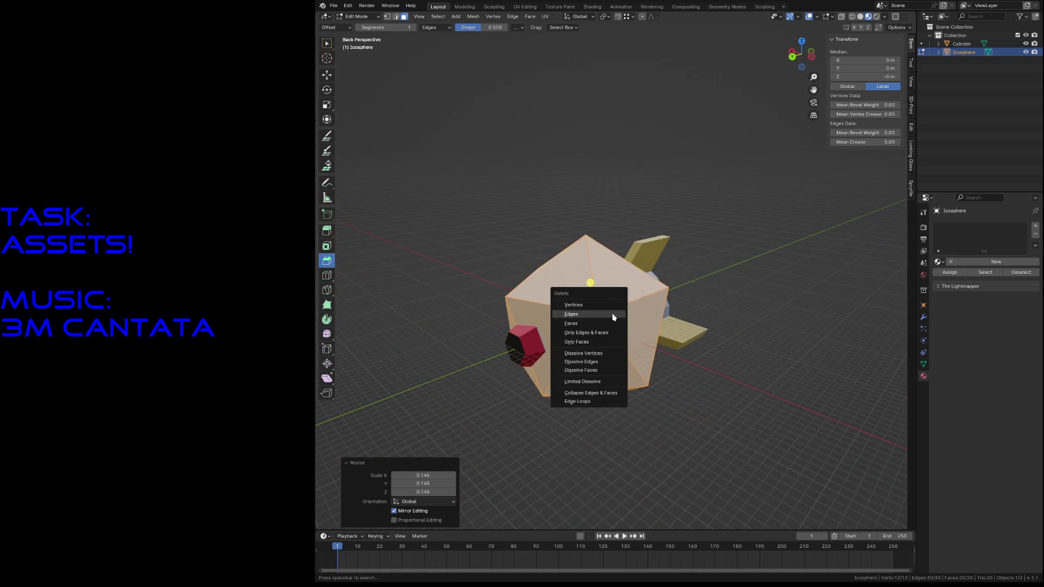
left_click(608, 313)
Step: Add a low-poly UV sphere with 6 segments and 5 rings in its place
key("shift+a")
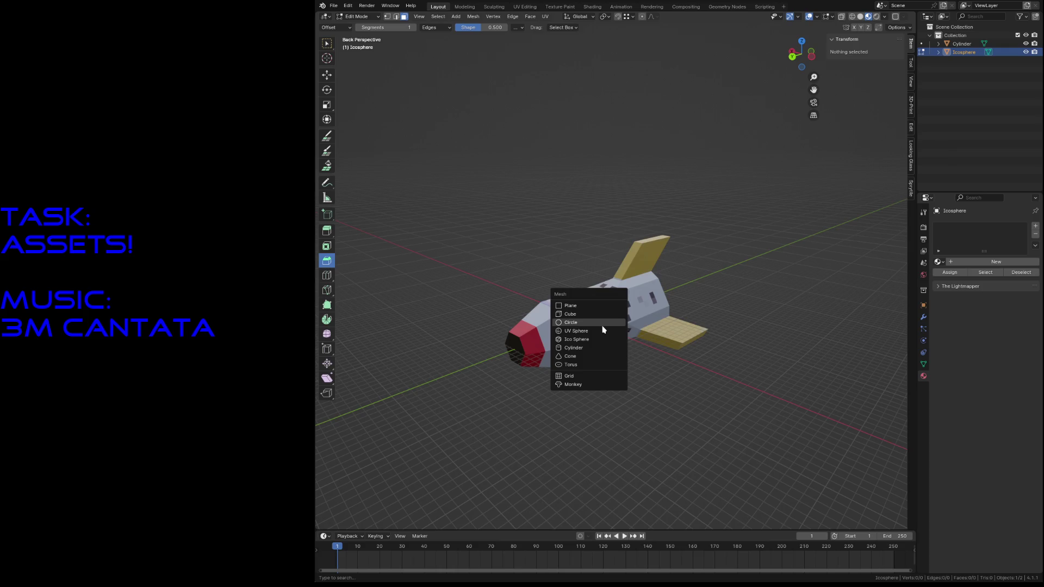
left_click(603, 330)
left_click(428, 430)
key("Tab")
type("5")
key("Return")
left_click(430, 430)
key("Return")
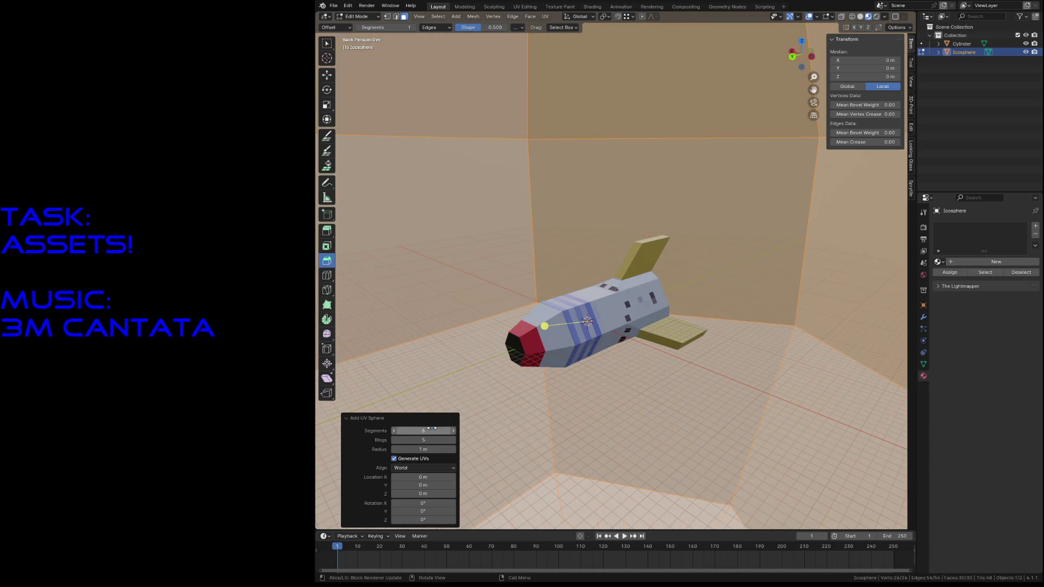
key("shift+grave")
key("s")
key("w")
key("s")
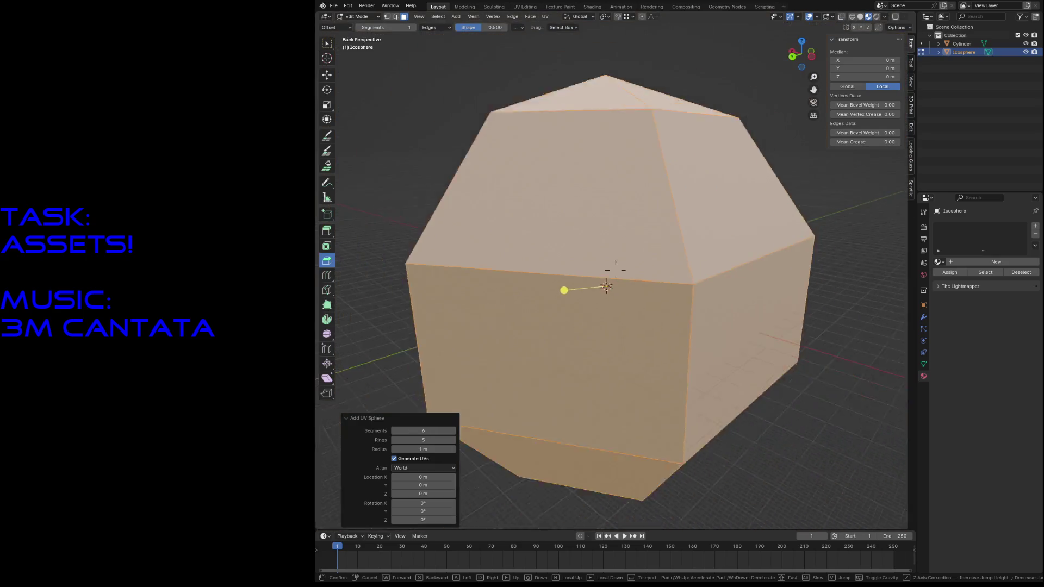
key("Return")
Step: Select the whole sphere mesh and shrink it to 0.193 scale
left_click(797, 441)
key("a")
key("s")
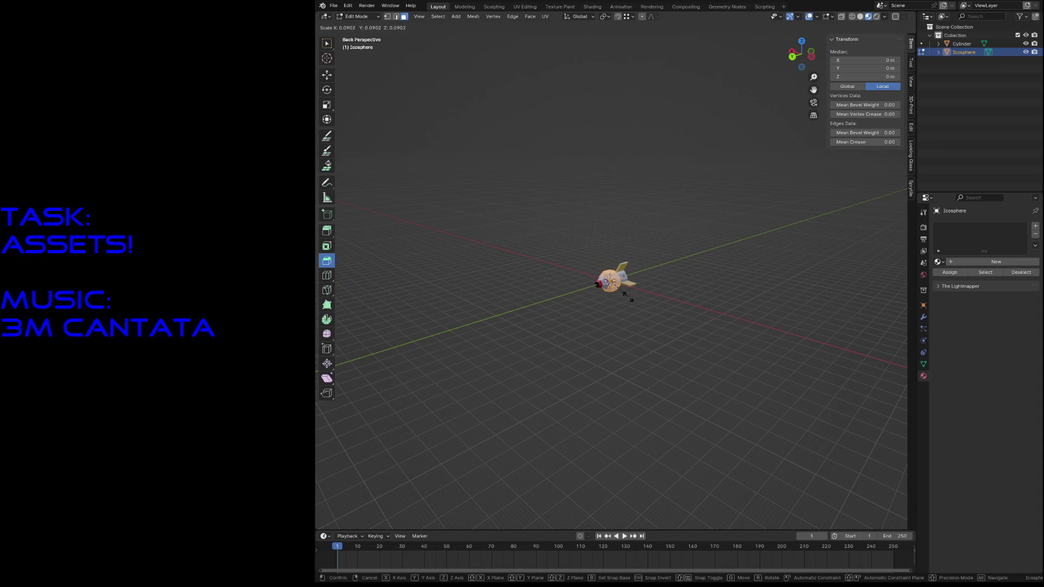
left_click(639, 315)
key("shift+grave")
key("w")
key("s")
left_click(642, 322)
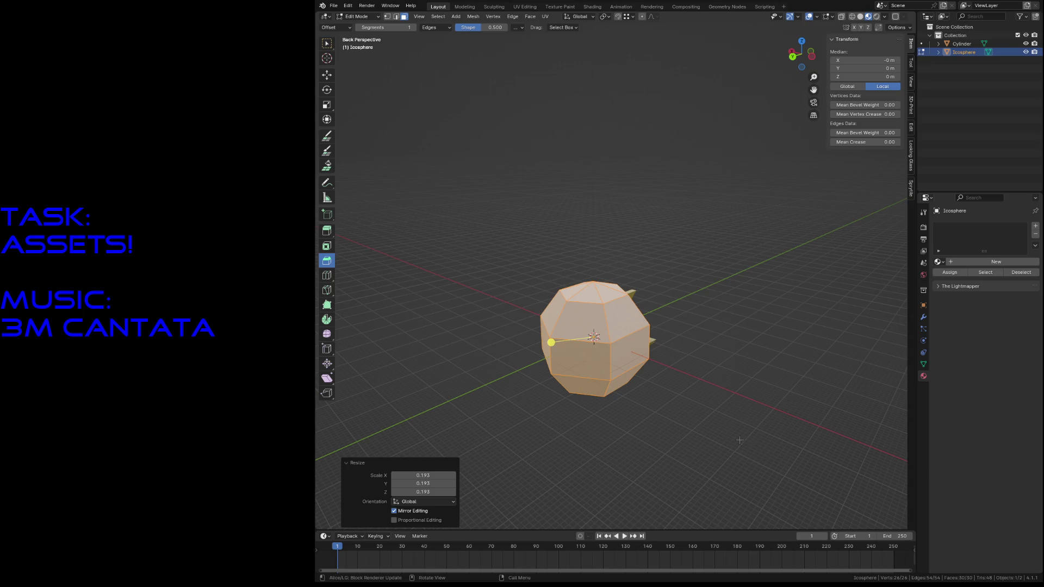
Step: Duplicate the linked sphere shell and scale the copy to 0.723 nested inside
left_click(656, 403)
left_click(596, 380)
scroll(620, 383, "up", 2)
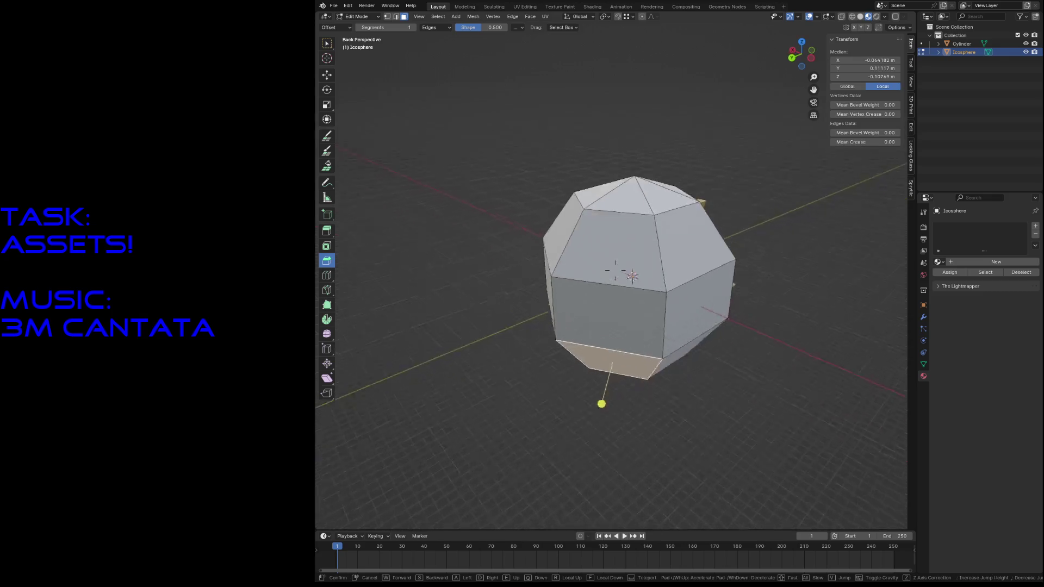
scroll(644, 394, "up", 2)
key("ctrl+l")
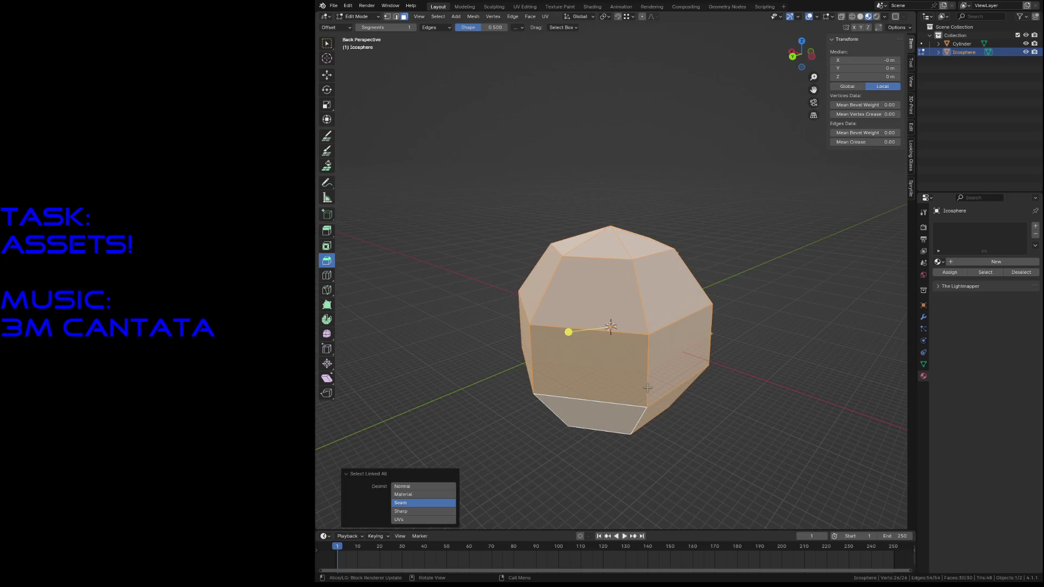
key("shift+d")
key("Escape")
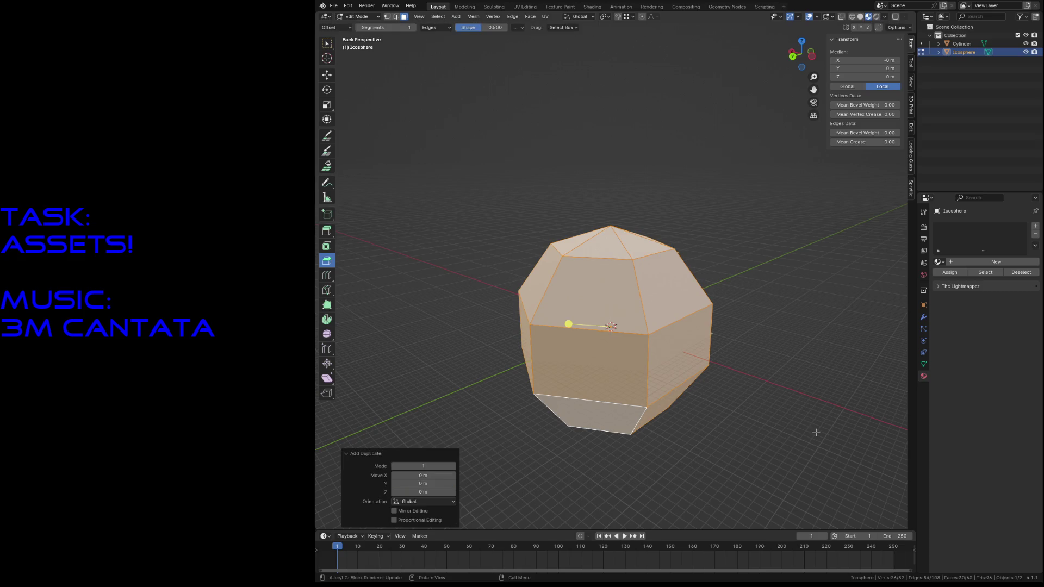
key("s")
left_click(760, 412)
Step: Switch to wireframe shading and show face normals in the overlays
key("z")
left_click(680, 413)
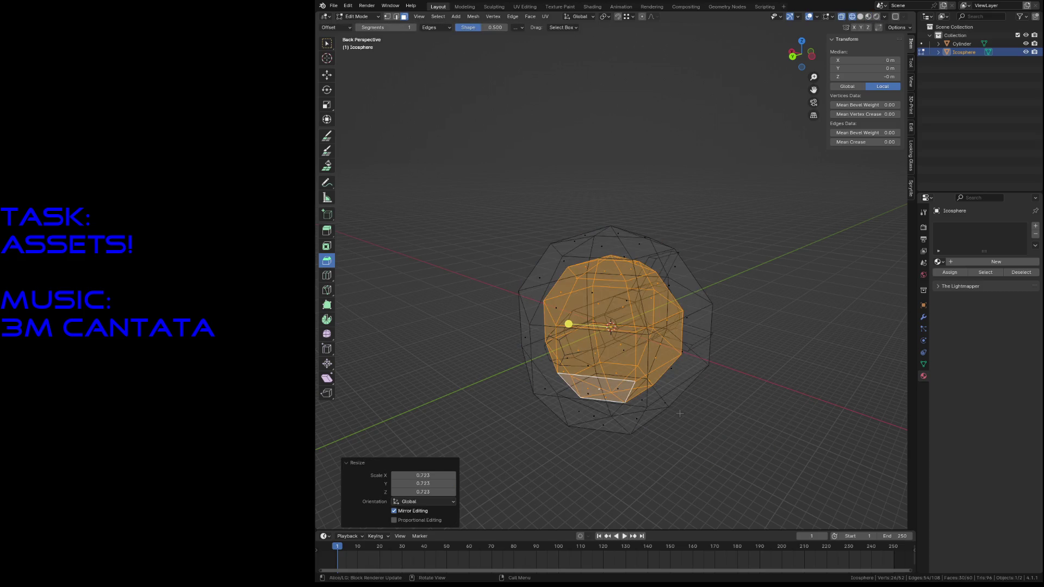
left_click(886, 18)
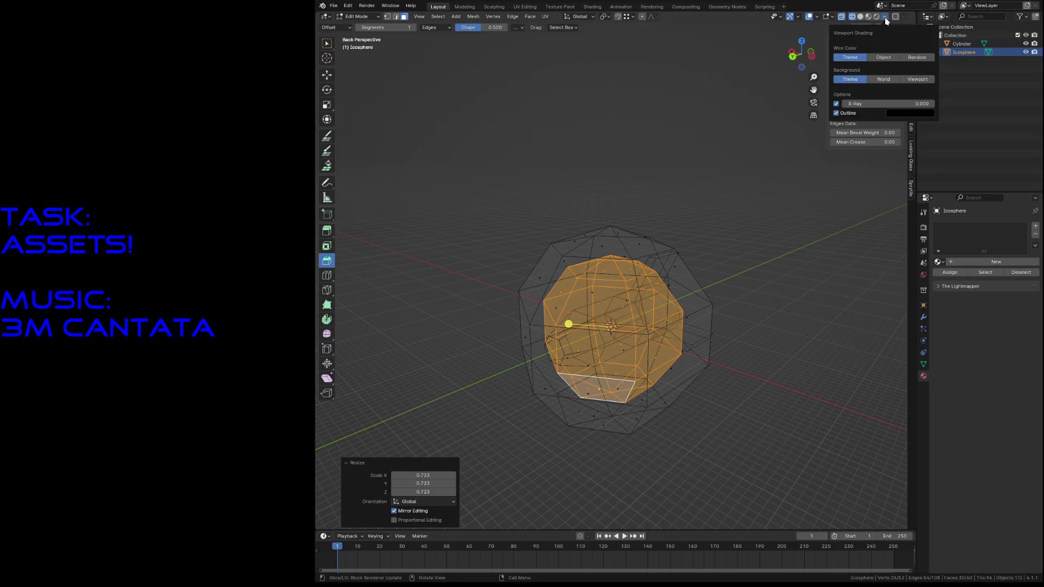
left_click(833, 17)
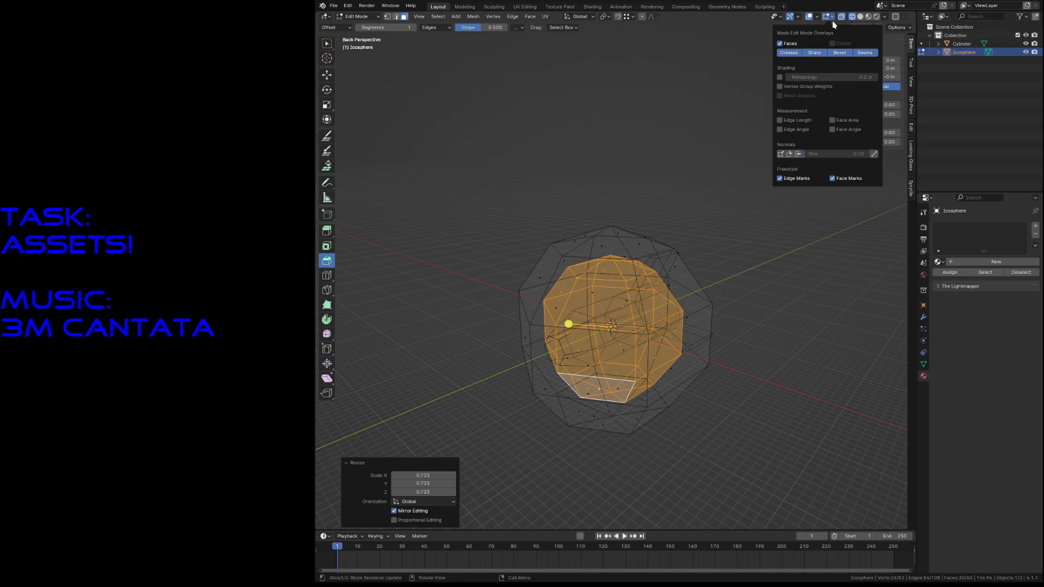
left_click(799, 153)
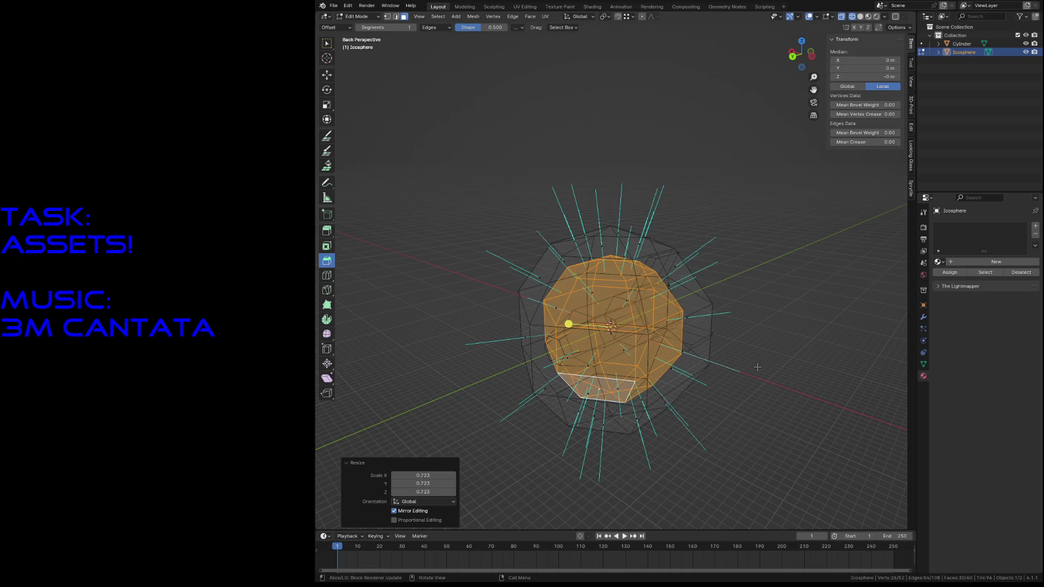
Step: Select a linked shell and flip its normals via the command search
left_click(699, 333)
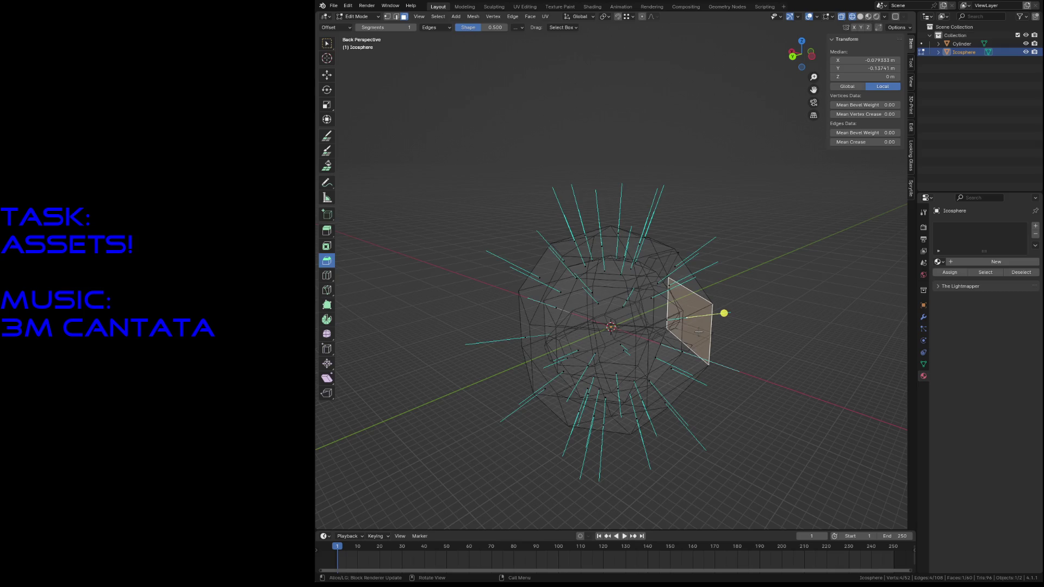
key("ctrl+l")
key("F3")
type("fl")
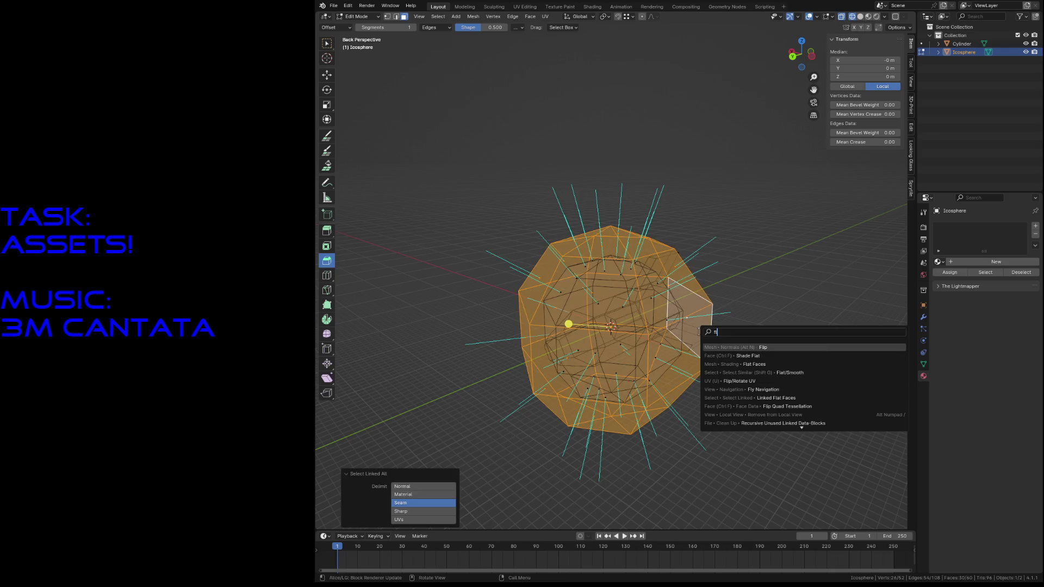
key("Return")
key("alt+a")
Step: Save plasma_bullet.blend and return to Object Mode
key("ctrl+s")
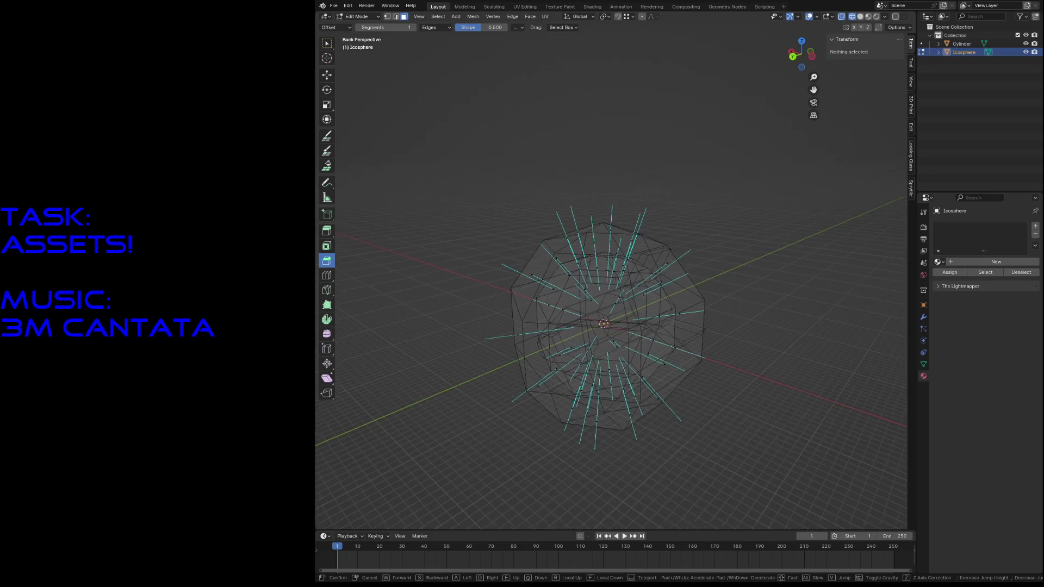
scroll(571, 367, "up", 3)
scroll(561, 376, "up", 3)
left_click(529, 326)
left_click(462, 397)
key("Tab")
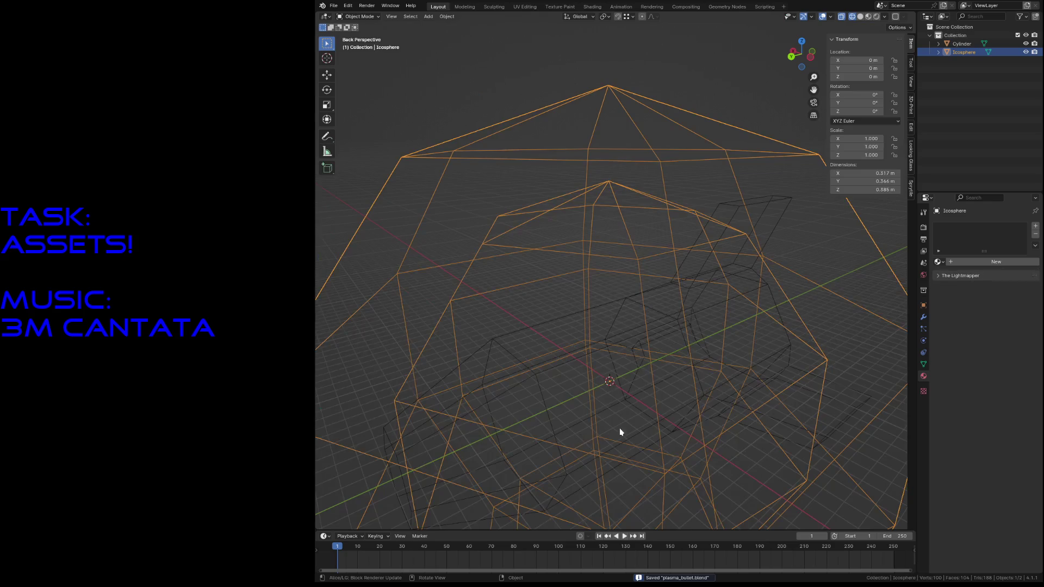
Step: Switch back to solid shading and fly through the icosphere to inspect both shells
key("z")
left_click(811, 411)
middle_click_drag(810, 411, 756, 403, "shift")
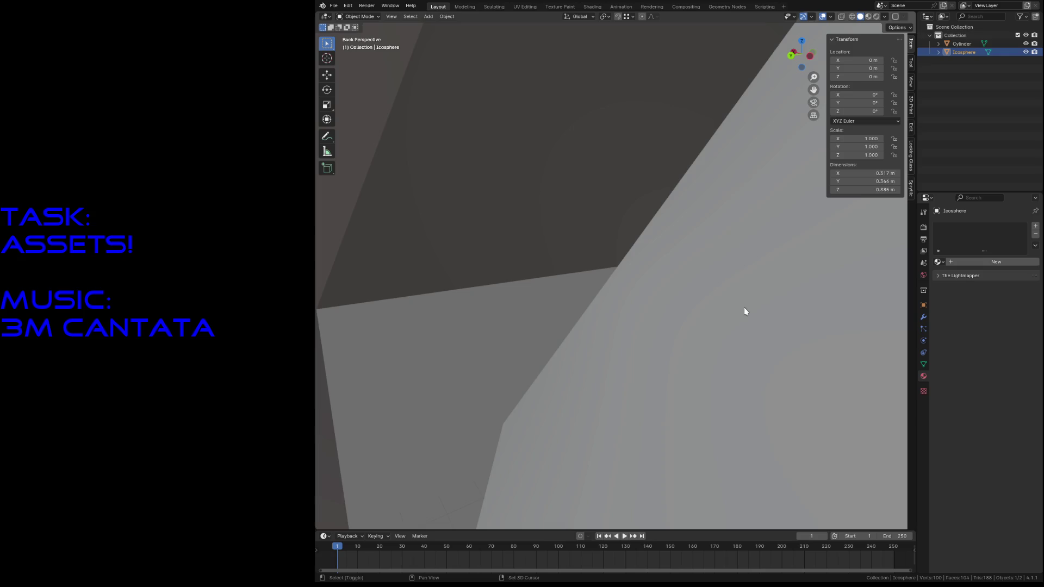
key("shift+grave")
key("s")
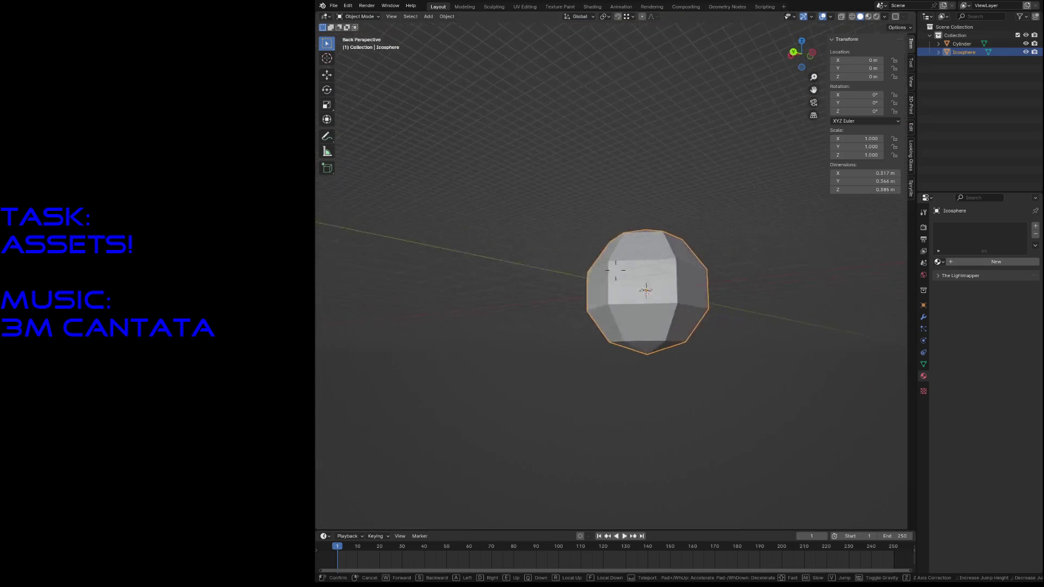
key("w")
key("s")
key("s")
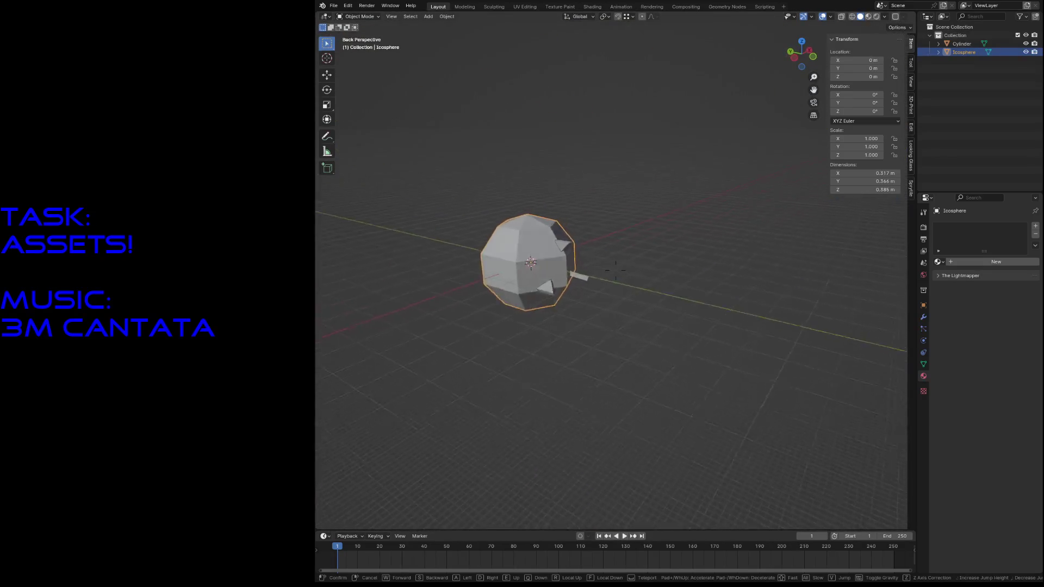
key("w")
key("s")
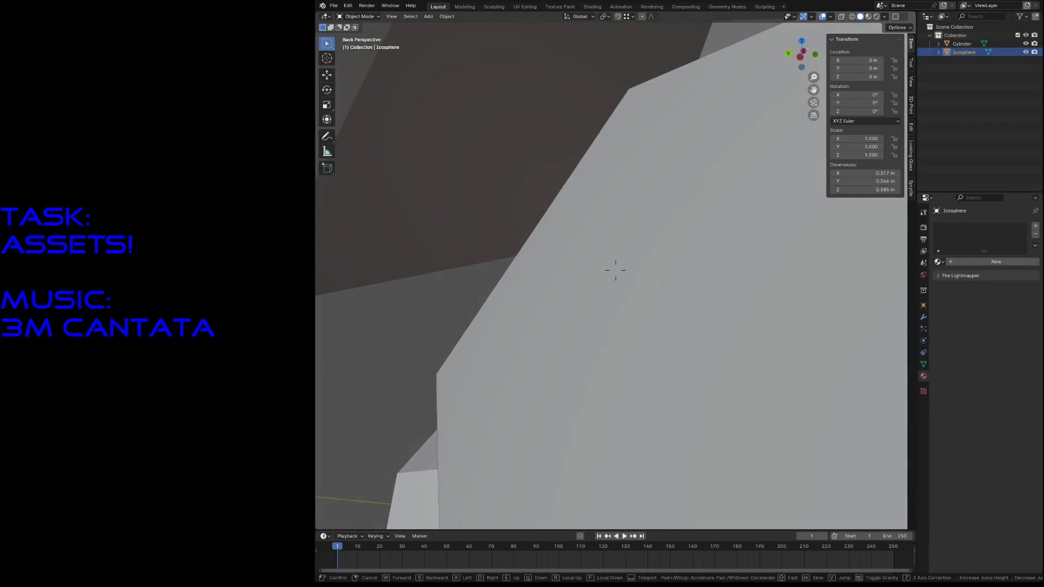
key("Escape")
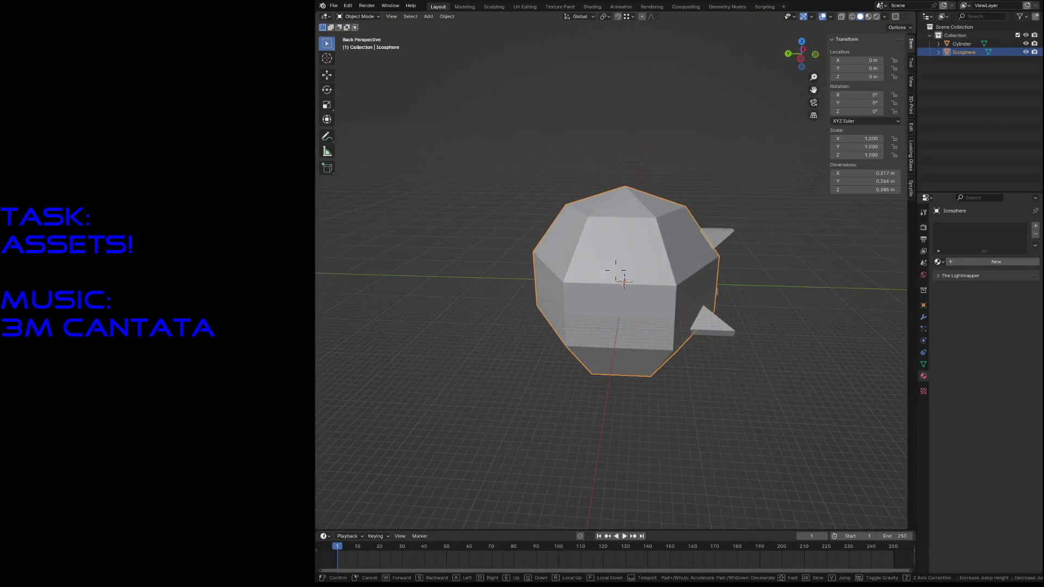
Step: Delete the old cylinder so only the icosphere remains
left_click(706, 319)
key("x")
left_click(706, 323)
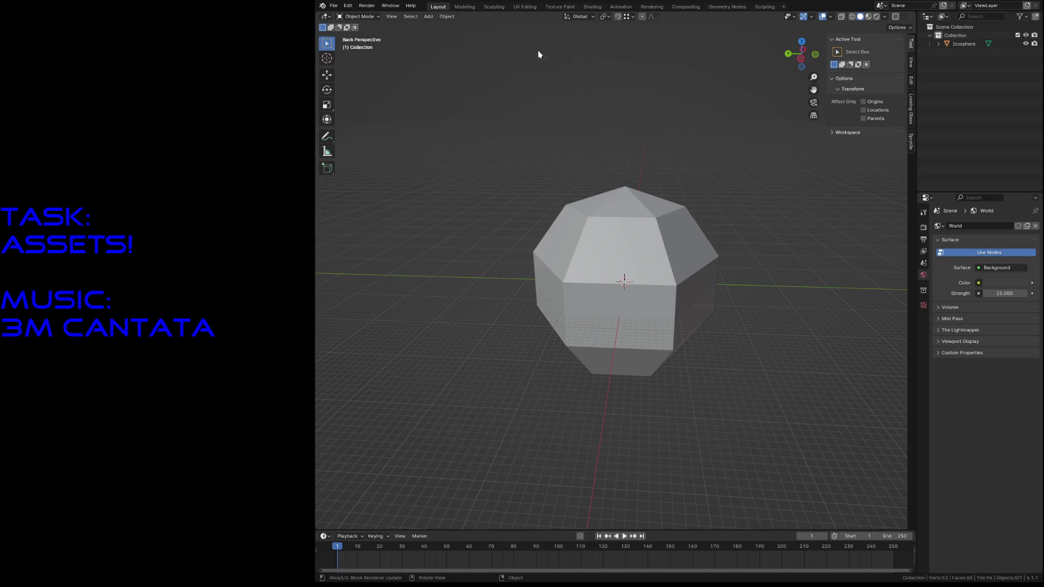
left_click(524, 7)
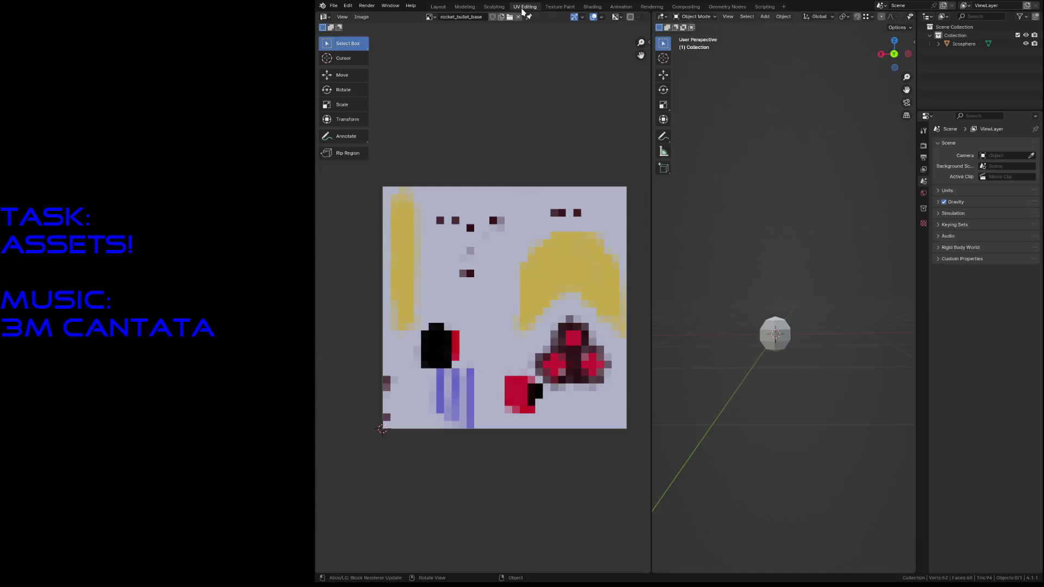
Step: Enter Edit Mode on the icosphere and select its whole linked mesh with UVs
left_click(766, 338)
key("Tab")
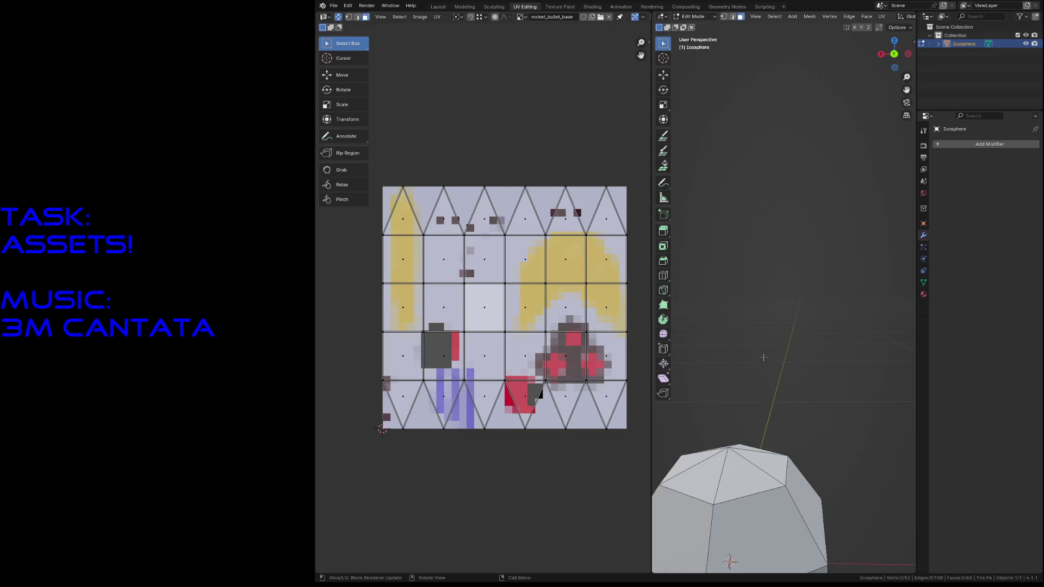
left_click(768, 334)
key("shift+grave")
key("w")
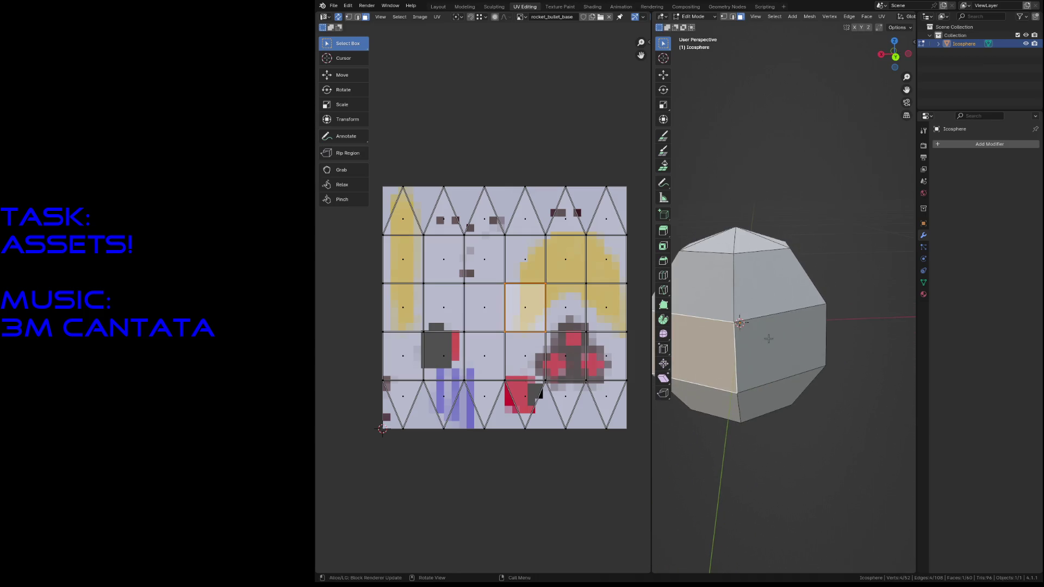
left_click(768, 339)
key("ctrl+l")
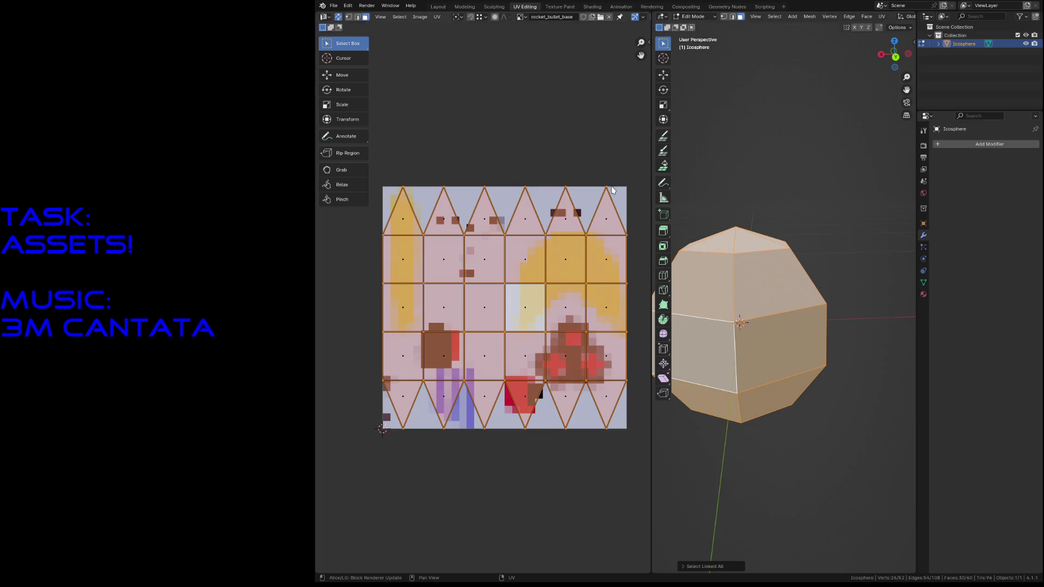
Step: Shrink the UV islands and place them as a compact block at the texture's lower left
key("s")
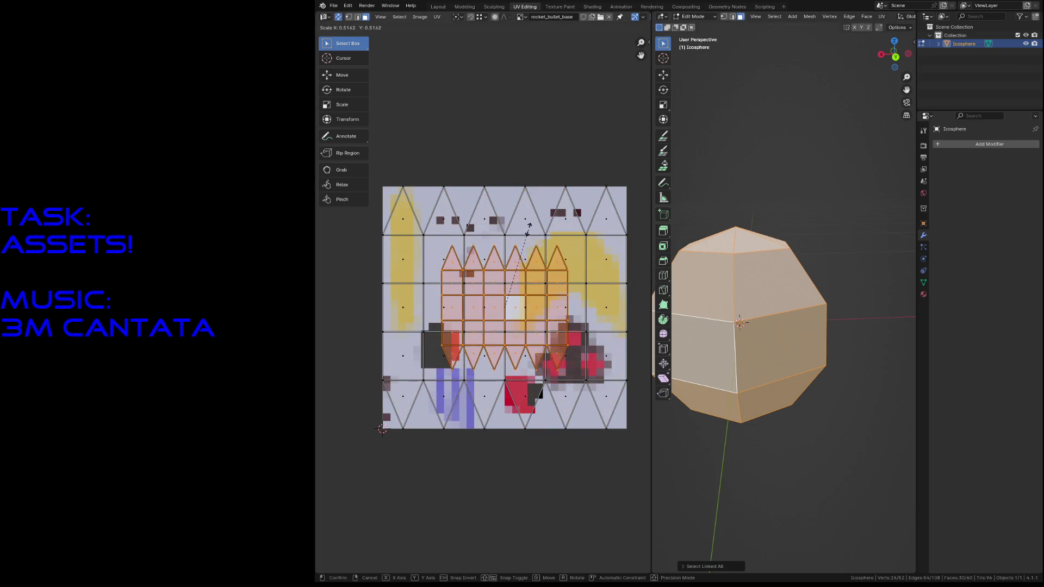
left_click(516, 239)
key("g")
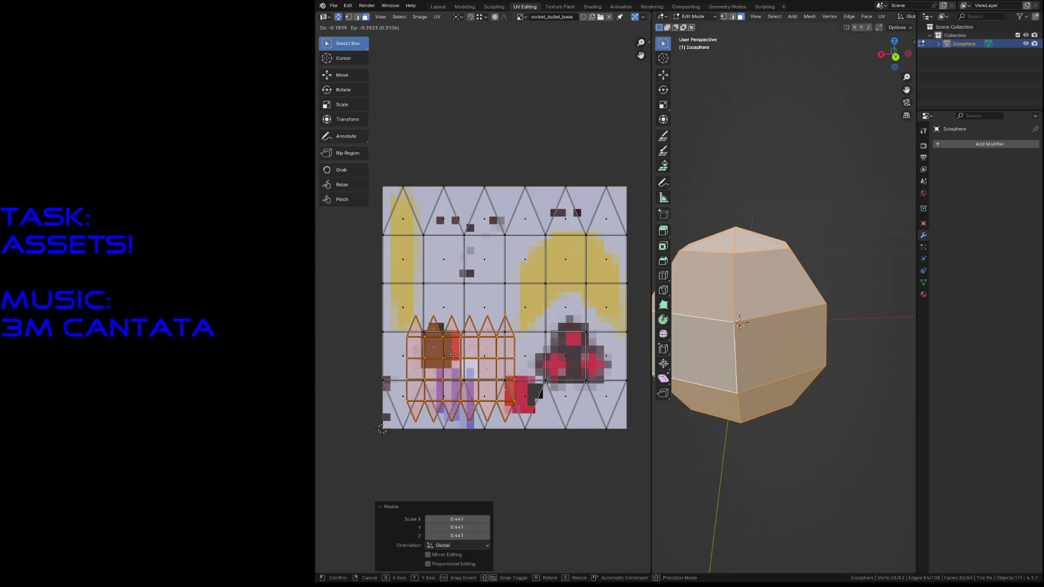
left_click(438, 357)
key("s")
left_click(468, 350)
key("g")
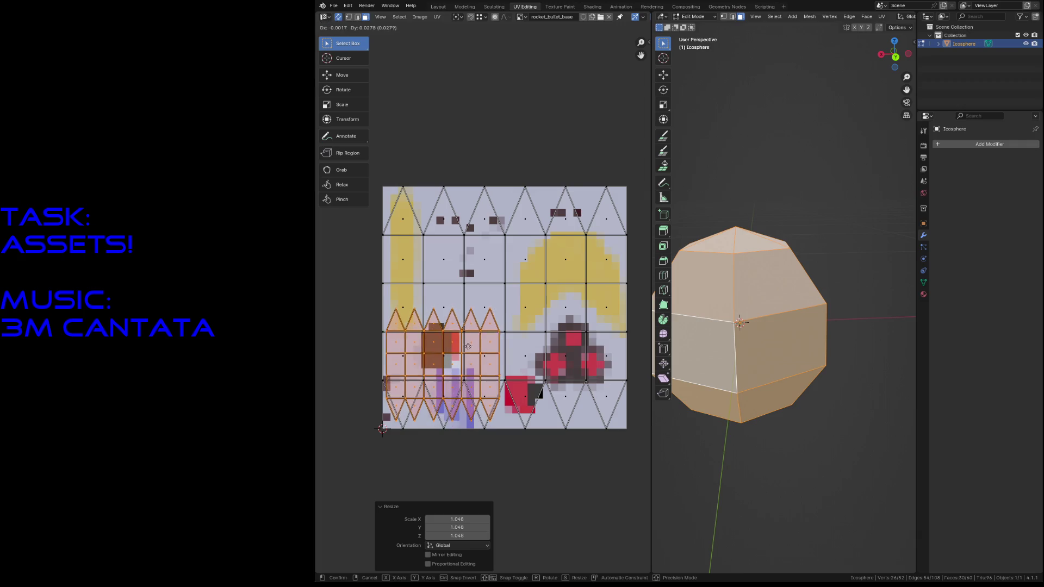
left_click(466, 346)
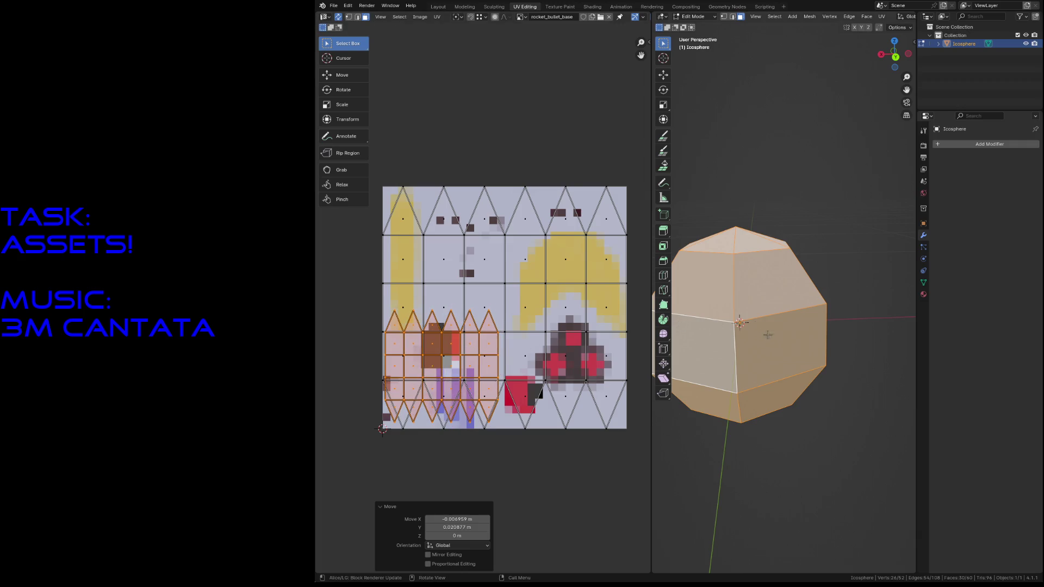
Step: Scale the remaining island and drop it in the texture's upper right
key("alt+a")
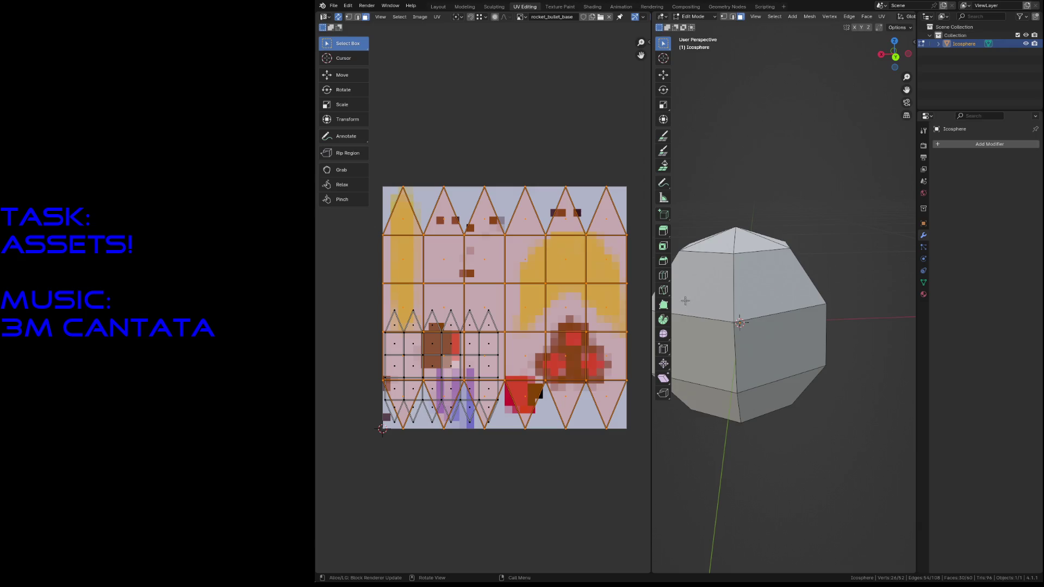
key("s")
left_click(517, 373)
key("g")
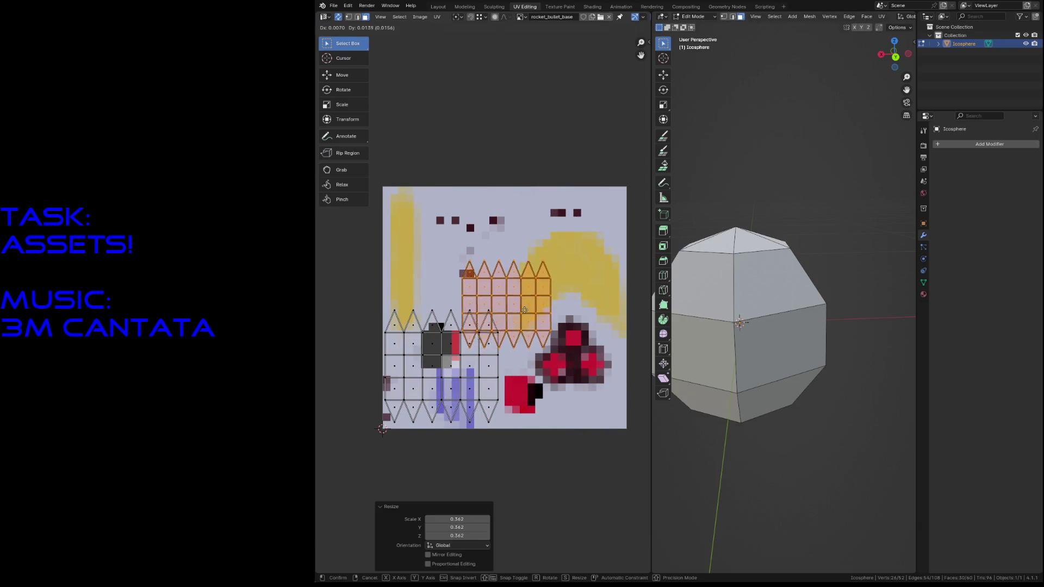
left_click(561, 266)
key("s")
left_click(547, 276)
key("s")
left_click(548, 165)
left_click(532, 117)
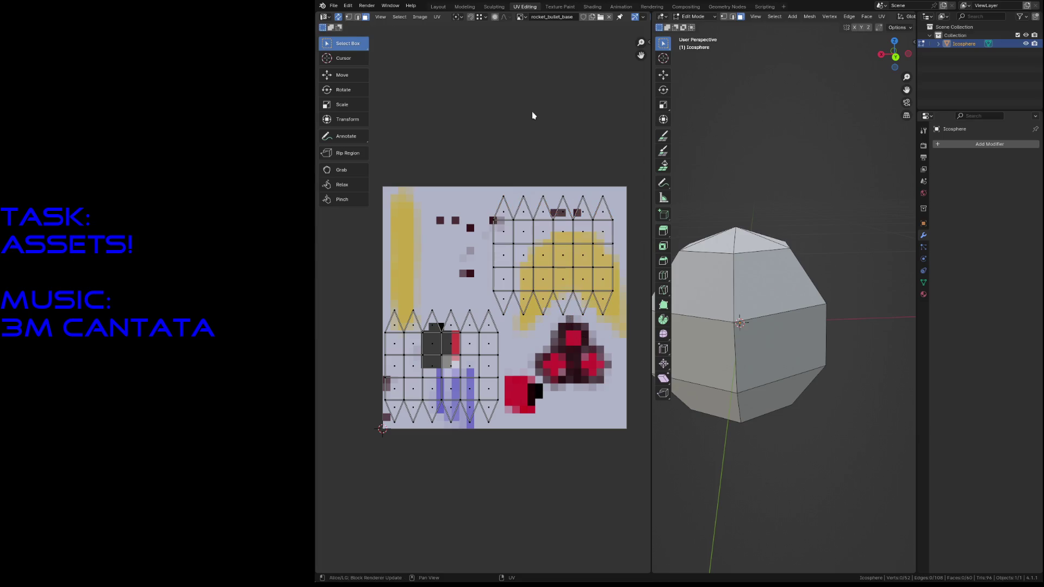
Step: Create a small black image named plasma_base
left_click(421, 17)
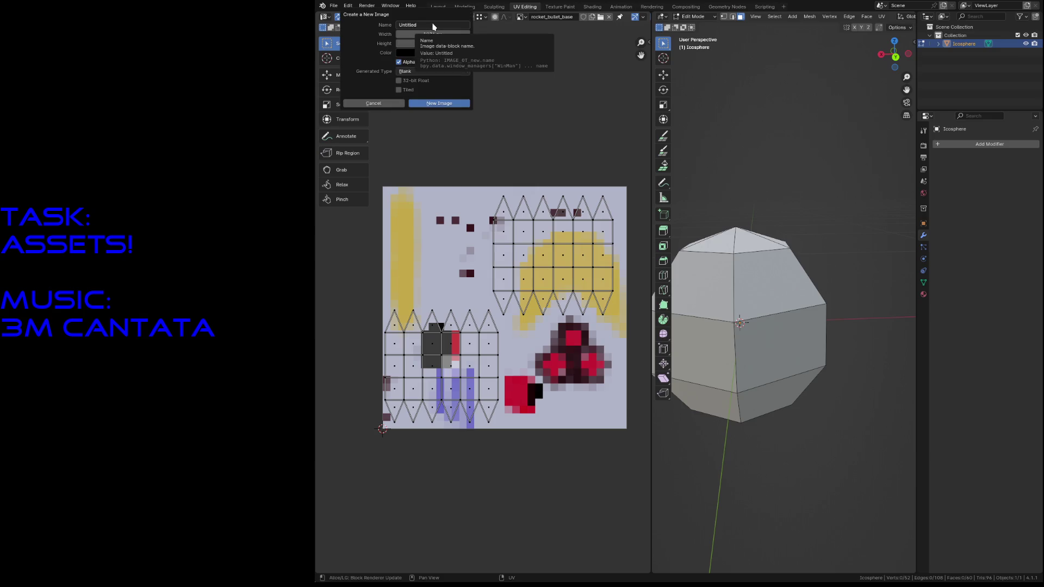
double_click(433, 25)
type("plasma_base")
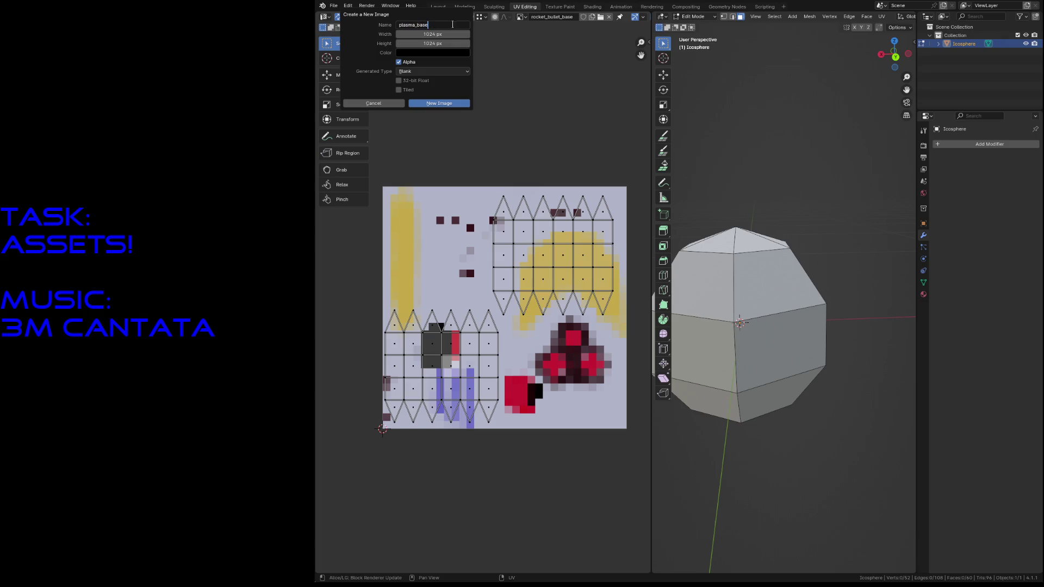
left_click(430, 33)
key("Tab")
type("16")
key("Return")
left_click(438, 104)
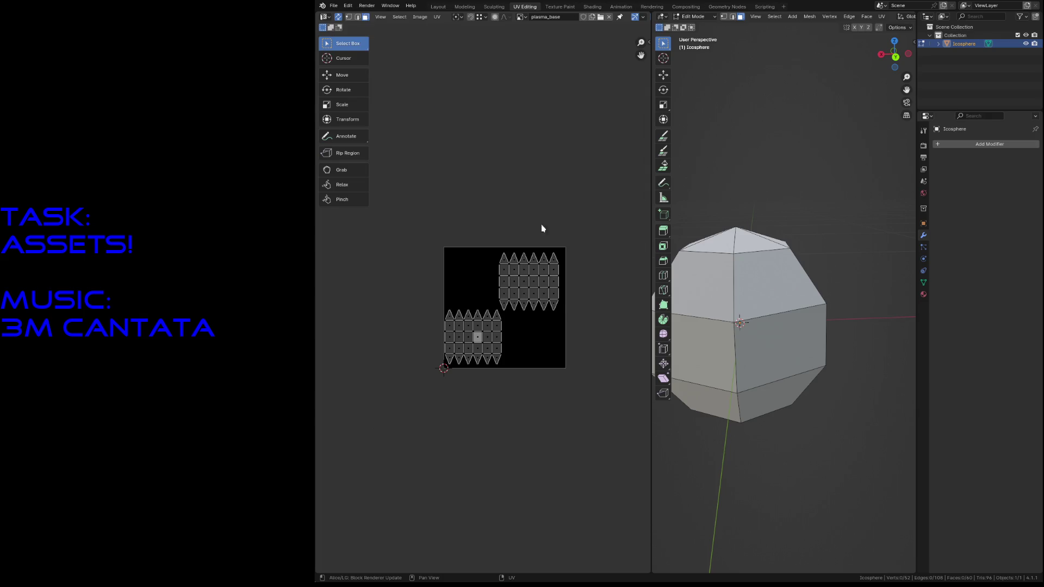
scroll(495, 283, "up", 3)
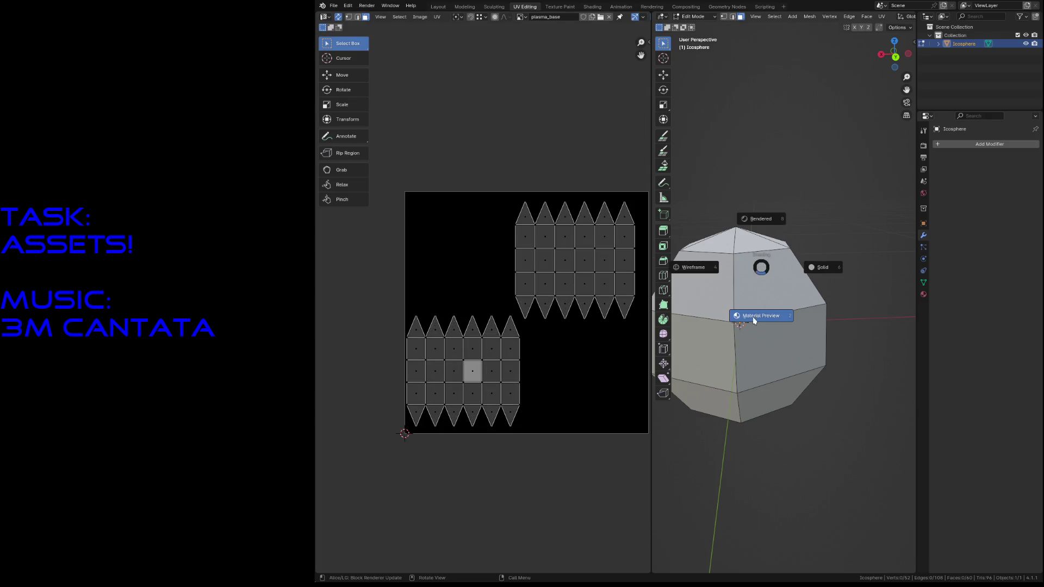
Step: Give the icosphere a new material renamed plasma_material
left_click(924, 295)
left_click(969, 179)
double_click(966, 145)
type("ro")
key("Return")
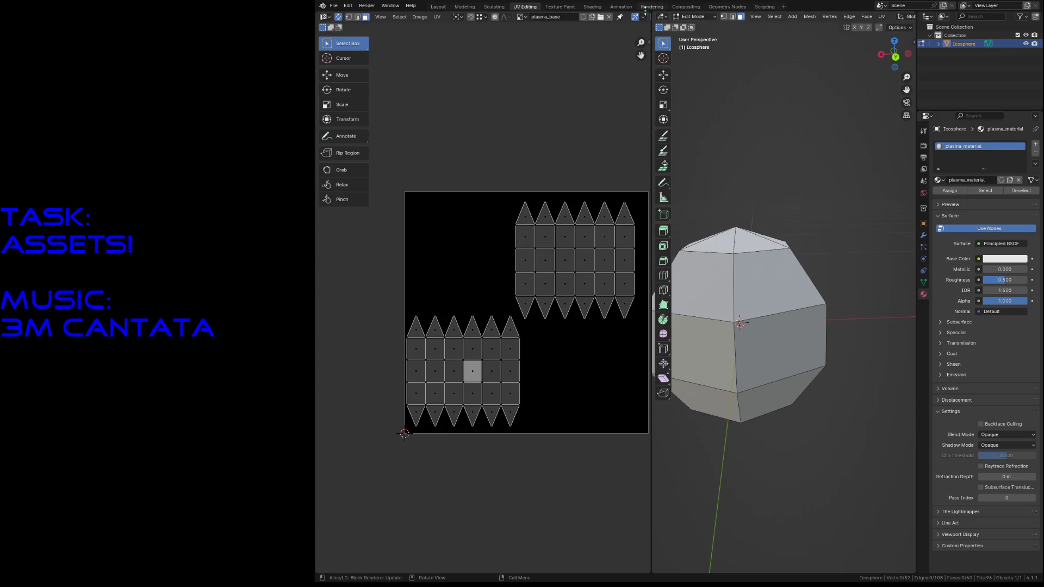
left_click(592, 7)
key("shift+a")
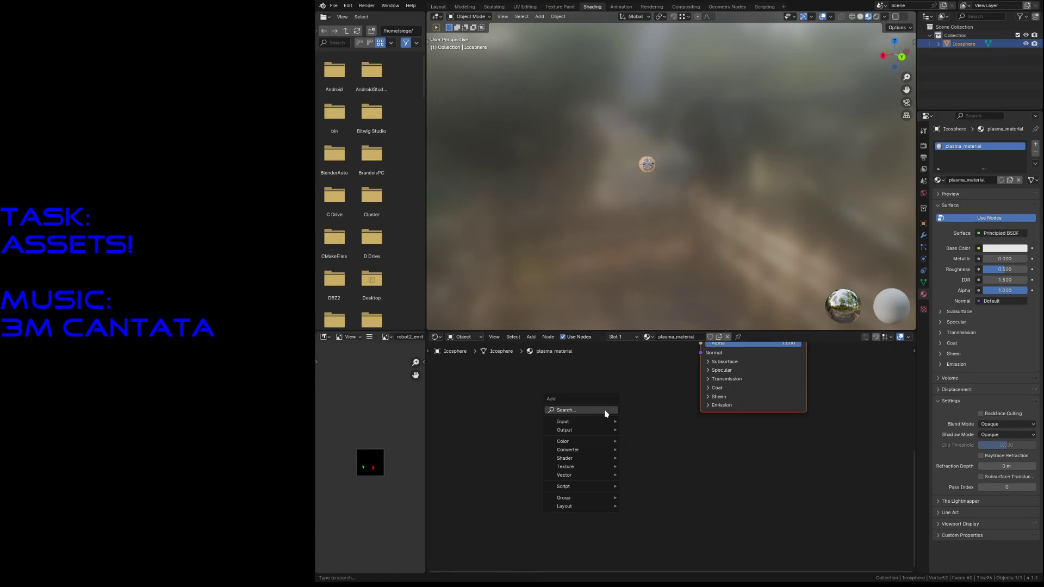
mouse_move(566, 467)
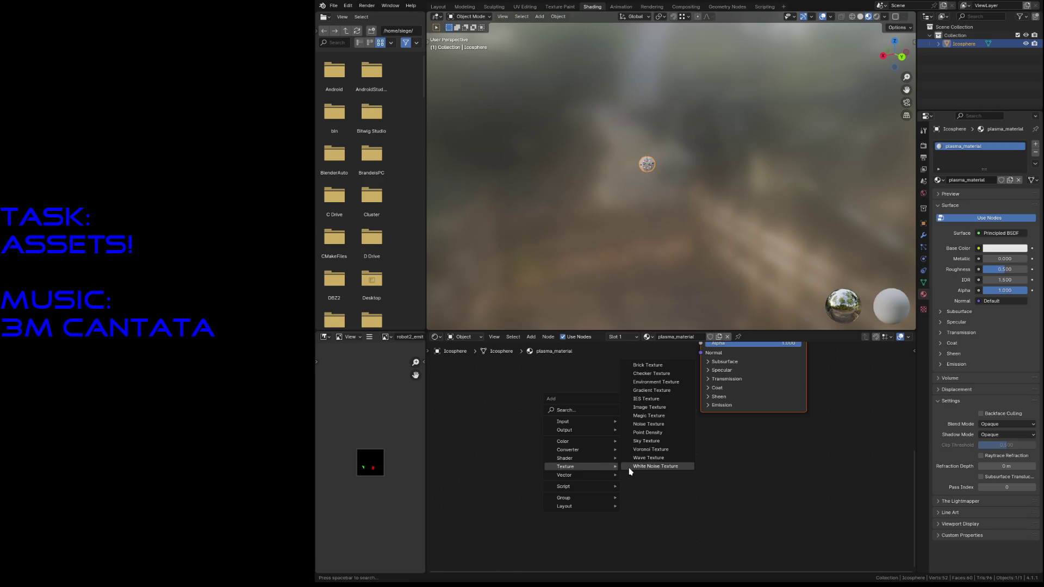
Step: Add an Image Texture node with plasma_base and link its Color to the Principled BSDF Base Color
left_click(650, 406)
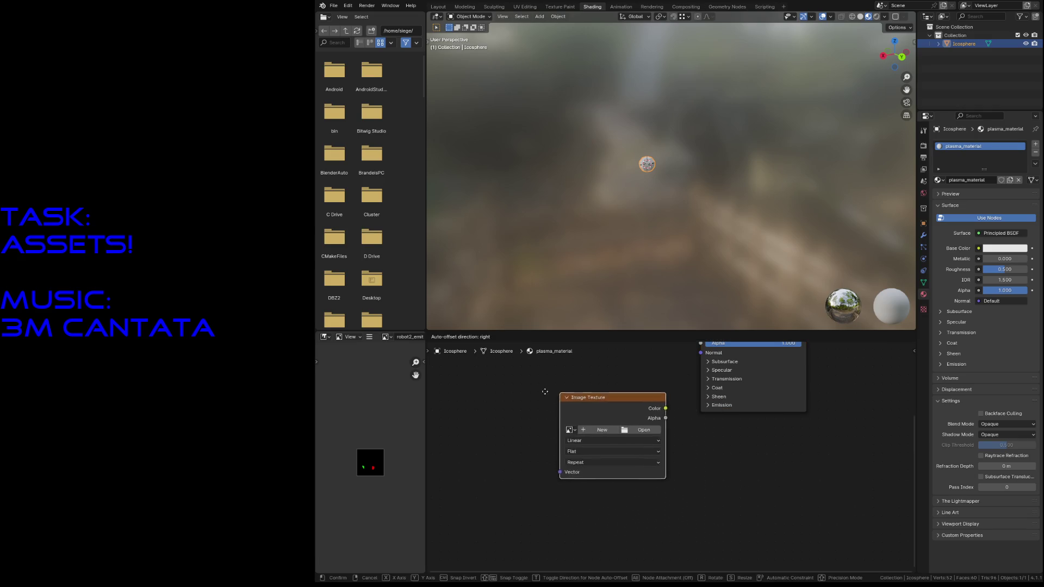
left_click(550, 426)
left_click(559, 439)
middle_click_drag(668, 401, 586, 503)
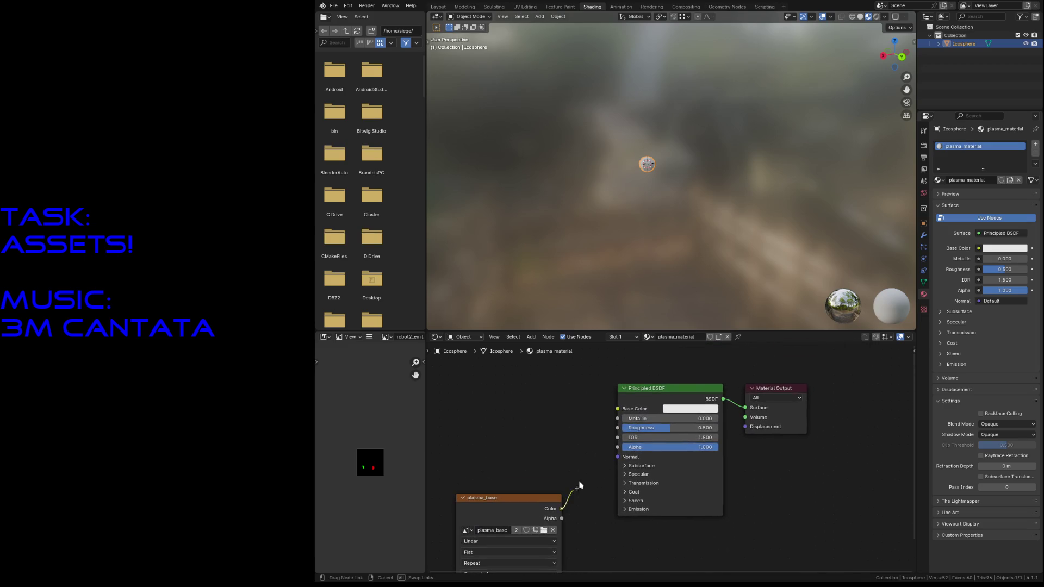
left_click_drag(562, 508, 618, 408)
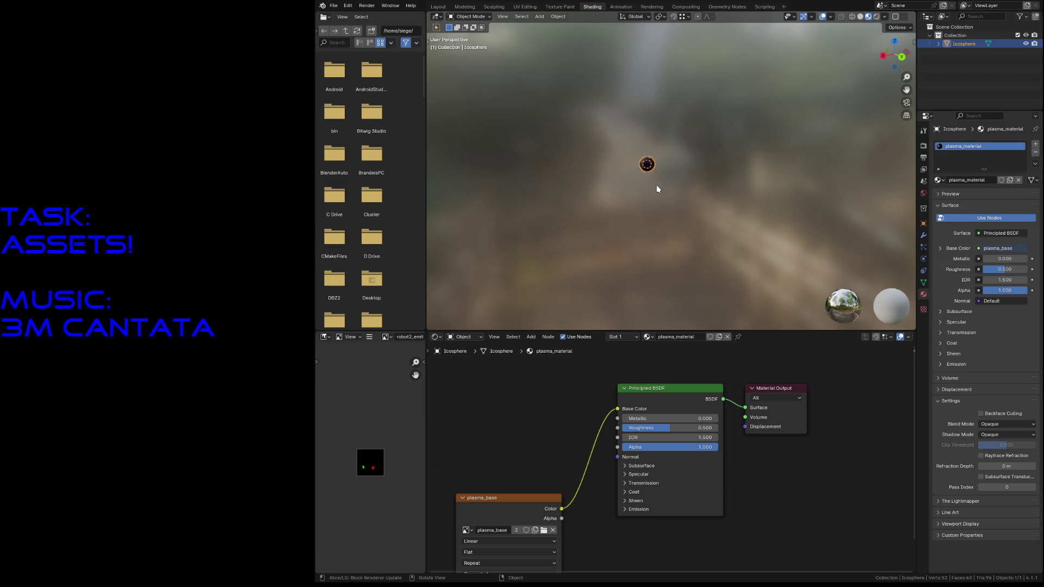
Step: Check the bullet in the viewport, enable Backface Culling and save plasma_bullet.blend
key("shift+grave")
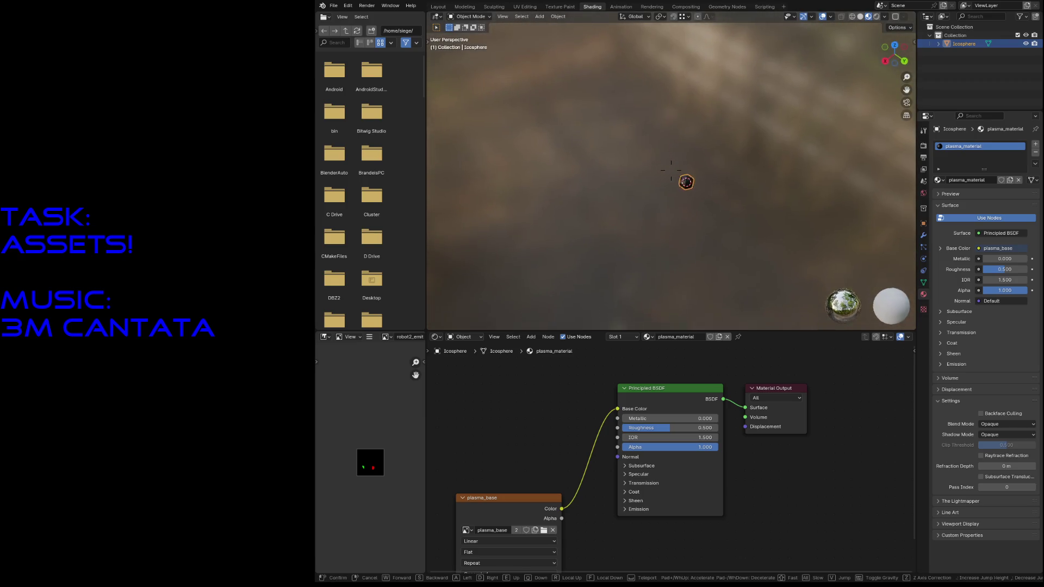
key("w")
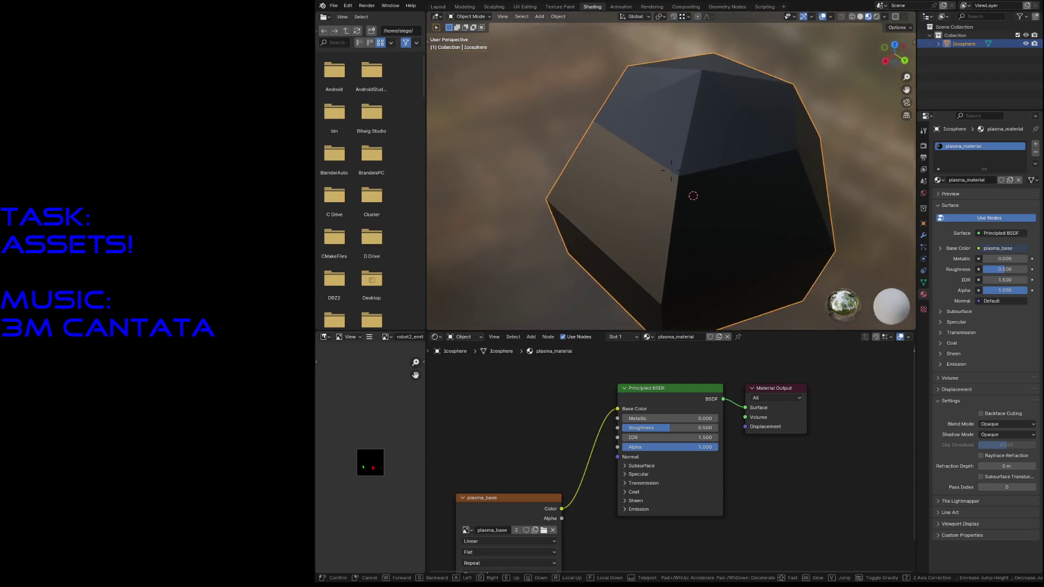
left_click(699, 251)
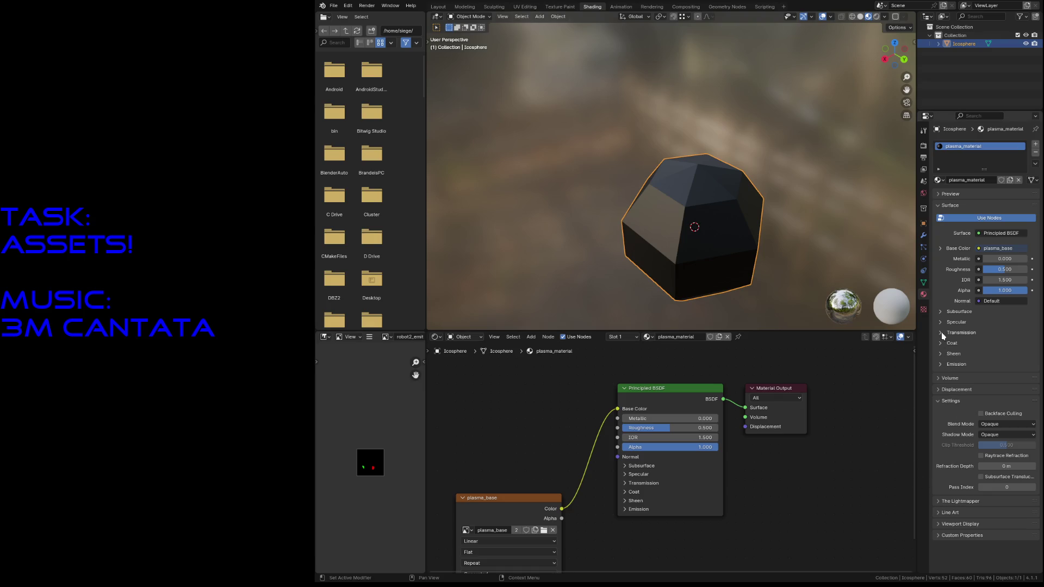
left_click(982, 415)
key("ctrl+s")
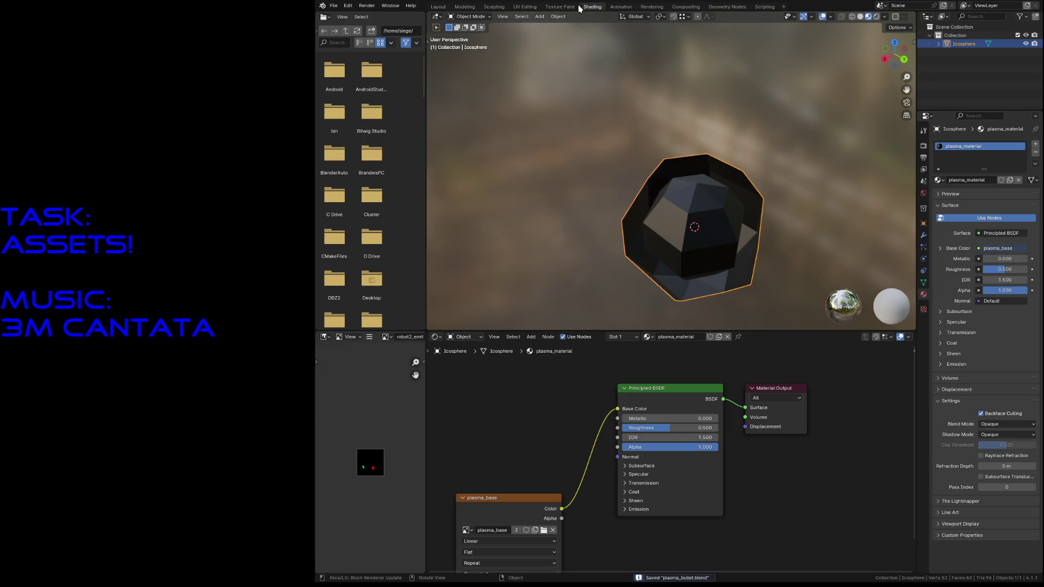
left_click(571, 7)
key("shift+grave")
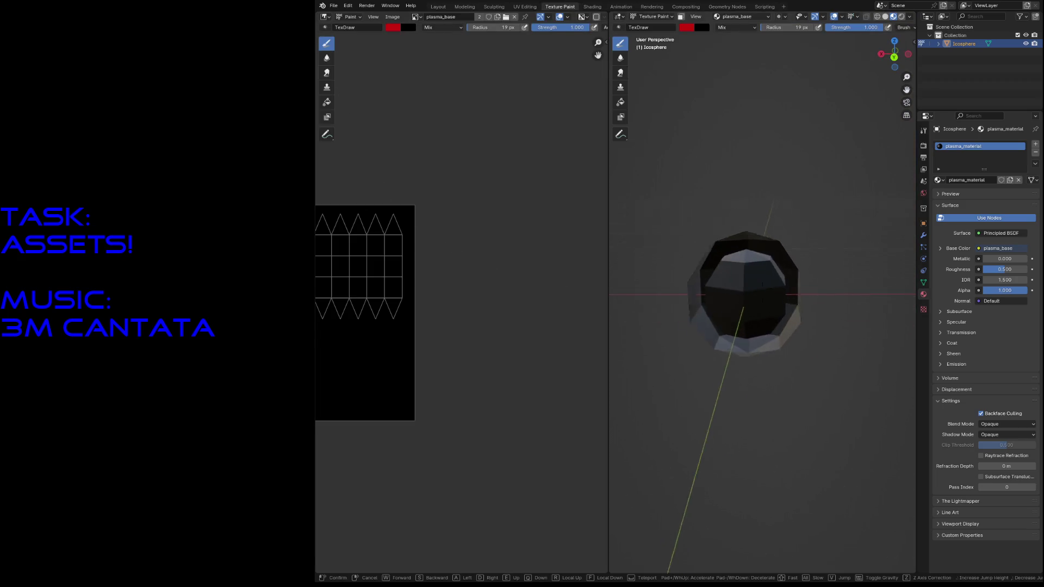
Step: Move in close to the icosphere and set the brush radius to 5 px
key("w")
key("s")
left_click(704, 350)
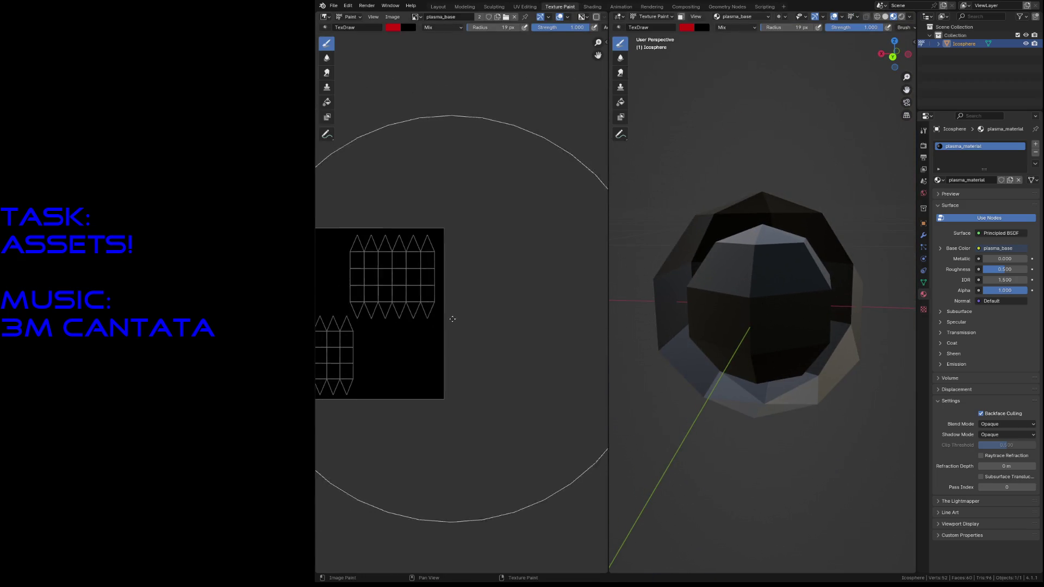
key("Home")
key("f")
left_click(482, 337)
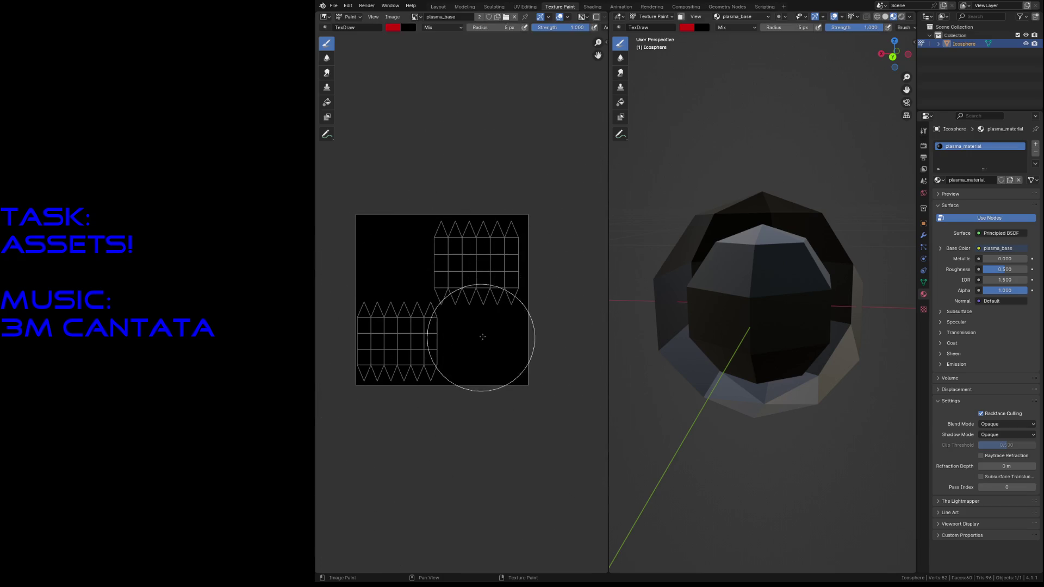
Step: Undo a red test stroke, then paint the lower-left outer-shell island green
left_click(390, 28)
left_click_drag(471, 48, 471, 37)
left_click_drag(387, 347, 381, 322)
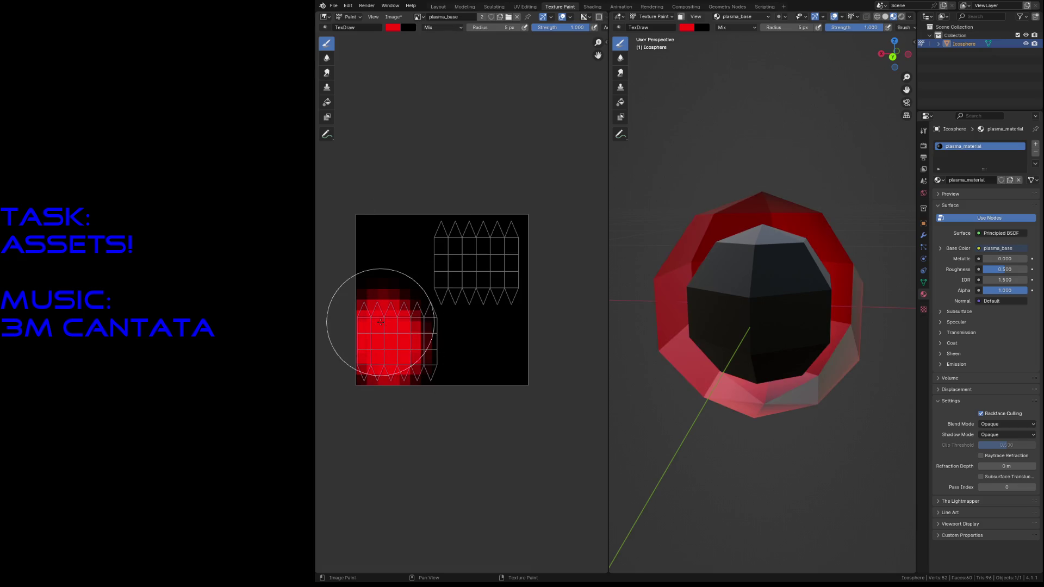
key("ctrl+z")
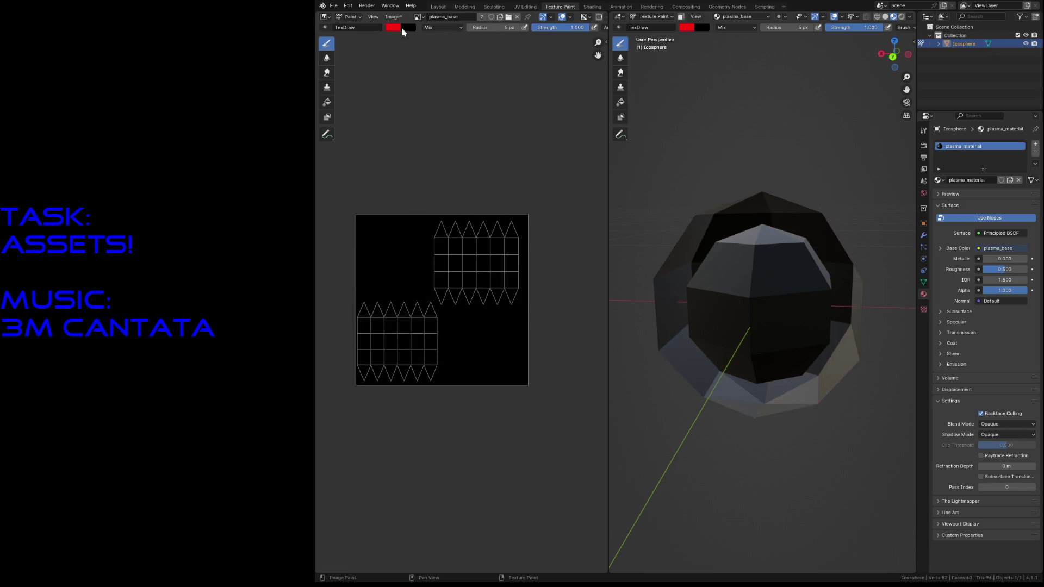
left_click(395, 30)
mouse_move(419, 60)
left_mouse_down()
mouse_move(434, 42)
mouse_move(419, 44)
left_mouse_up()
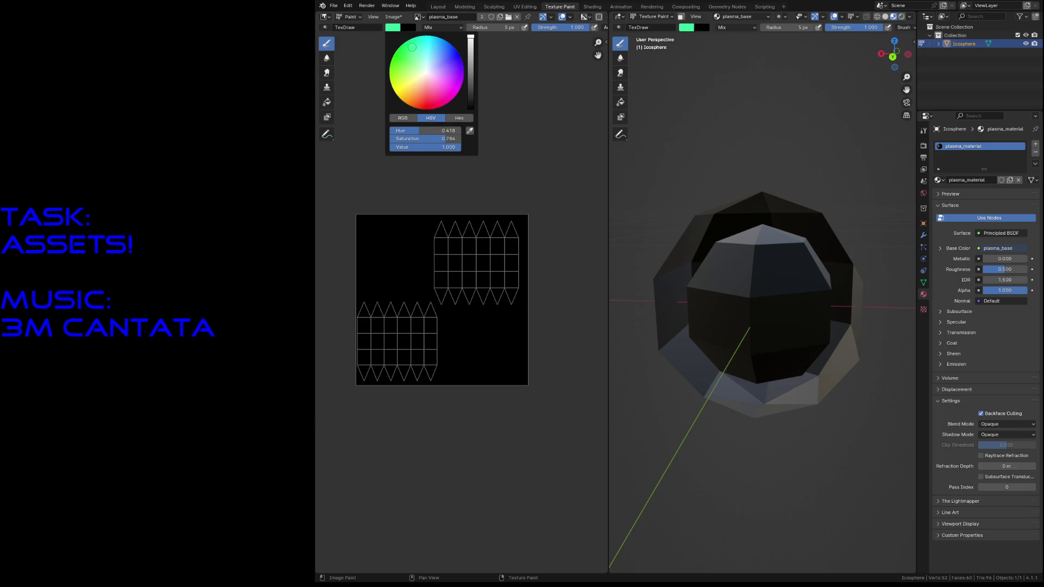
mouse_move(371, 319)
left_mouse_down()
mouse_move(372, 362)
mouse_move(420, 374)
mouse_move(427, 323)
mouse_move(415, 298)
mouse_move(436, 315)
mouse_move(435, 377)
mouse_move(418, 355)
left_mouse_up()
Step: With a 1 px brush, paint the upper-right inner-core island white, cleaning grey edge pixels
key("f")
left_click(412, 373)
key("f")
left_click(453, 343)
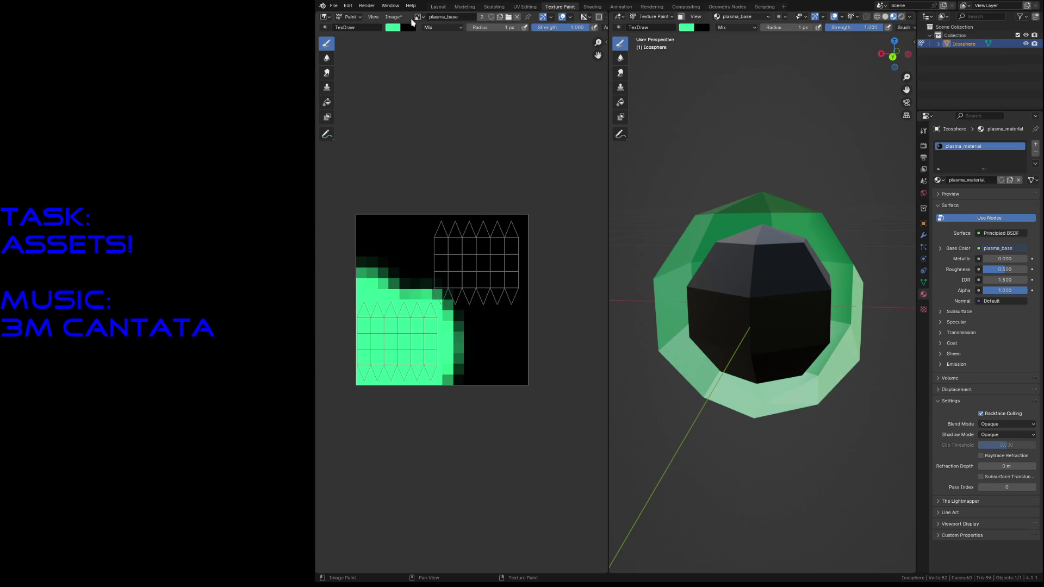
left_click(395, 29)
left_click_drag(445, 139, 391, 138)
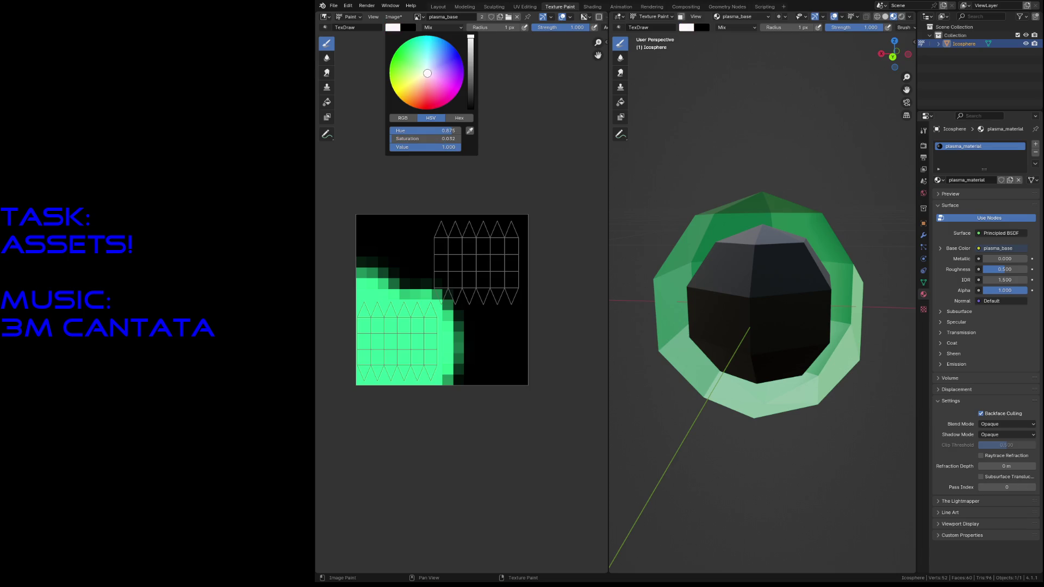
mouse_move(426, 230)
left_mouse_down()
mouse_move(447, 293)
mouse_move(493, 292)
mouse_move(462, 283)
mouse_move(442, 231)
left_mouse_up()
left_click_drag(452, 289, 528, 275)
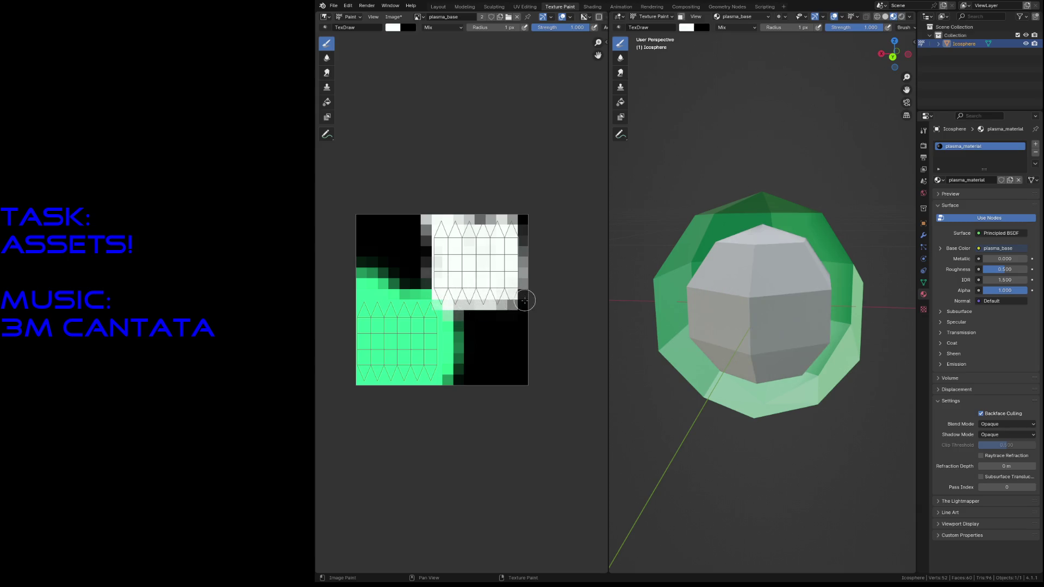
key("shift+grave")
key("s")
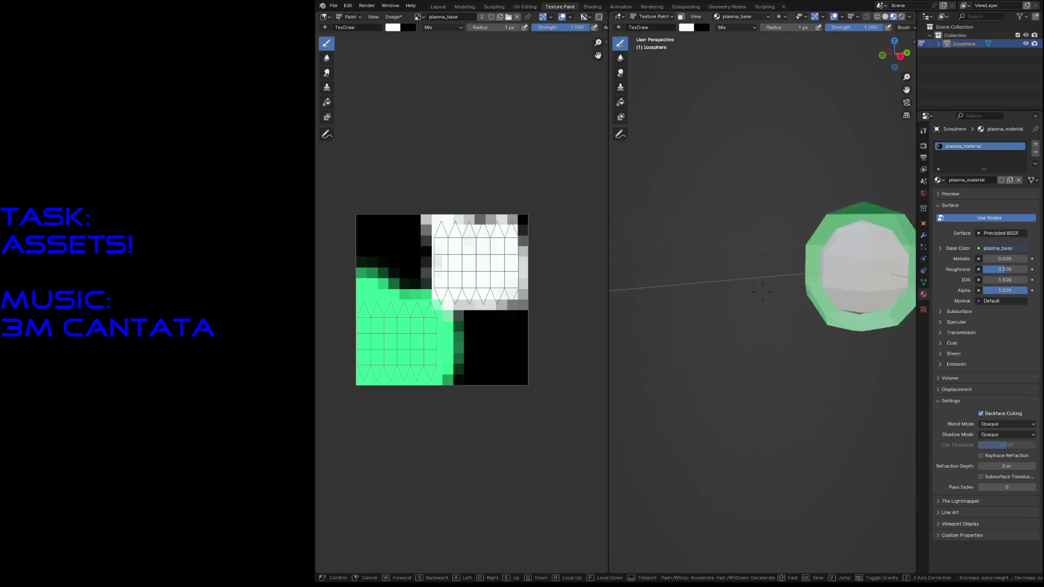
Step: Walk in to inspect the sphere, dab green on the white area, then undo it
key("w")
key("Escape")
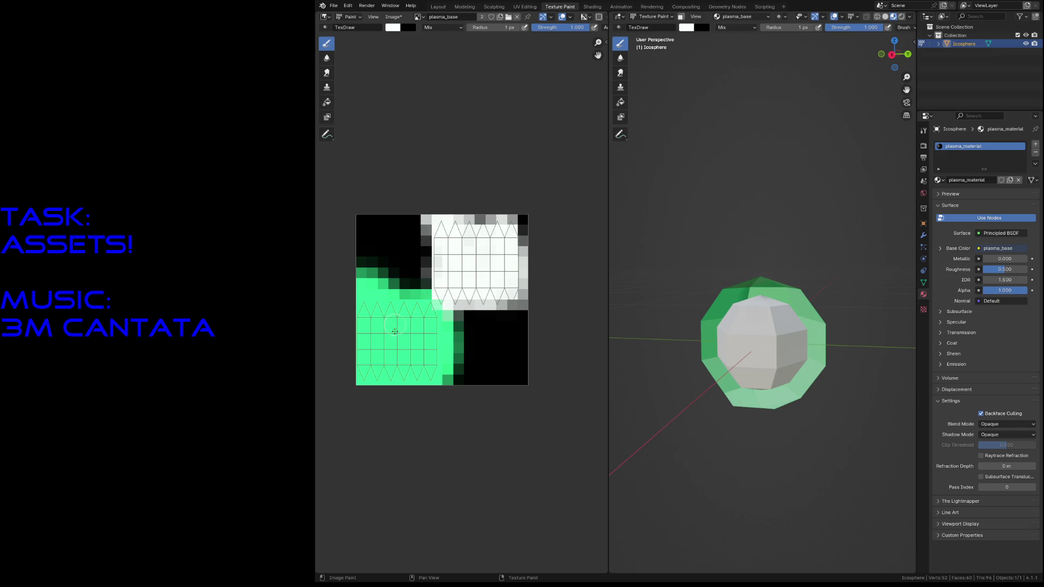
key("s")
left_click(447, 241)
left_click(447, 261)
key("ctrl+z")
key("ctrl+z")
Step: Lower brush Strength to about 0.4 and brush faint green streaks over the white island
left_click_drag(586, 27, 555, 27)
left_click_drag(447, 274, 473, 243)
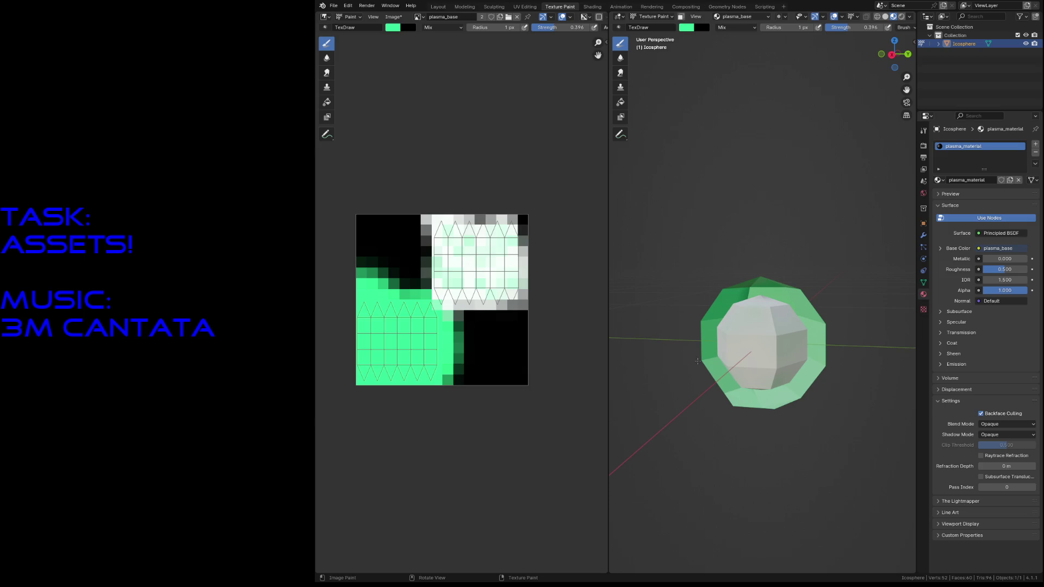
key("shift+grave")
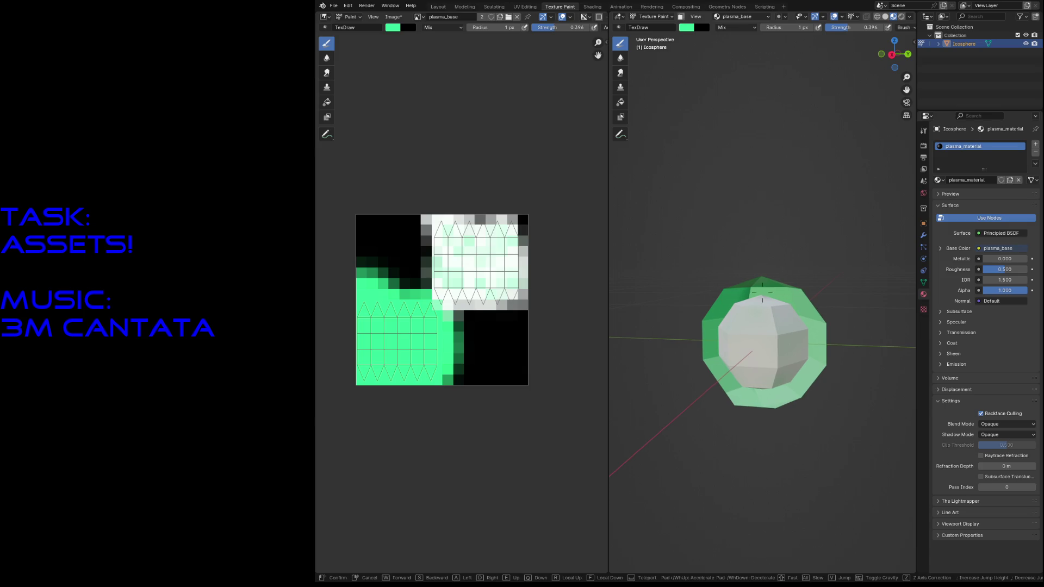
Step: Walk-navigate back and forth around the icosphere to inspect the paint
key("w")
key("s")
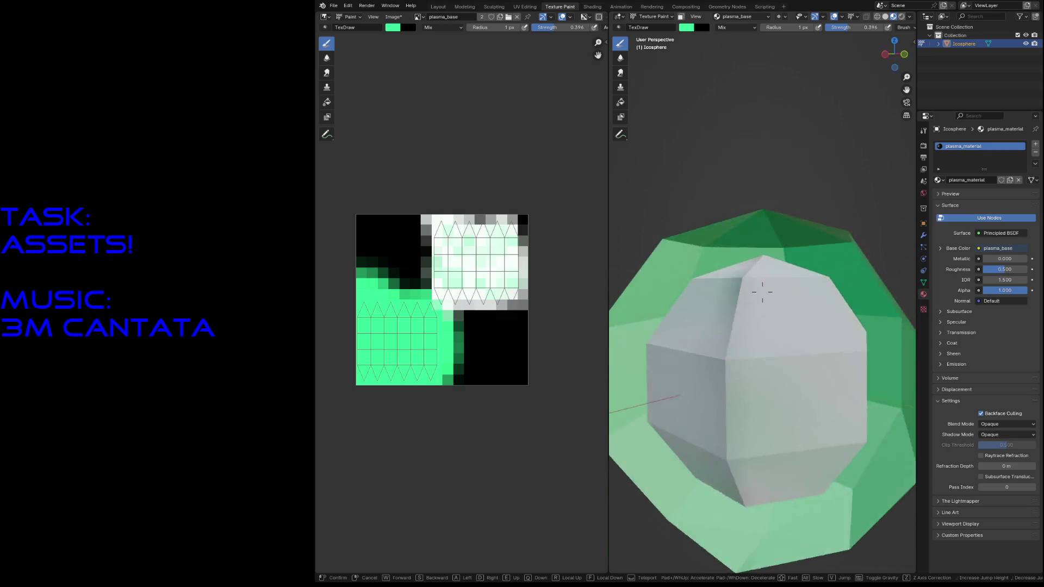
key("w")
key("s")
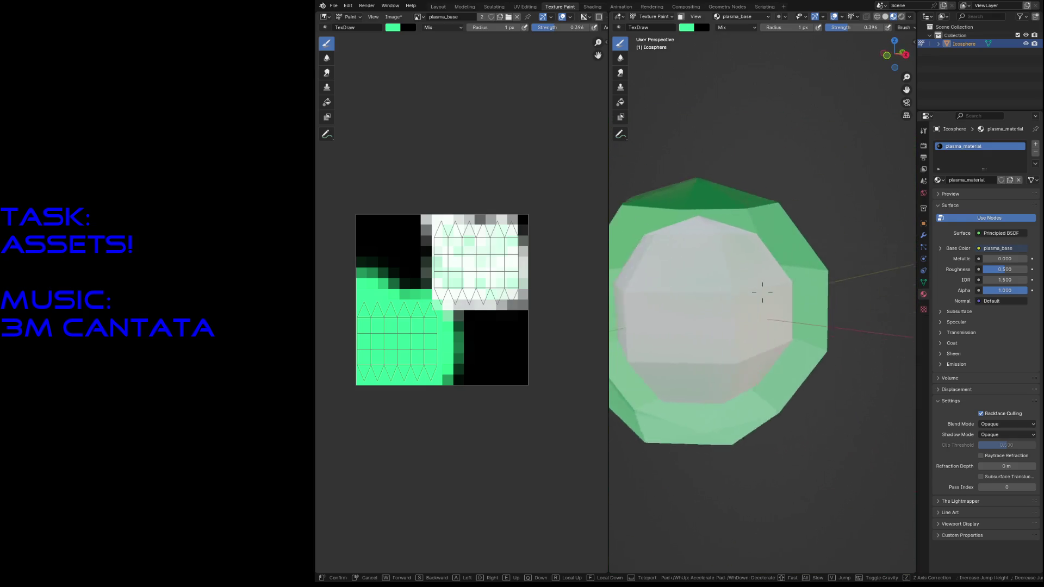
key("w")
key("s")
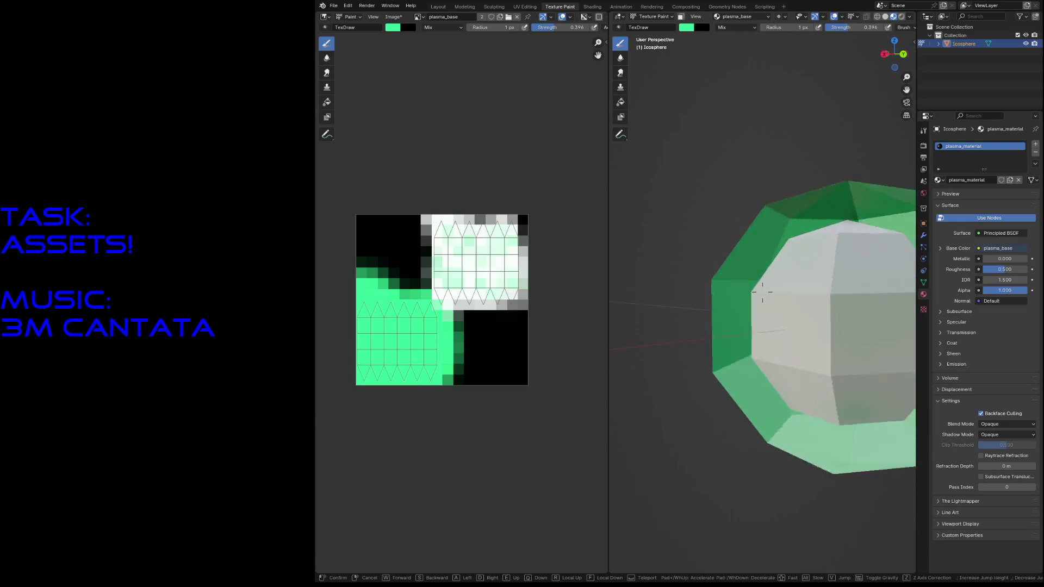
key("w")
key("s")
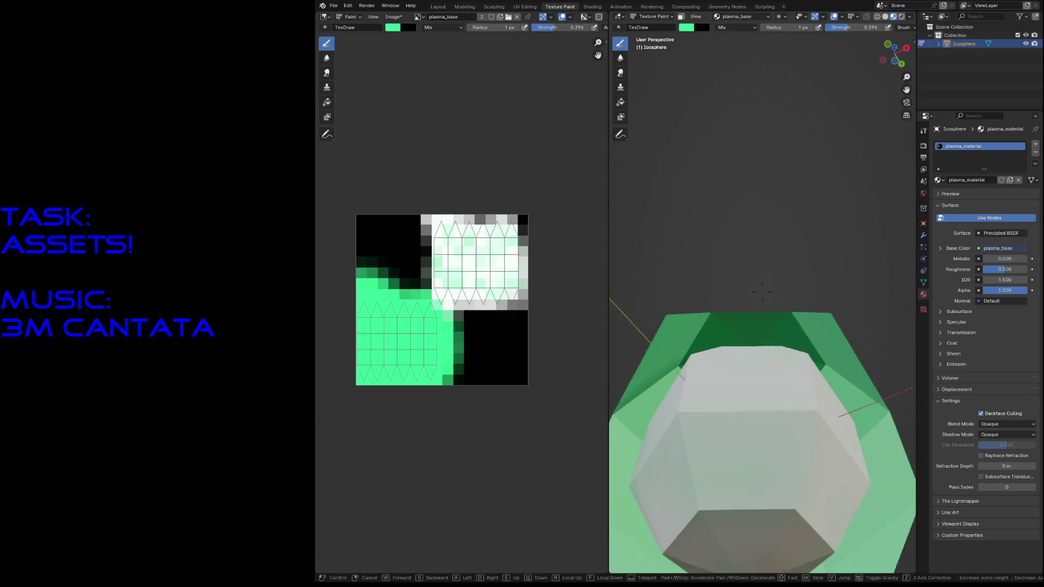
key("w")
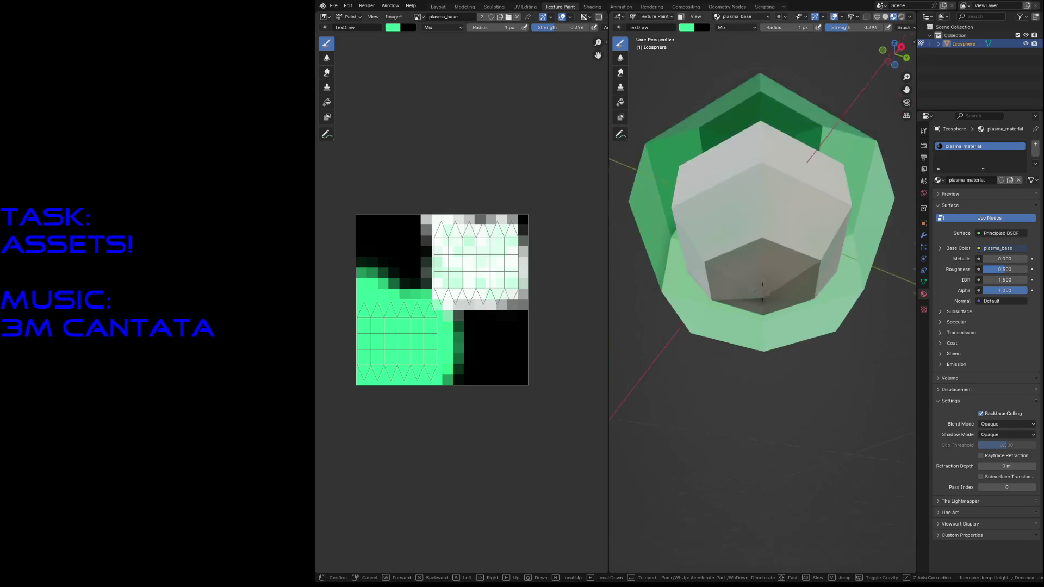
left_click(782, 271)
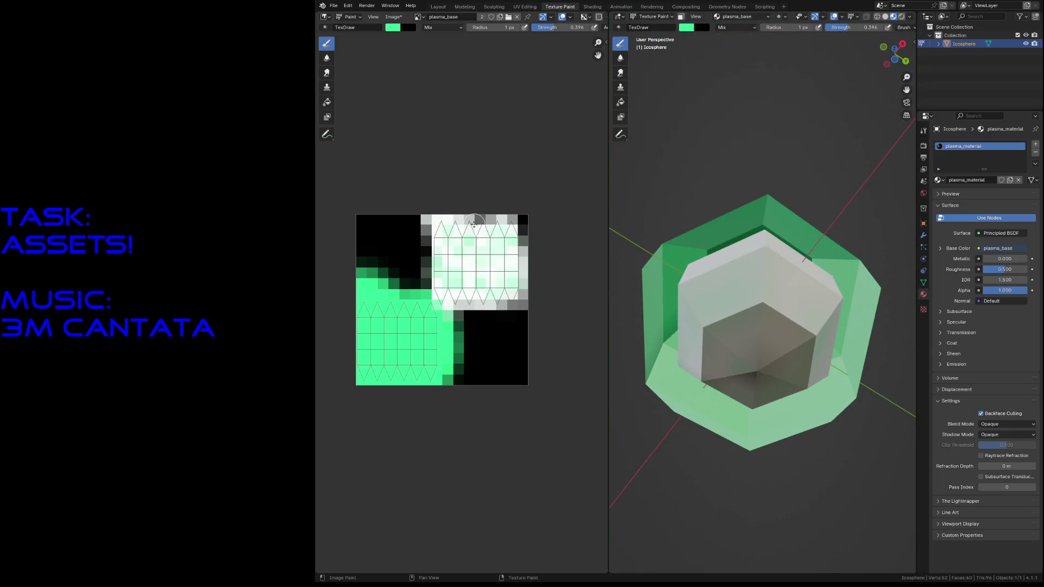
Step: Add a green pixel, then whiten stray greenish pixels along the white region's edges
left_click(488, 220)
scroll(482, 297, "up", 2)
key("s")
left_click_drag(539, 303, 528, 303)
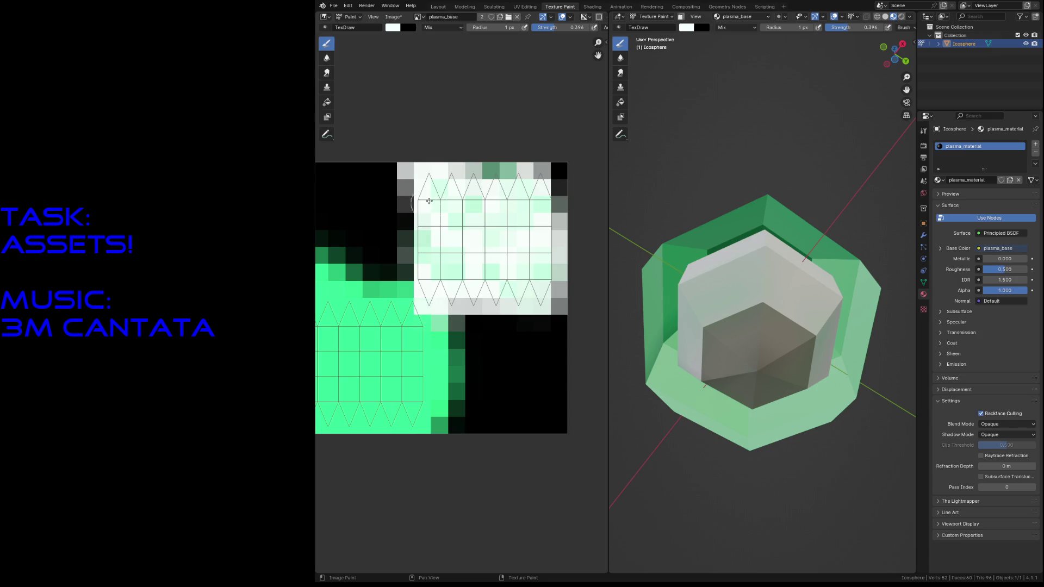
mouse_move(461, 179)
left_mouse_down()
mouse_move(540, 171)
mouse_move(490, 182)
mouse_move(516, 175)
mouse_move(556, 206)
left_mouse_up()
scroll(515, 287, "down", 2)
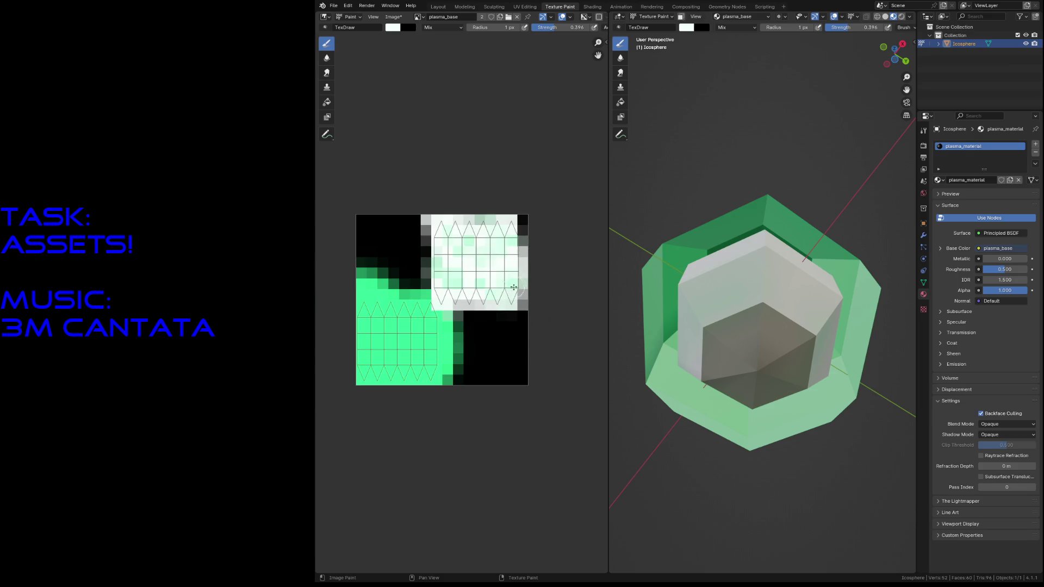
Step: Walk around the bullet again to check the touched-up texture
key("shift+grave")
key("w")
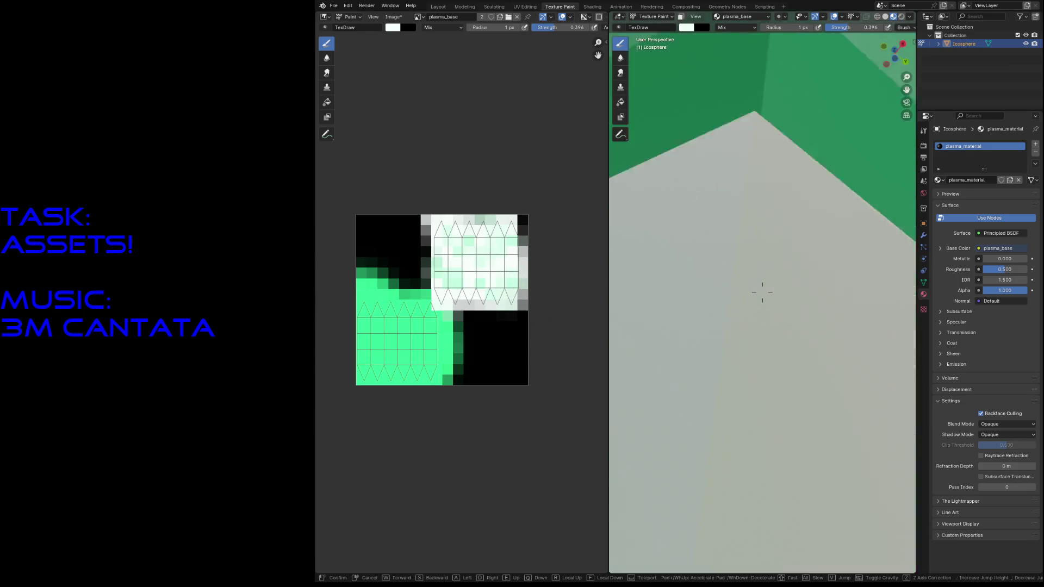
key("s")
key("w")
key("s")
key("w")
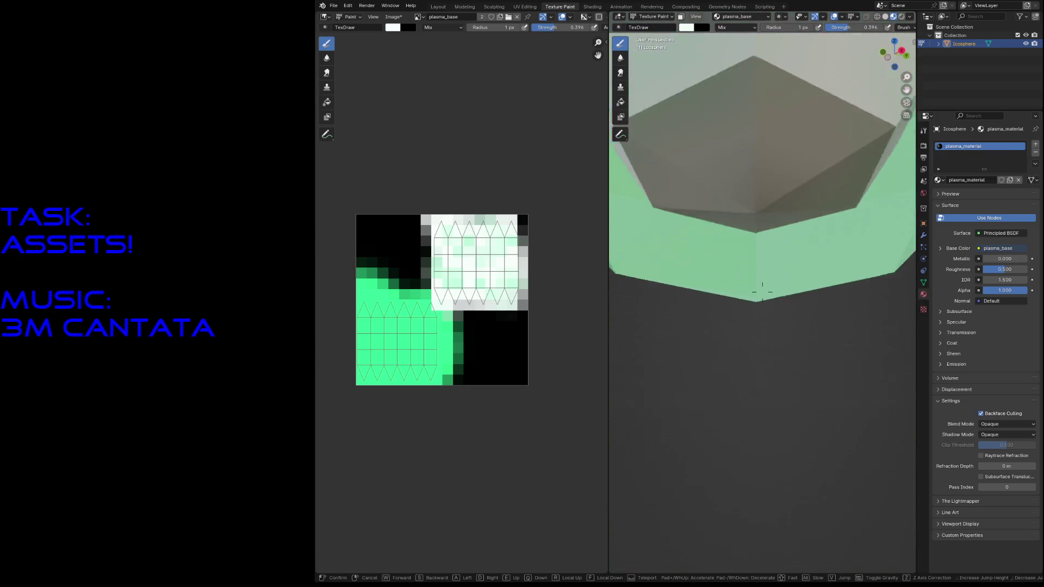
left_click(763, 290)
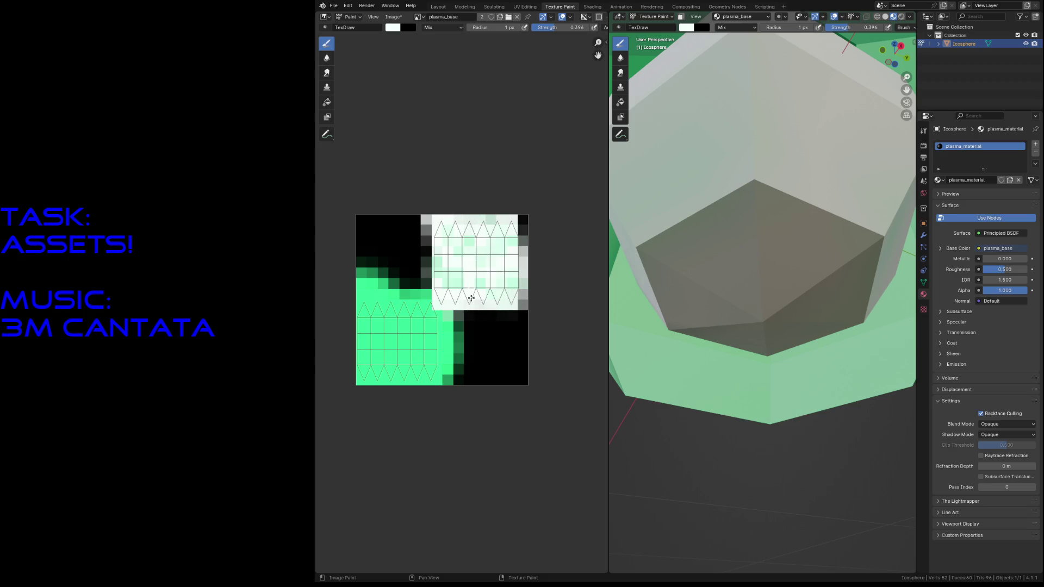
key("shift+grave")
key("s")
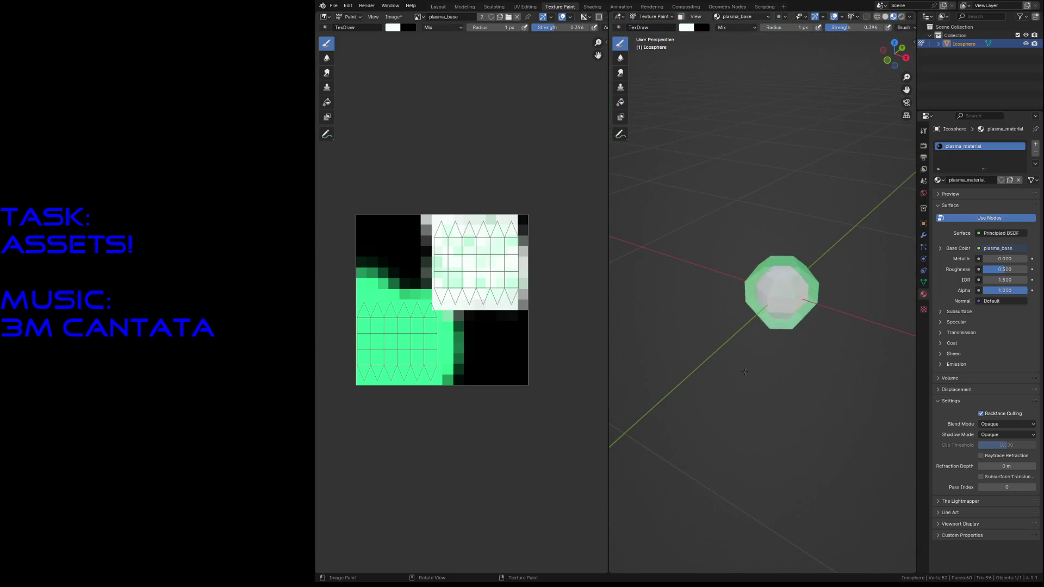
left_click(745, 373)
Step: Switch the icosphere into Edit Mode and save plasma_bullet.blend
key("Tab")
key("ctrl+s")
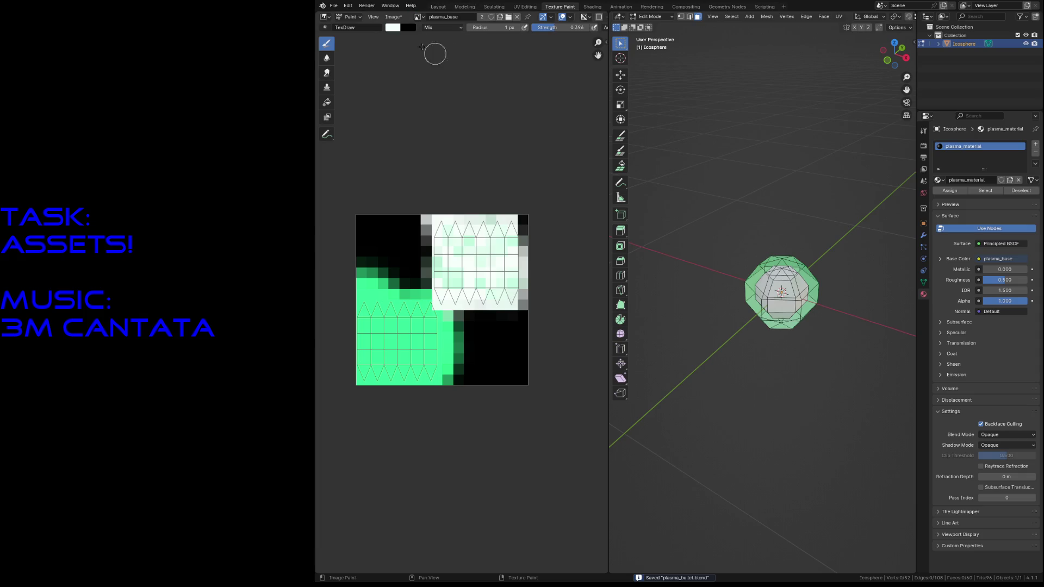
Step: Browse the Image and Export menus, return to Object Mode and save plasma_bullet.blend
left_click(402, 23)
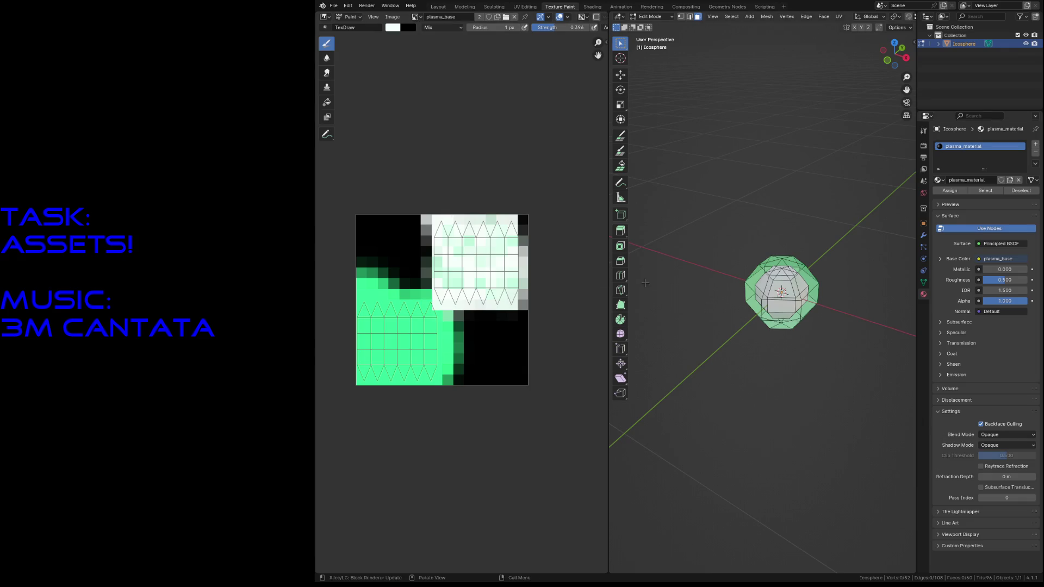
left_click(334, 6)
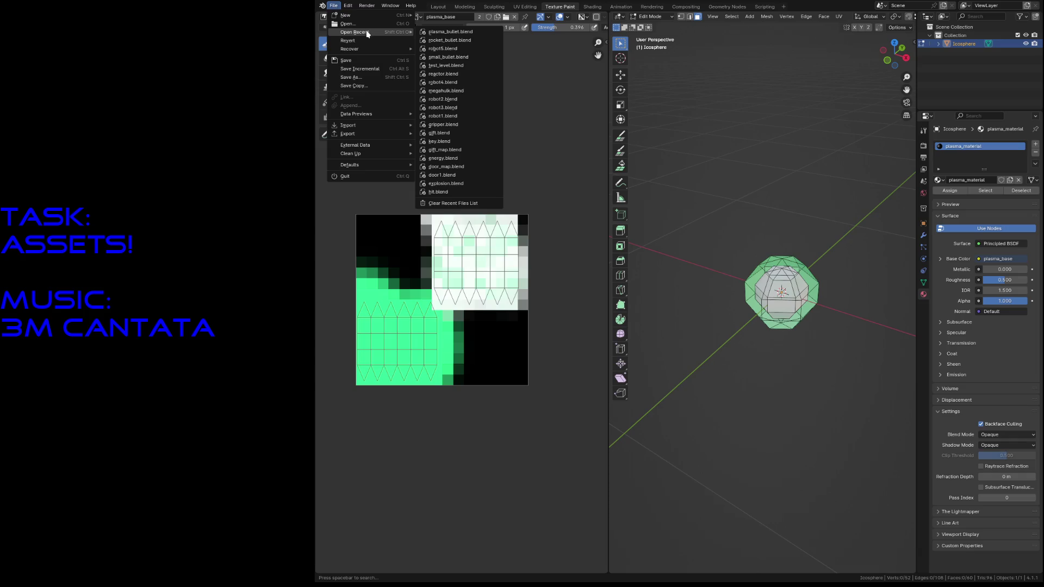
mouse_move(348, 134)
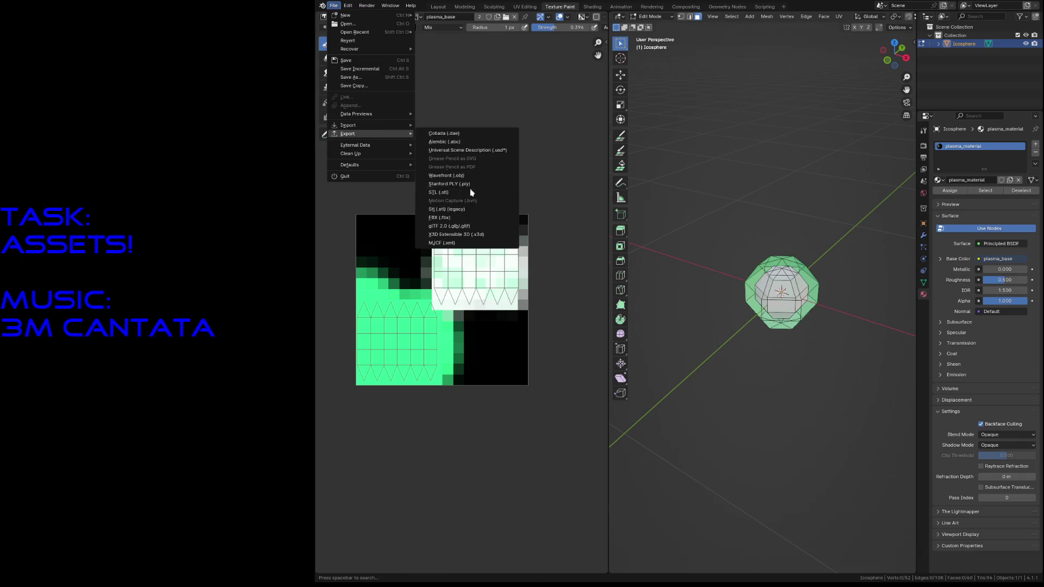
left_click(467, 227)
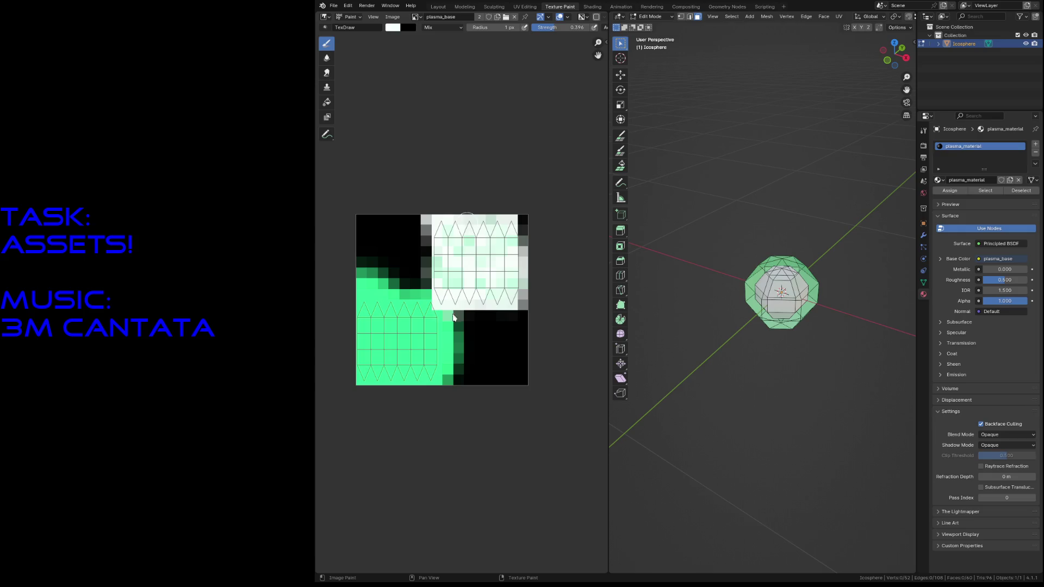
key("Tab")
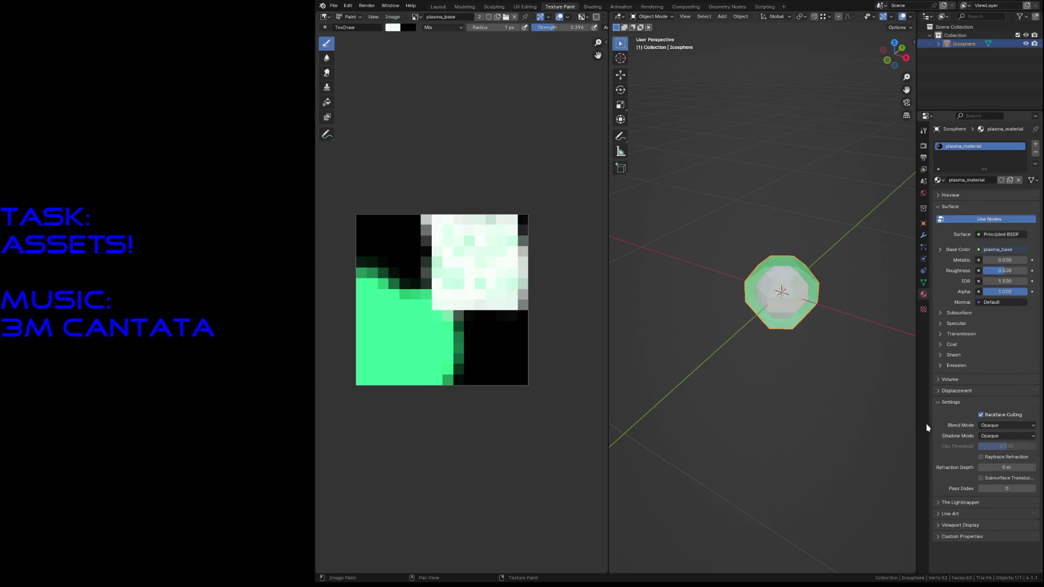
key("ctrl+s")
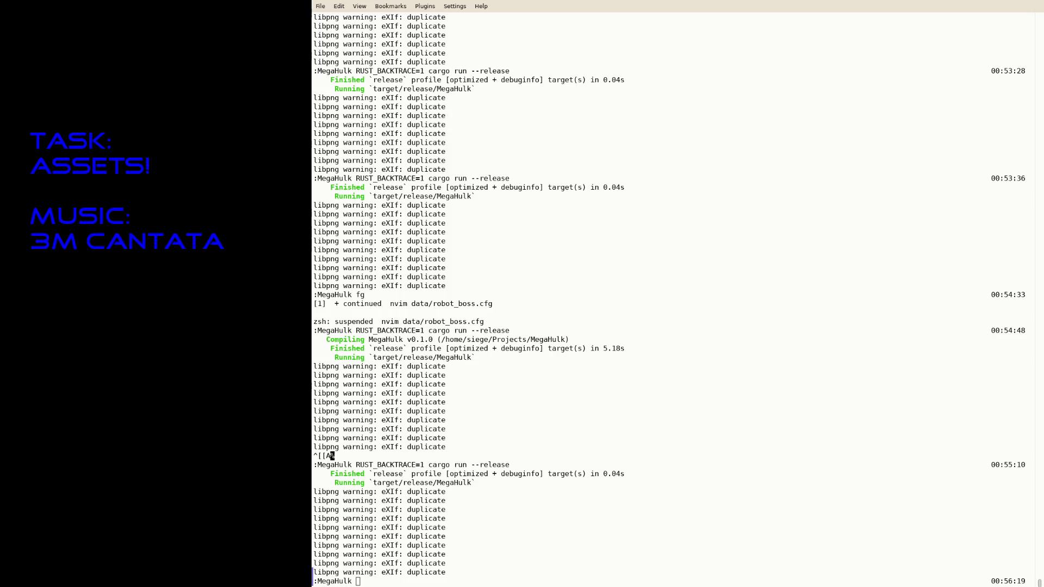
type("fg")
Step: Resume Neovim, open small_bullet_material.cfg and save a copy as data/plasma_bullet.material
key("Return")
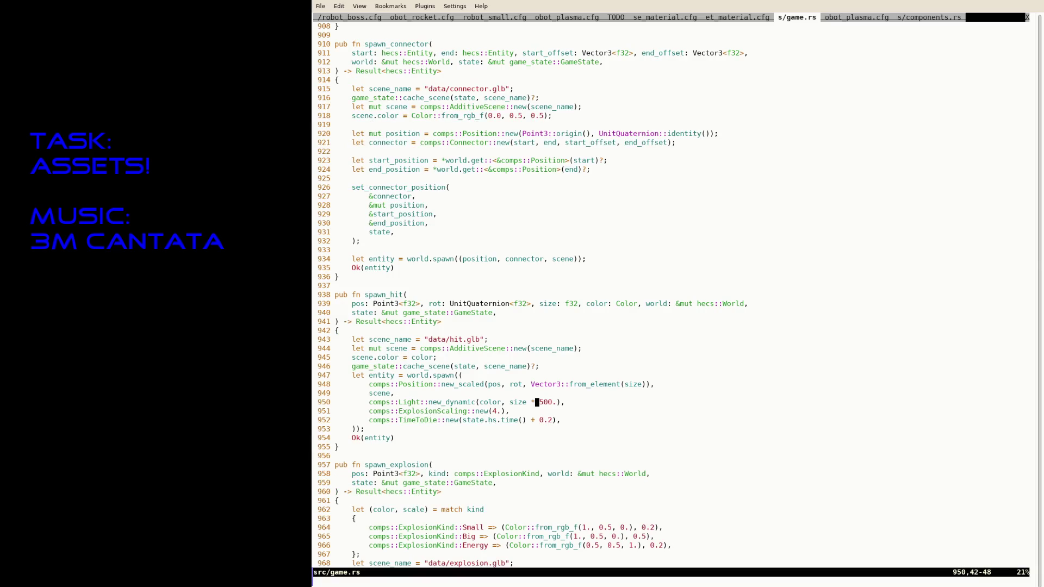
type("gTgT:tabe data/")
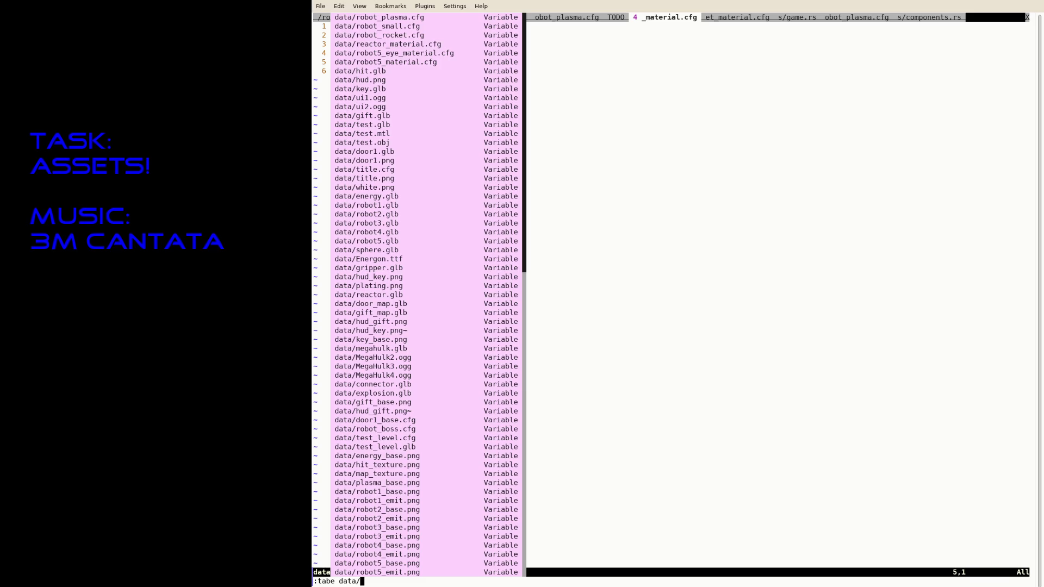
type("smal")
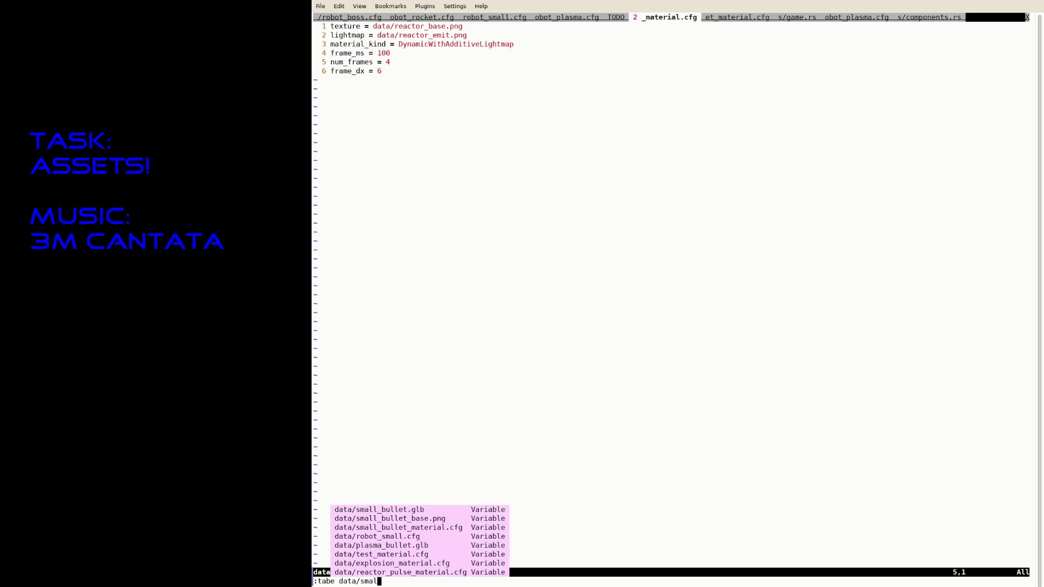
key("Tab")
key("Tab")
key("Tab")
key("Return")
type(":saveas data/plasma_bullet.material")
key("Return")
type("i")
type("plasmall_bullet_base.png")
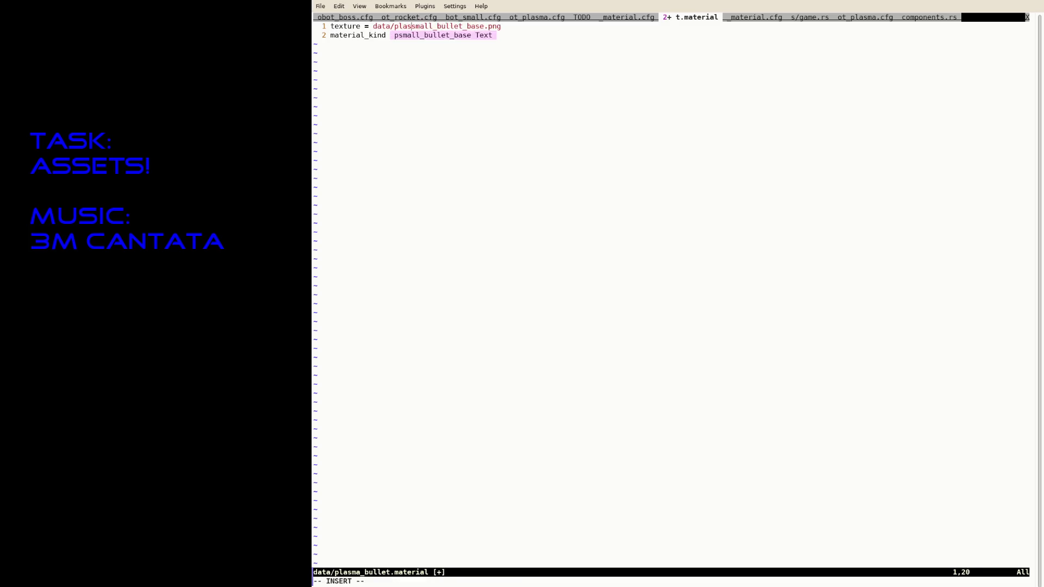
Step: Change the texture path to data/plasma_bullet_base.png and write the material file
key("Delete")
key("Delete")
key("Delete")
key("Delete")
key("Delete")
key("Escape")
type(":w")
key("Return")
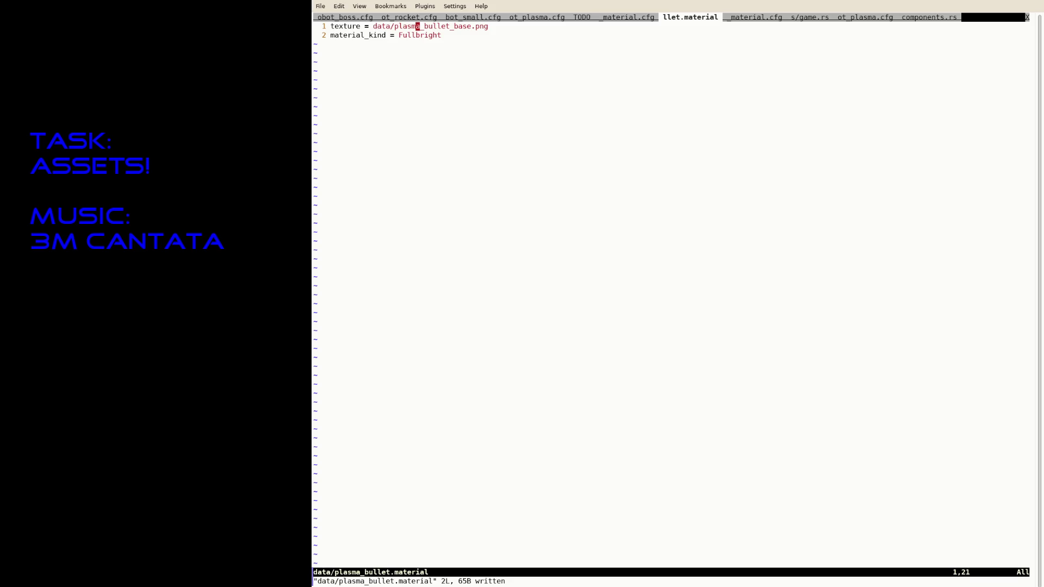
key("g")
key("T")
Step: In robot_plasma.cfg set the weapon scene to data/plasma_bullet.glb and save
key("g")
key("T")
key("g")
key("T")
key("i")
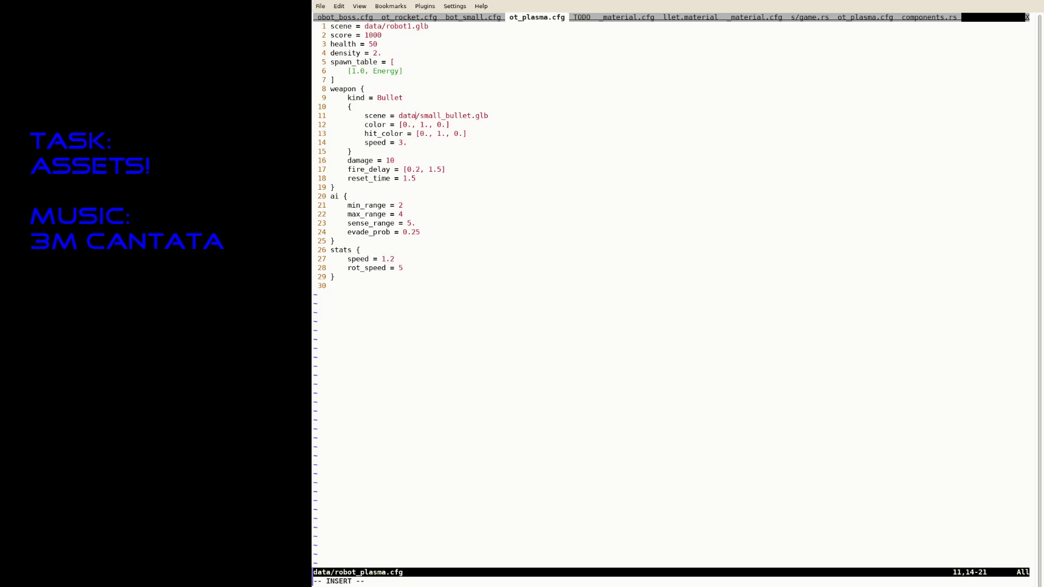
type("plasma")
key("Delete")
key("Delete")
key("Delete")
key("Delete")
key("Delete")
key("Escape")
type(":w")
key("Return")
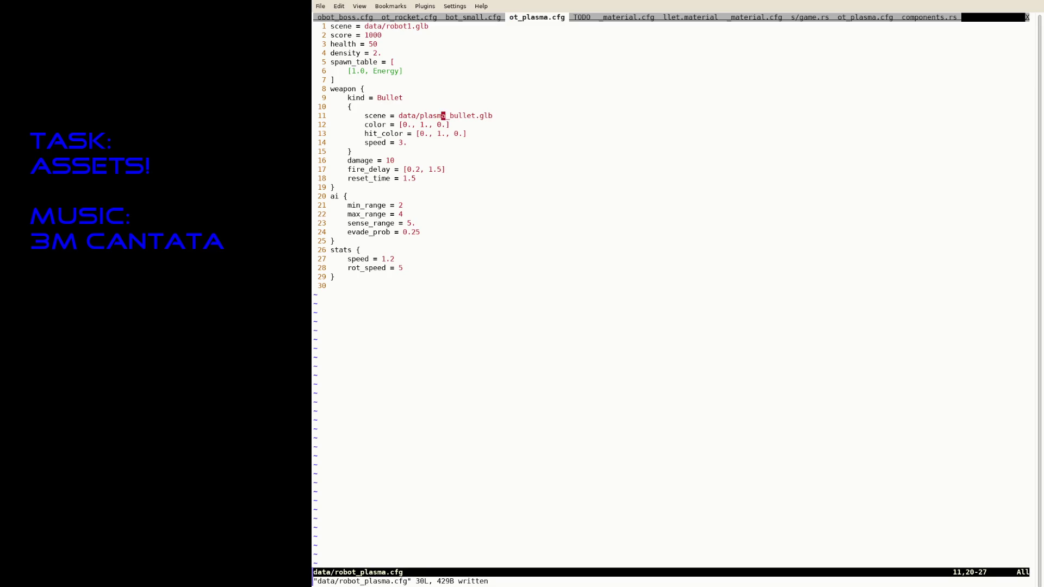
Step: Suspend the editor and rerun cargo run --release
key("ctrl+z")
key("Up")
key("Return")
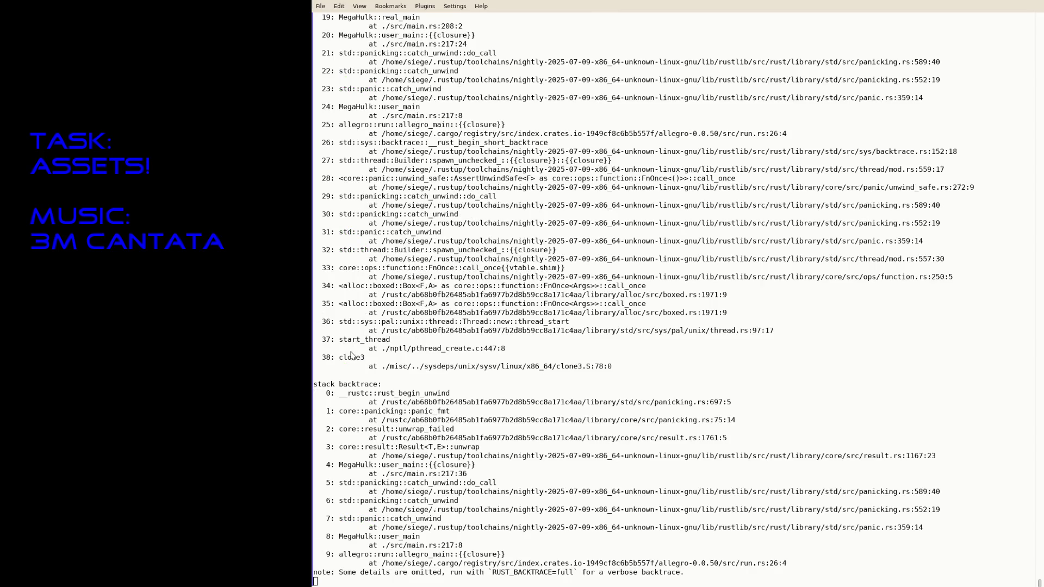
type("fg")
Step: Resume nvim with fg, step back to robot_plasma.cfg, then suspend to the shell
key("Return")
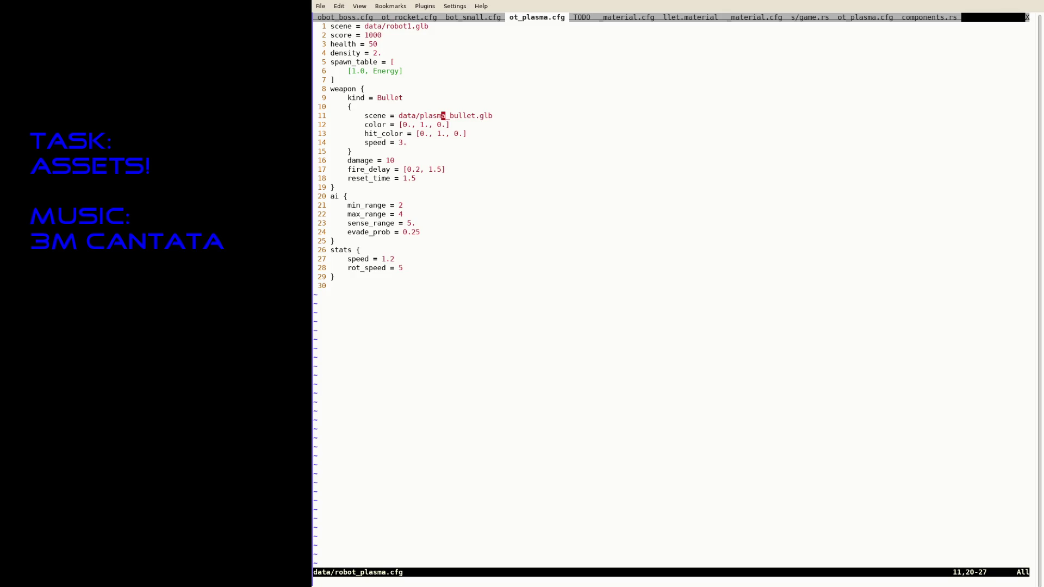
key("ctrl+Page_Up")
key("ctrl+Page_Up")
key("ctrl+Page_Up")
key("ctrl+Page_Up")
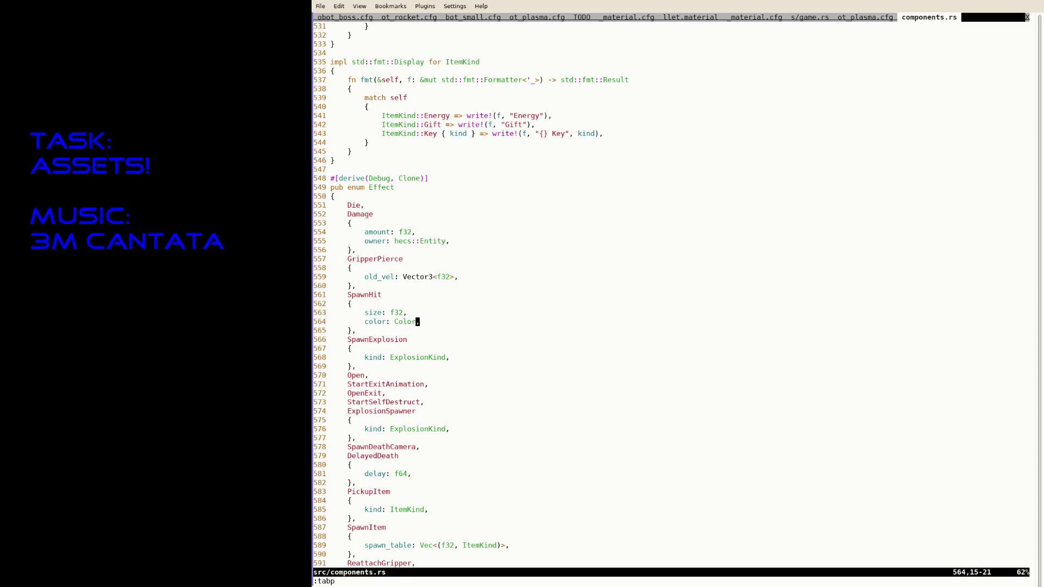
key("ctrl+Page_Up")
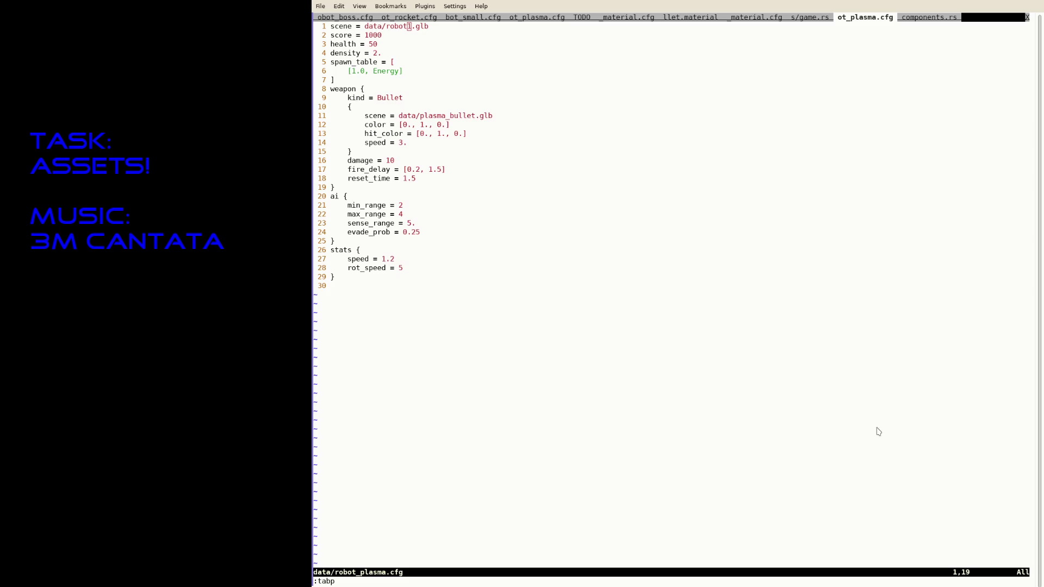
key("ctrl+z")
Step: Relaunch the game, quit it and resume the suspended editor
key("Up")
key("Return")
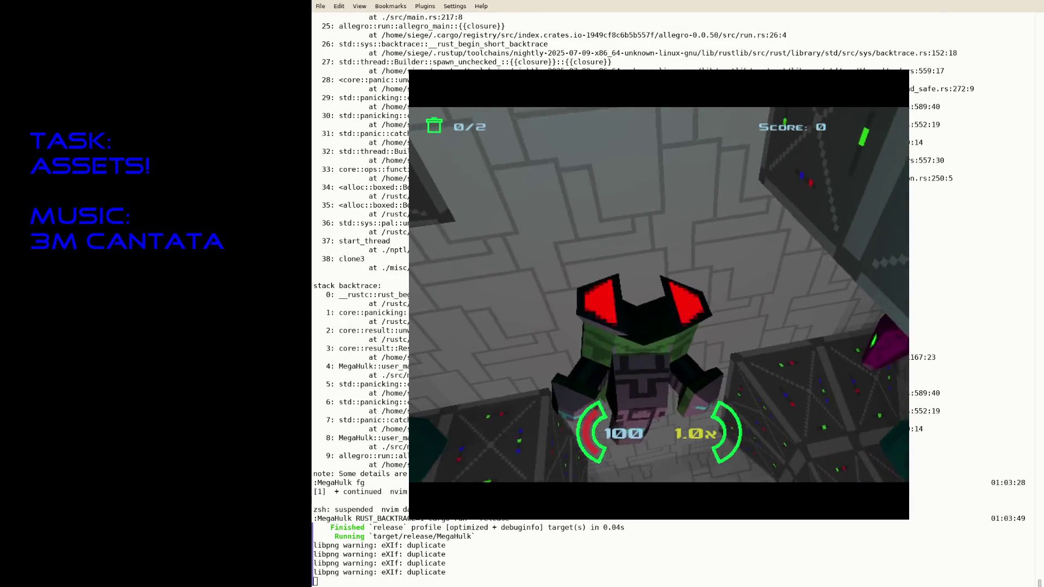
key("Escape")
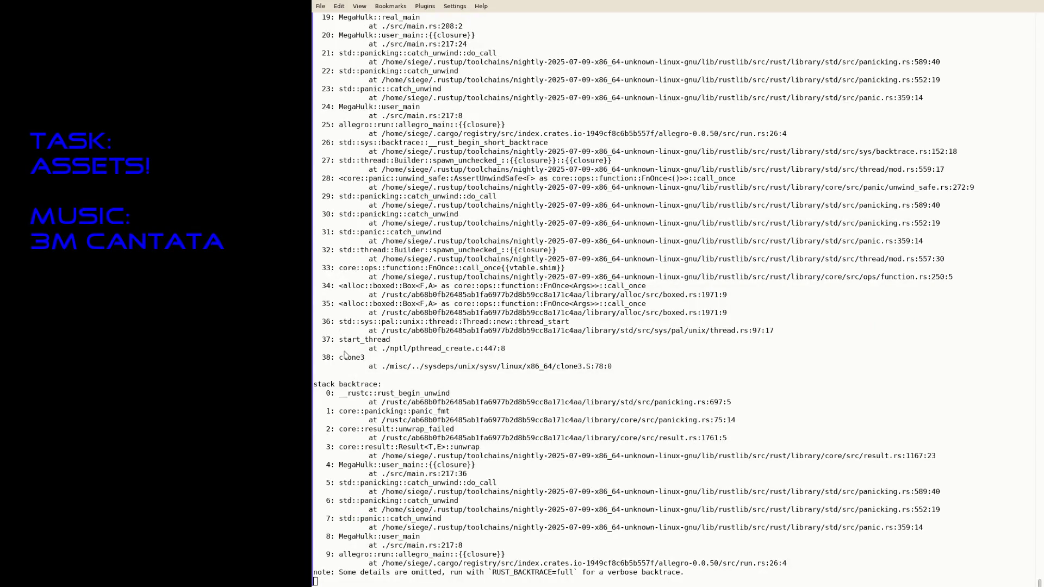
type("fg")
key("Return")
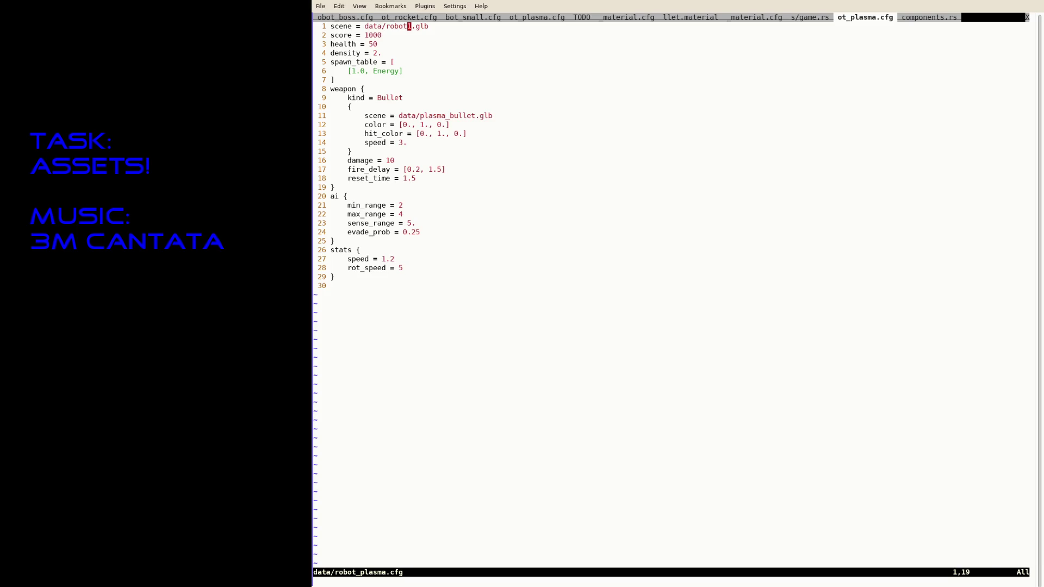
type(":tabn")
Step: Cycle through the open tabs to the plasma bullet material file, then suspend nvim
key("Return")
key("g")
key("t")
key("g")
key("t")
key("g")
key("t")
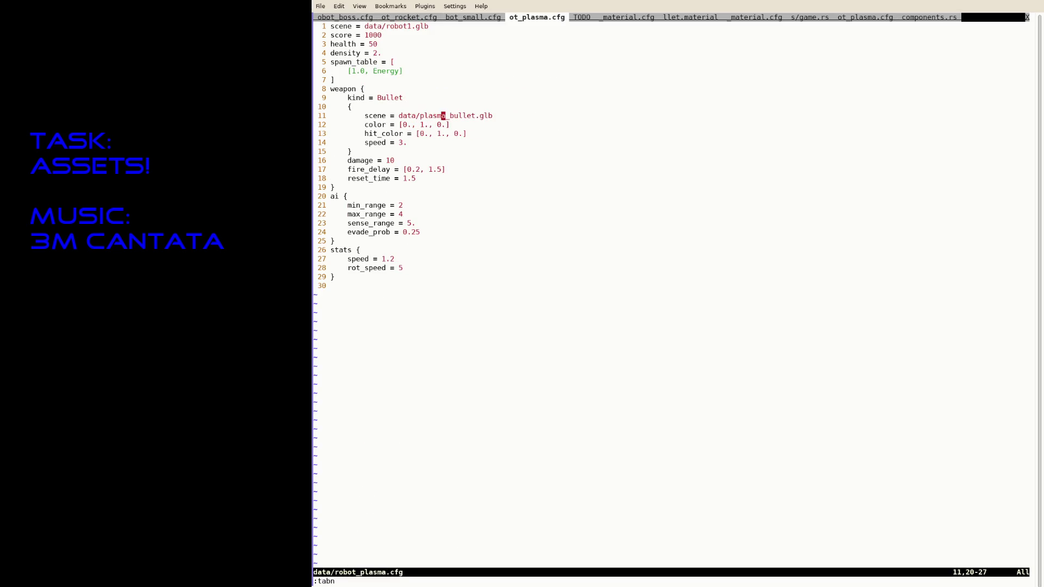
key("g")
key("t")
key("g")
key("shift+t")
key("g")
key("t")
key("g")
key("t")
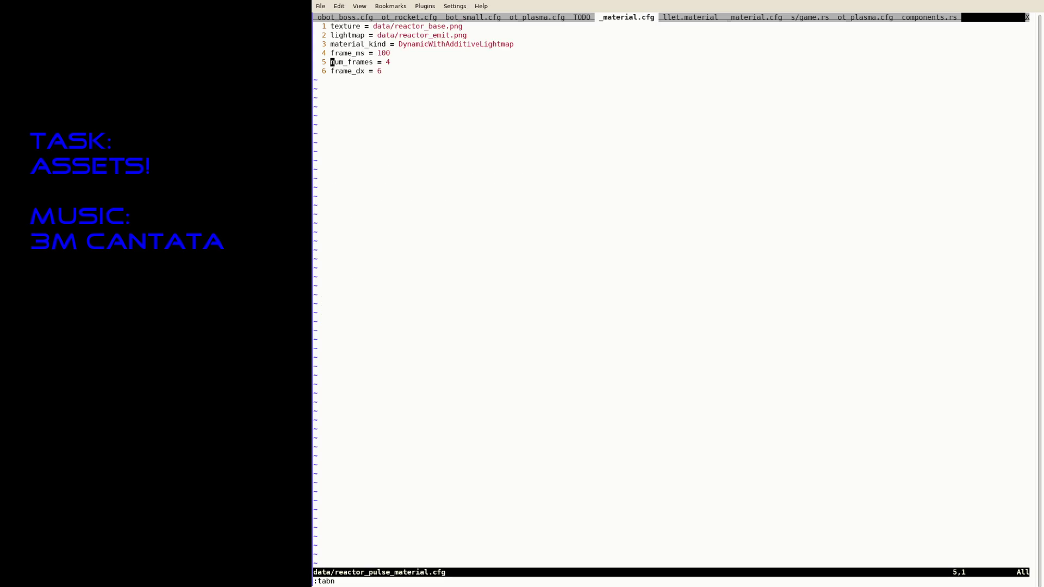
key("g")
key("t")
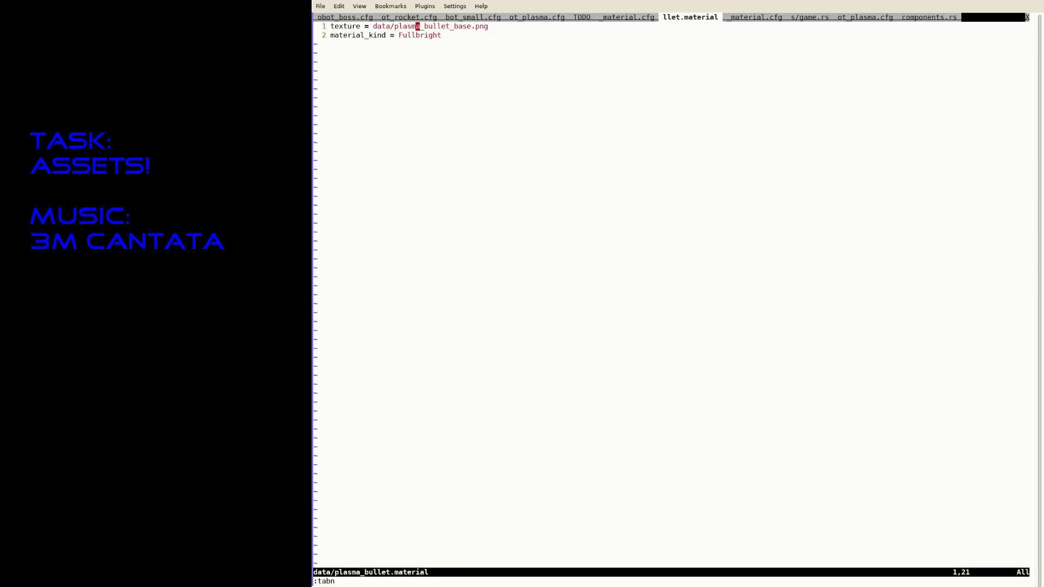
type(":savea")
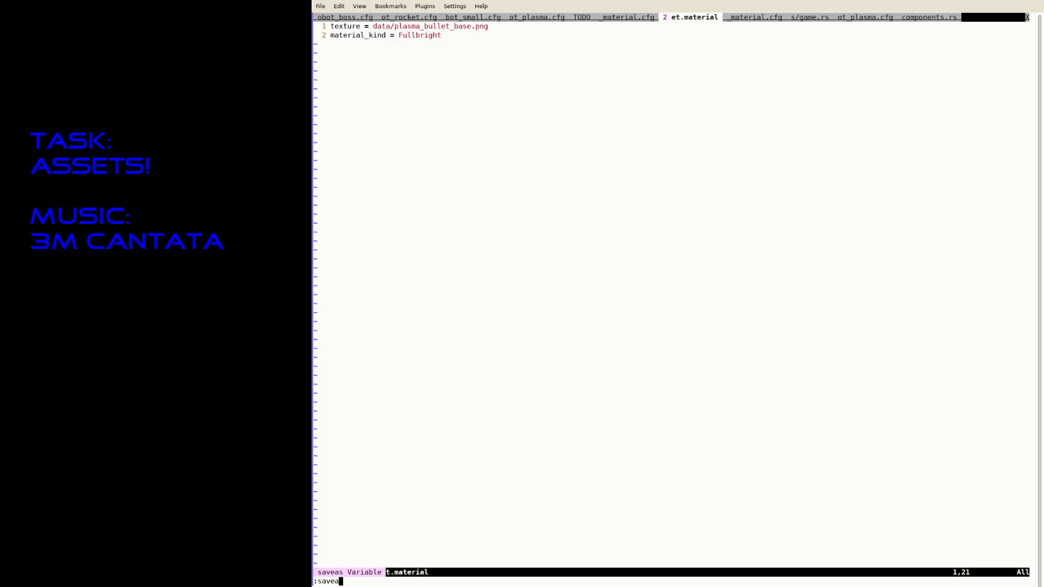
type("s data/")
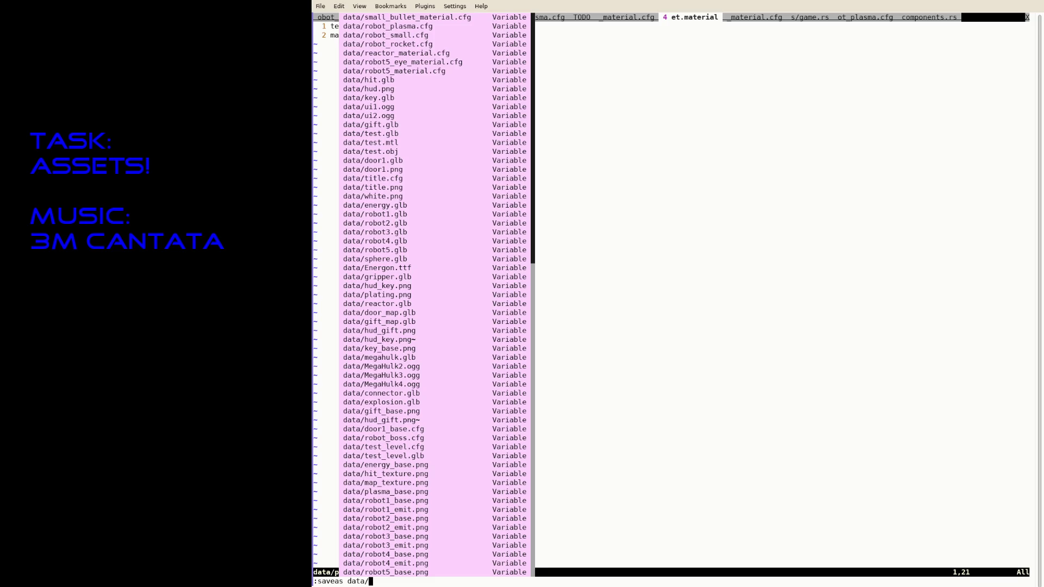
type("plasma_bullet.material")
key("Return")
key("ctrl+z")
type("mv data/plasma_bullet.m")
Step: Rename data/plasma_bullet.material to data/plasma_bullet_material.cfg and rerun the game
key("Tab")
type("data/plasma_bullet_material.cfg")
key("Return")
key("Up")
key("Return")
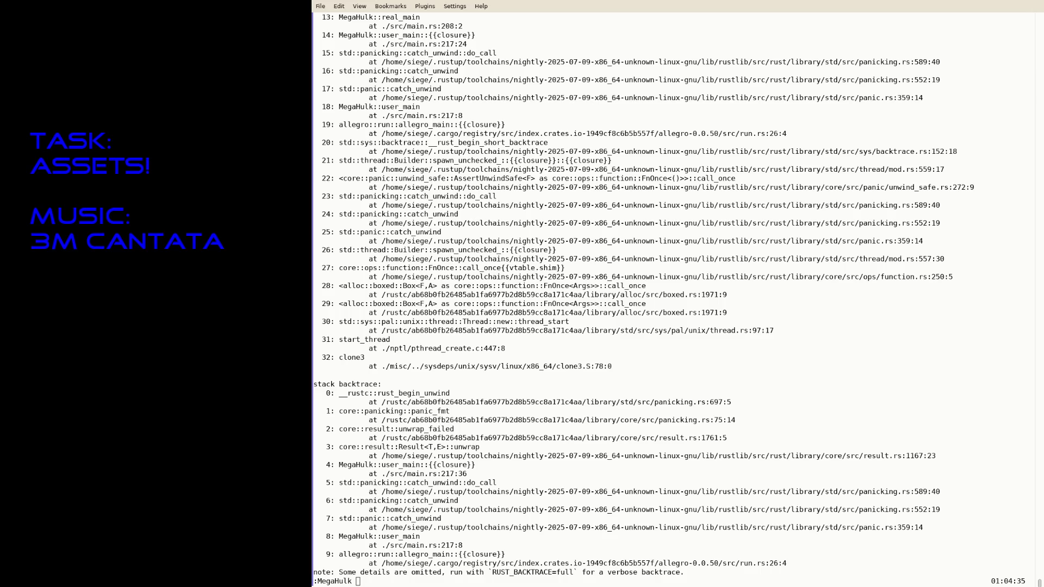
type("rm data/pl")
Step: Delete data/plasma_base.png and rerun cargo run --release
key("Tab")
type("sma_ba")
key("Tab")
key("Return")
key("Up")
key("Up")
key("Return")
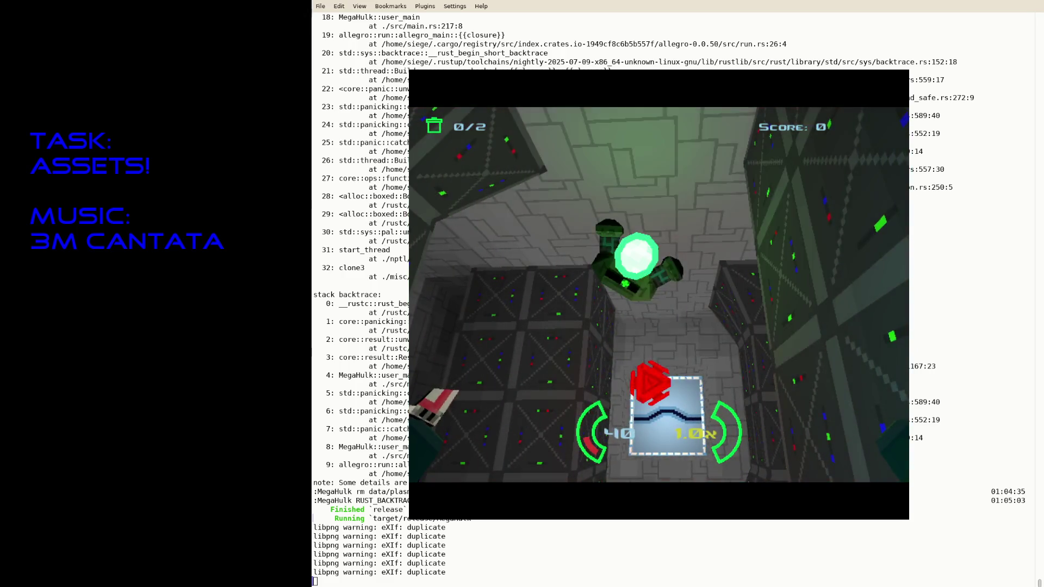
Step: Quit the game, resume nvim briefly, suspend it and recall the run command
key("Escape")
key("Return")
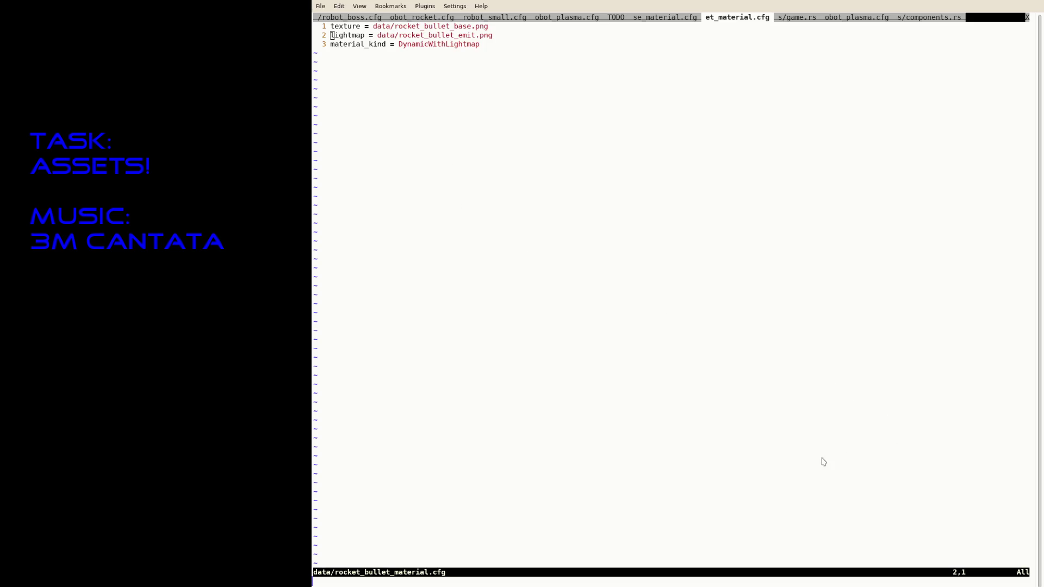
key("ctrl+z")
key("Up")
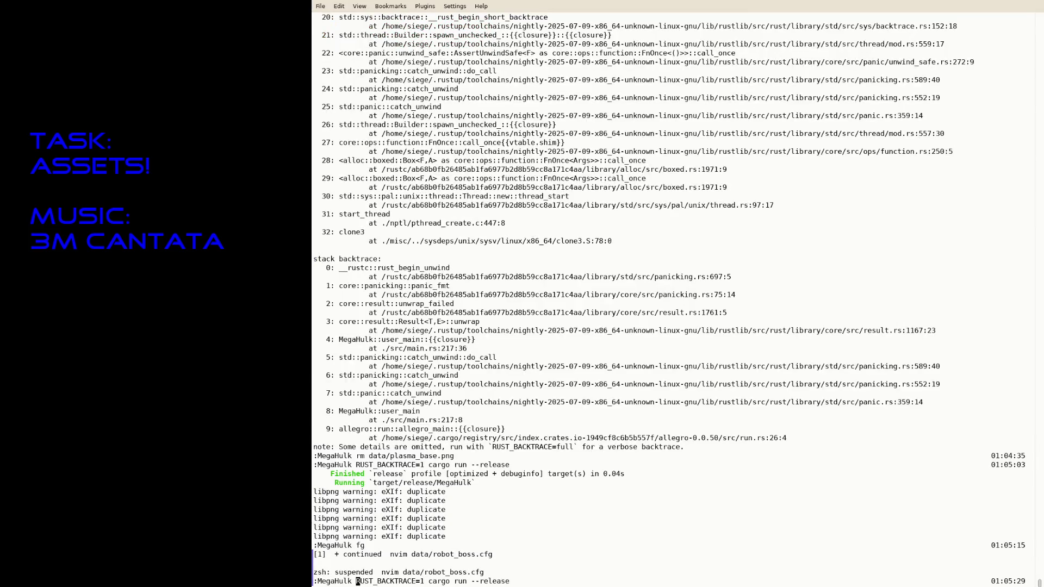
Step: Playtest and quit, resume nvim and switch to the top of robot_boss.cfg
key("Return")
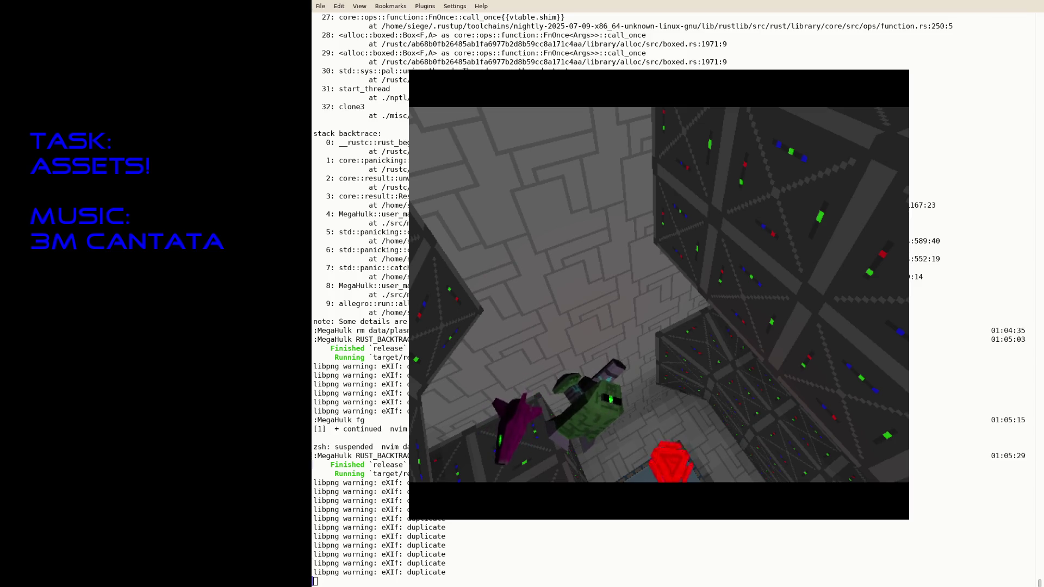
key("Escape")
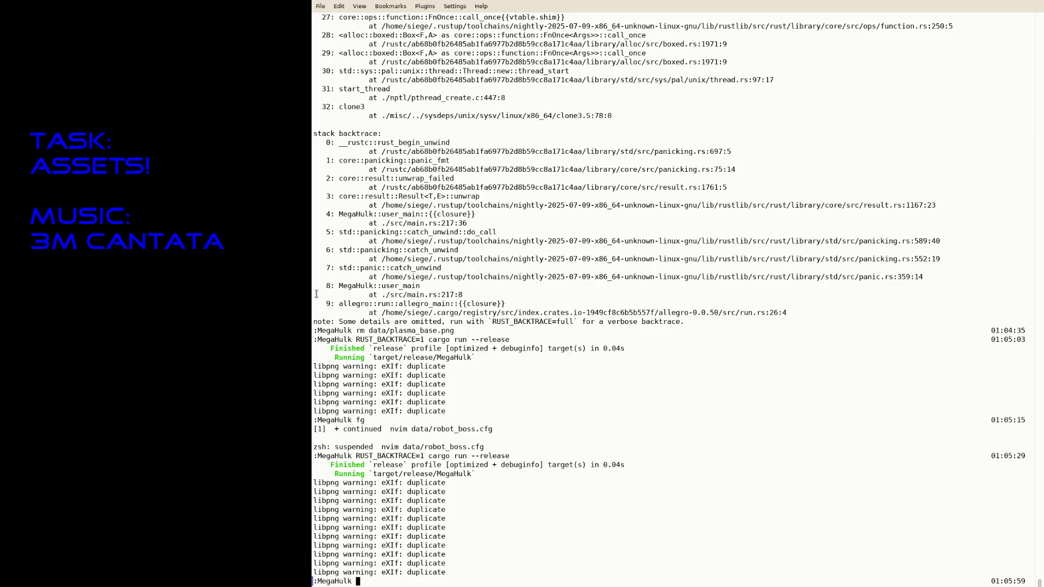
type("fg")
key("Return")
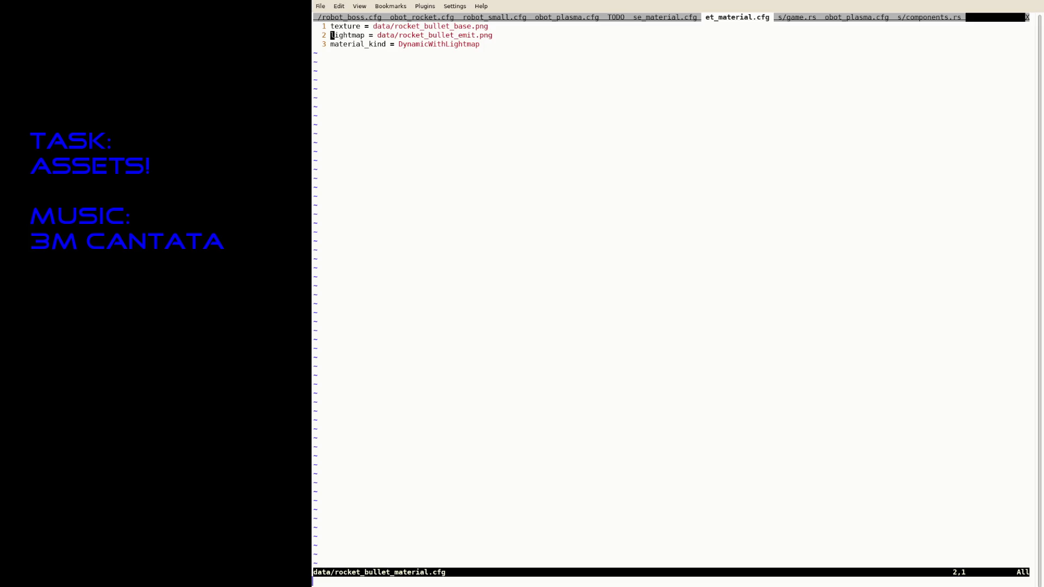
key("ctrl+Page_Down")
key("ctrl+Page_Down")
key("ctrl+Page_Down")
key("ctrl+Page_Down")
key("g")
key("g")
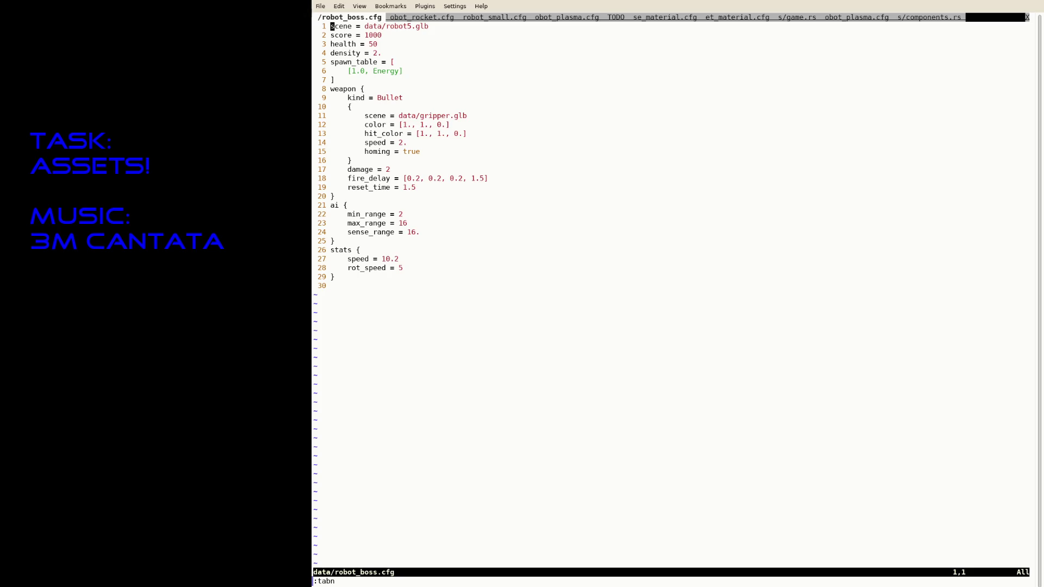
Step: Set the boss weapon scene to data/plasma_bullet.glb and save
key("j")
key("j")
key("j")
key("j")
key("j")
key("I")
key("Right")
key("Right")
key("Right")
type("plasma_bull")
key("Delete")
key("Delete")
key("Delete")
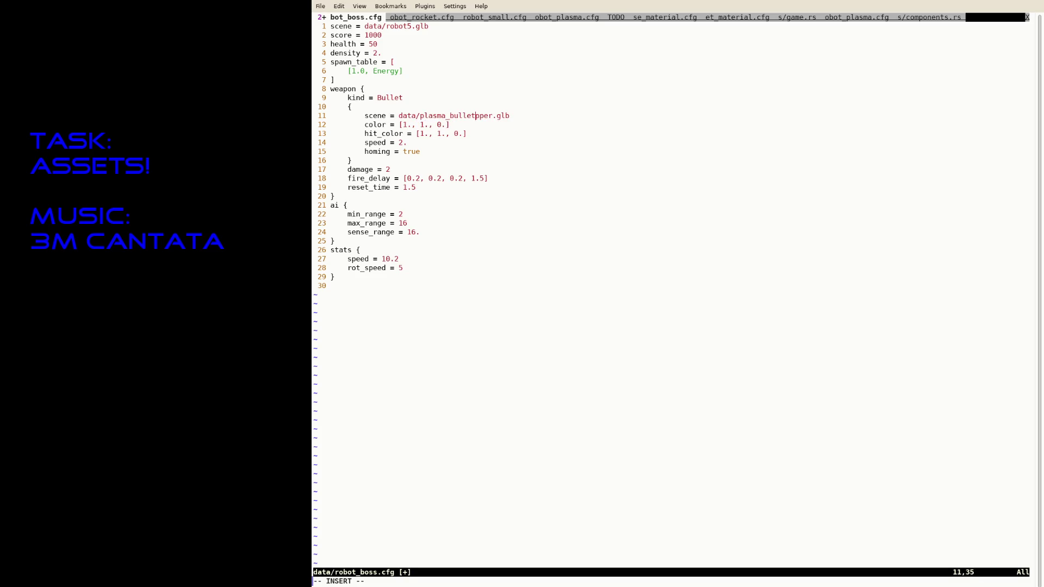
type("et")
key("Escape")
type(":w")
key("Return")
Step: Raise the boss bullet speed from 2 to 3 and save
key("j")
key("j")
key("j")
key("j")
key("j")
key("j")
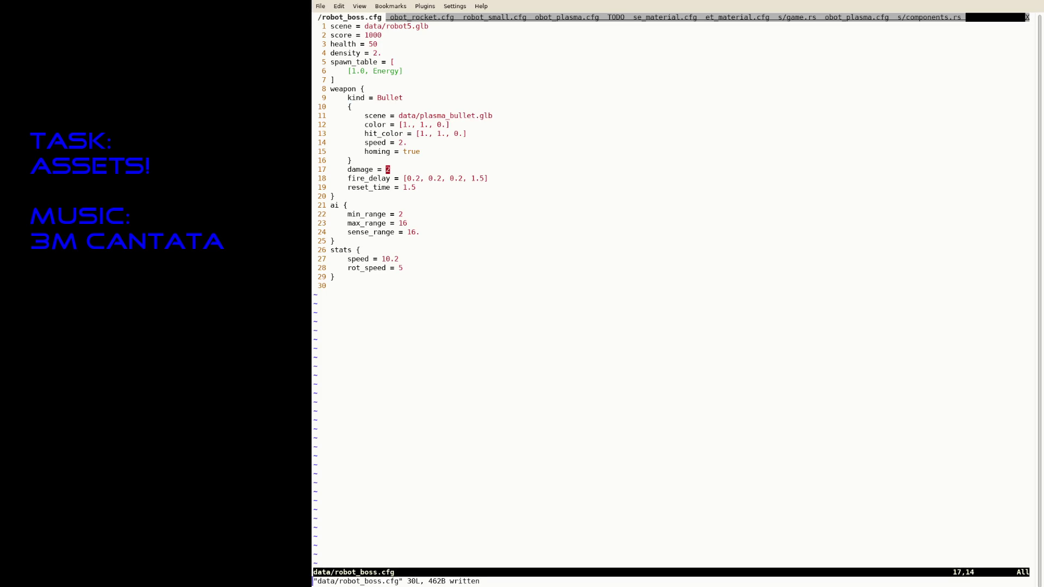
key("k")
key("k")
type("kr3:w")
key("Return")
key("j")
key("j")
key("j")
key("j")
Step: Rewrite fire_delay as six 0.1 values ending in 2.5 and save
key("$")
key("B")
key("i")
key("Left")
key("Left")
key("Left")
key("BackSpace")
type("1")
key("Right")
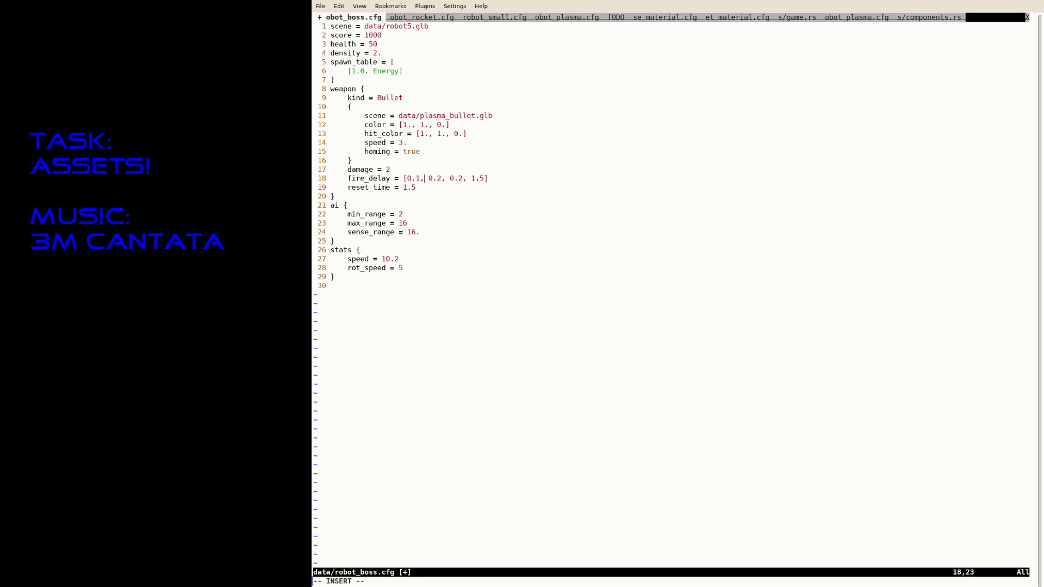
key("Right")
key("Right")
key("Right")
key("BackSpace")
type("1, 0.1, 0.1, 0.1, 2")
key("Delete")
key("ctrl+s")
Step: Set reset_time to 2.5, save robot_boss.cfg, suspend and recall the run command
key("Down")
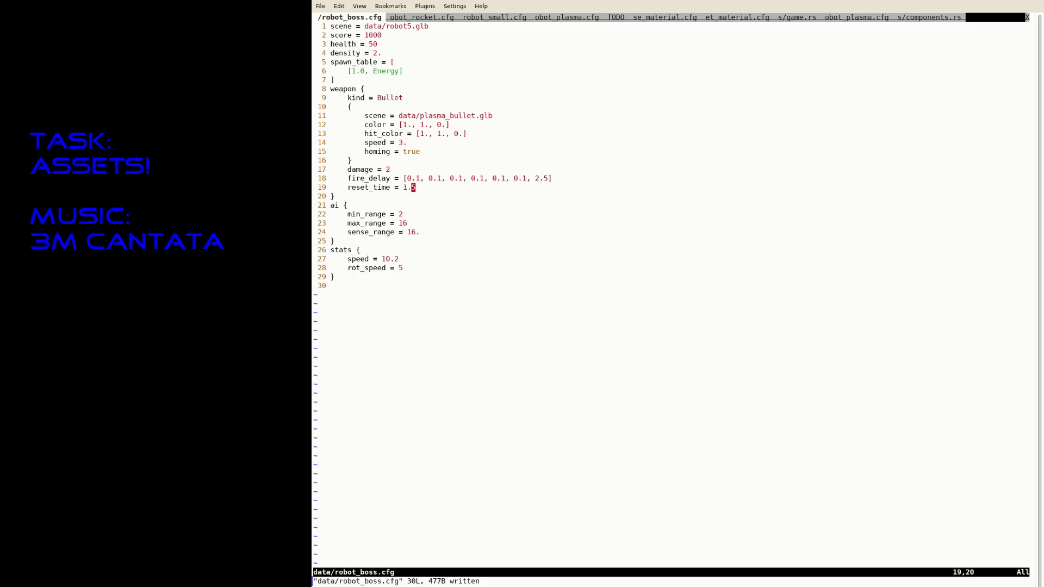
type("2")
key("Delete")
key("Escape")
key("ctrl+s")
key("ctrl+z")
key("Up")
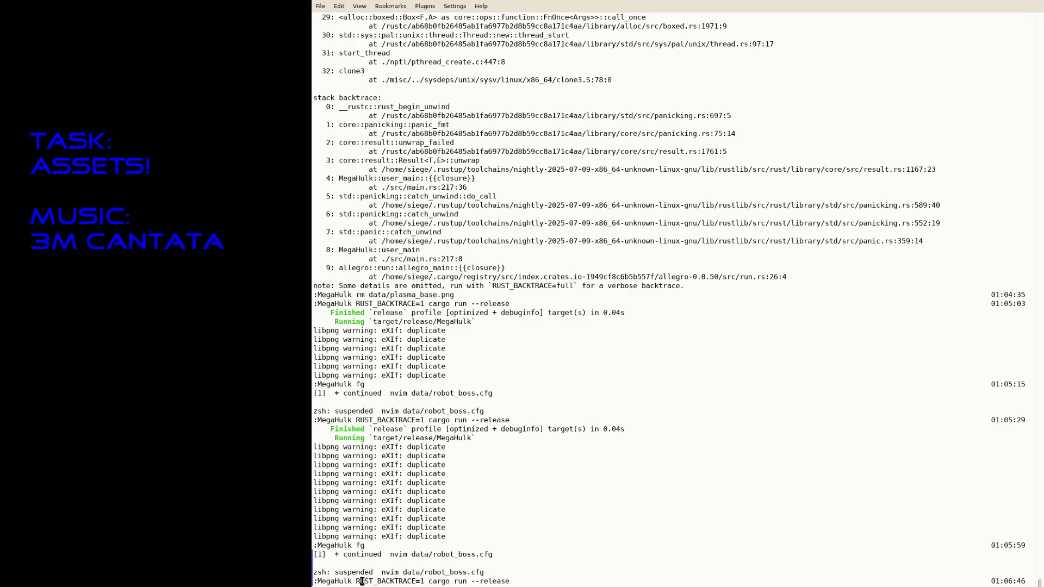
Step: Launch the game and advance through the doorway and dark corridor to grab the red key
key("Return")
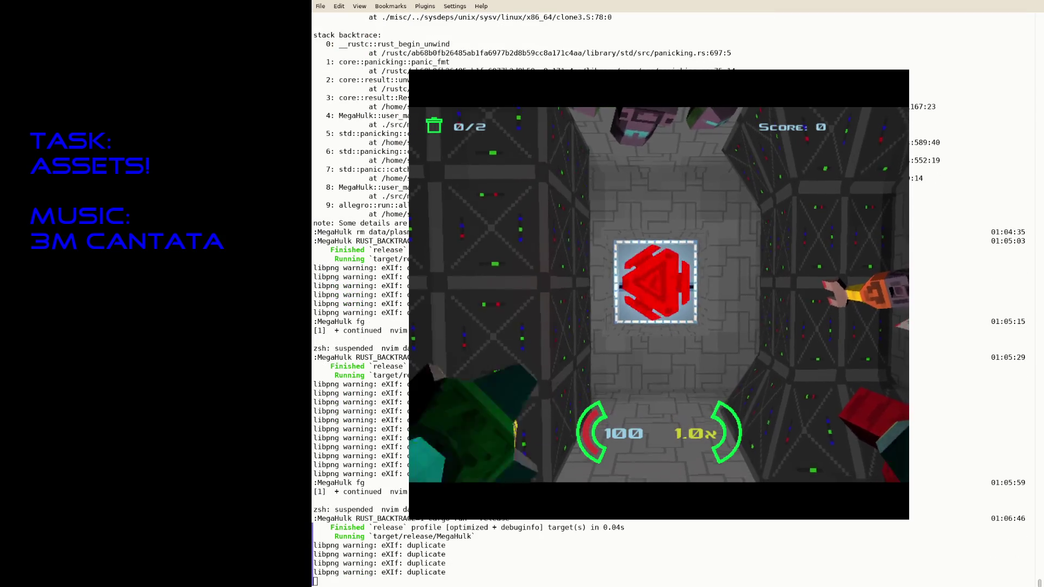
key("w")
key("ctrl")
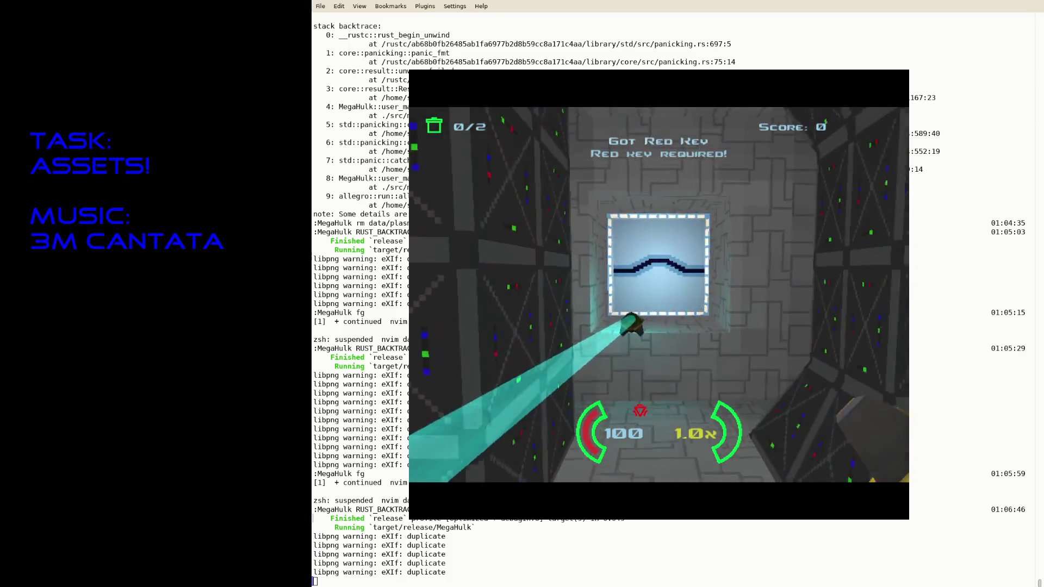
key("w")
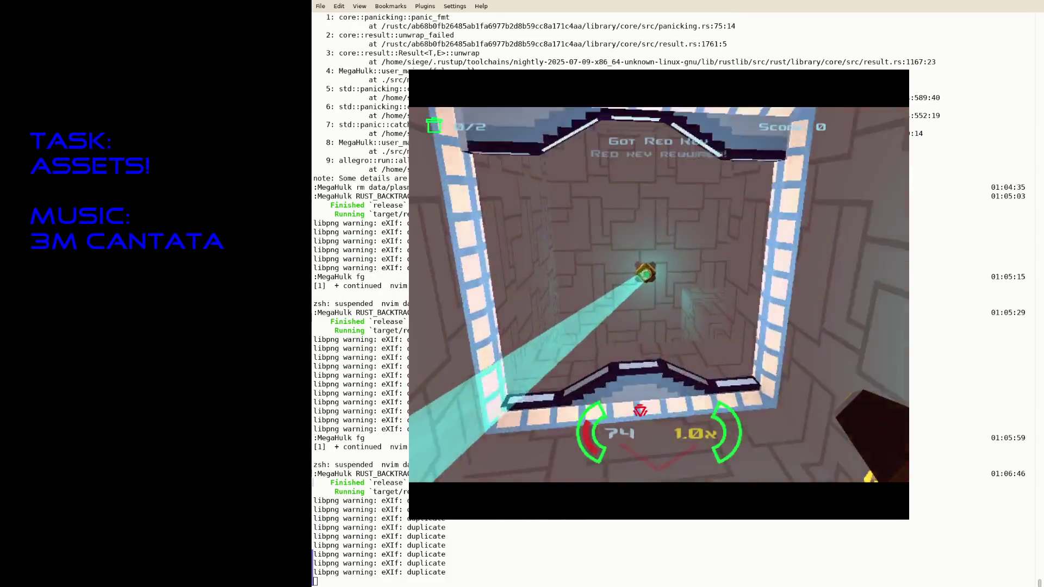
key("w")
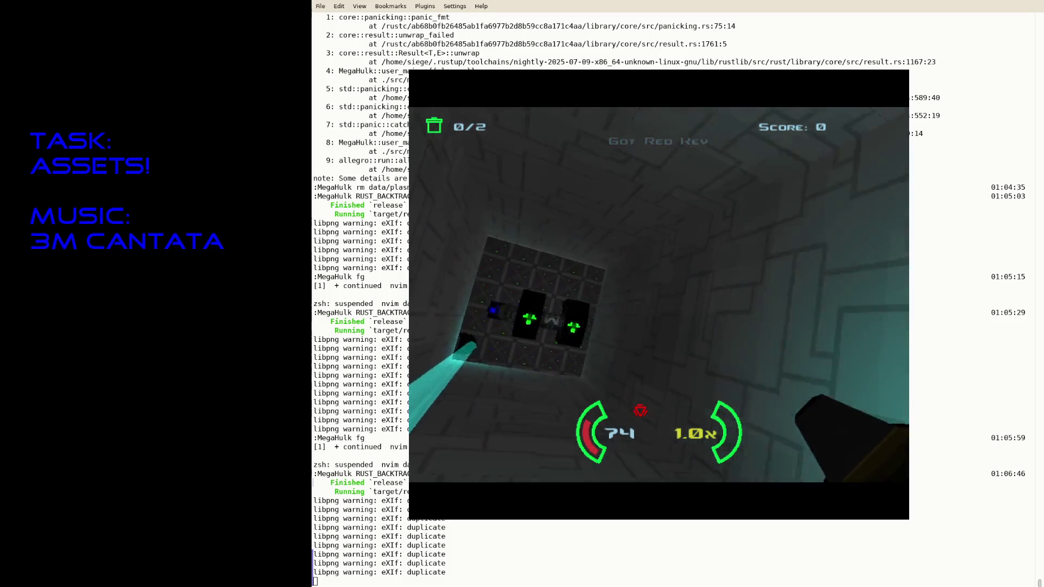
key("w")
key("w")
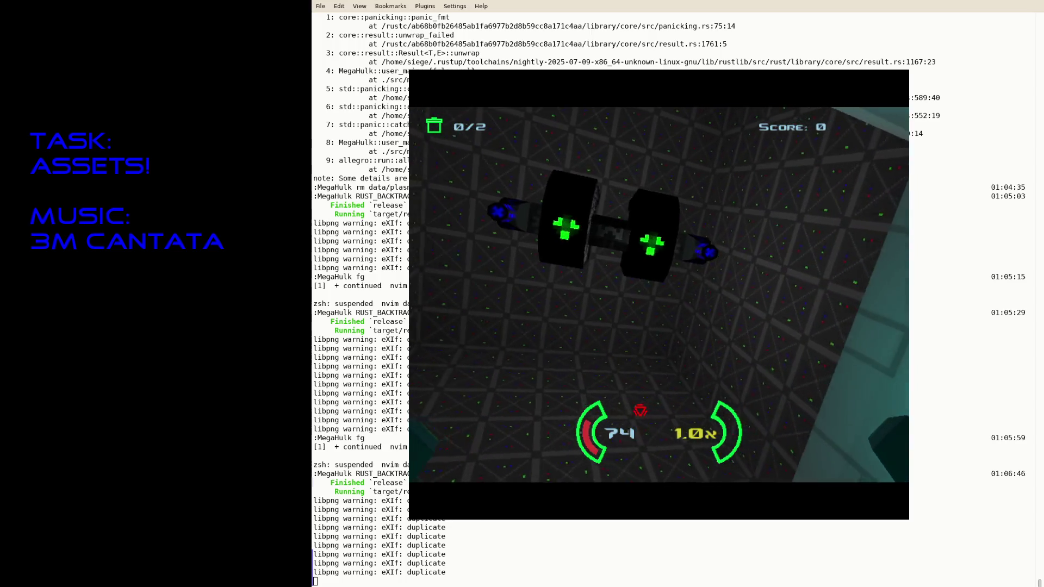
Step: Fight the cargo robots with the beam, then quit the game and resume the editor
key("Left")
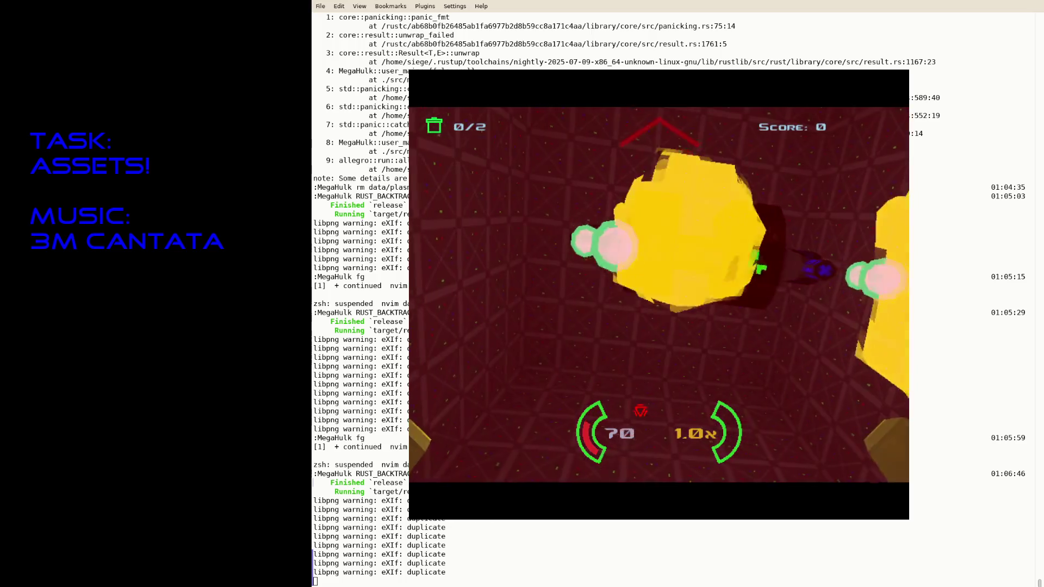
key("space")
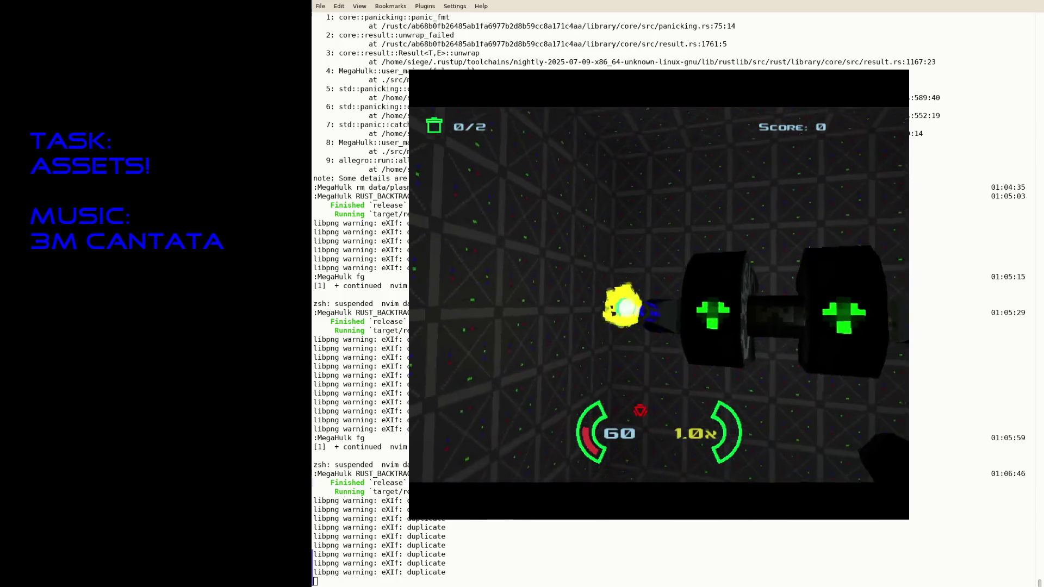
key("Left")
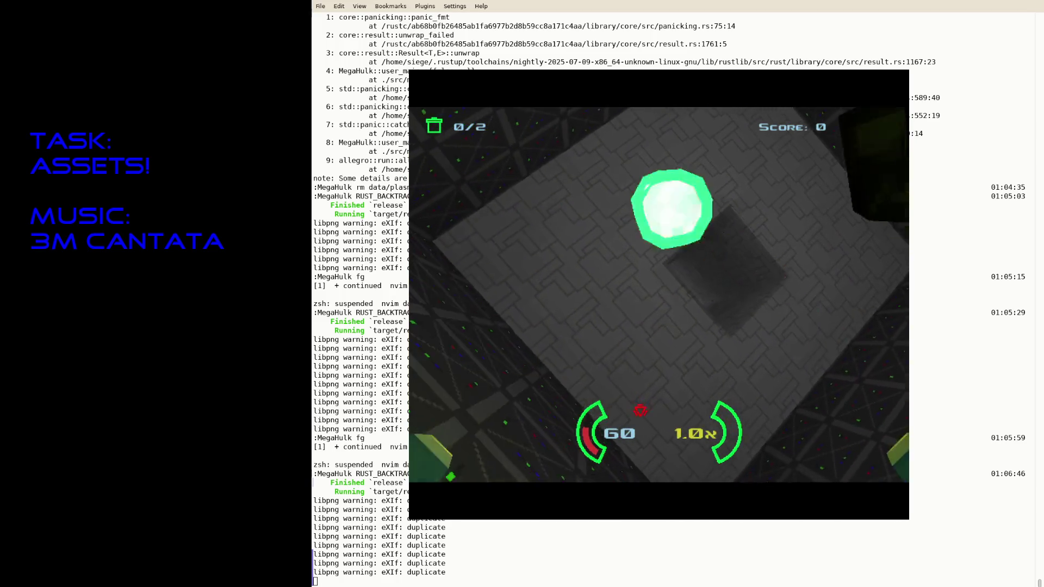
key("space")
key("Right")
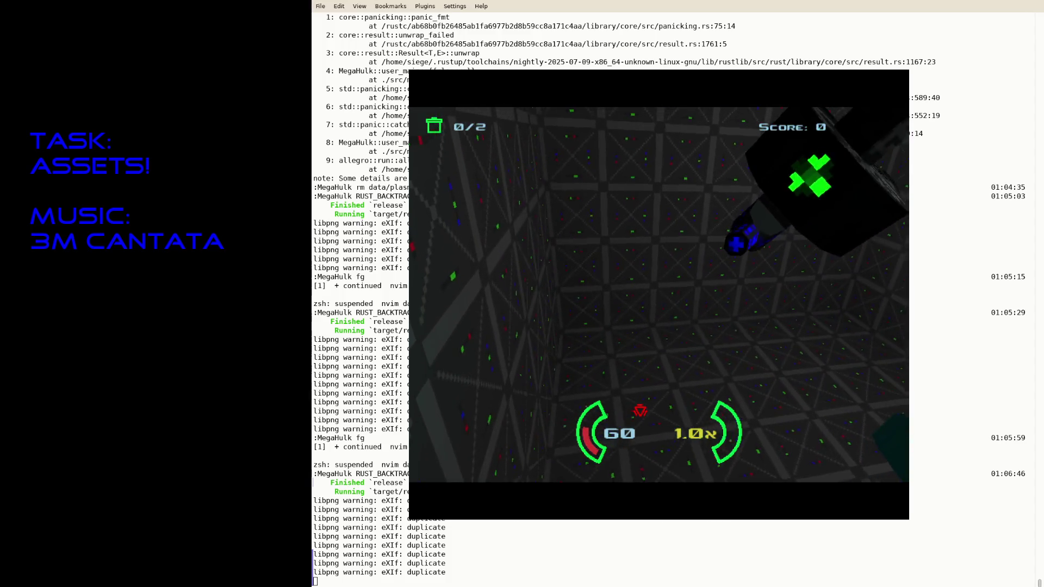
key("Escape")
type("fg")
key("Return")
Step: Change the boss bullet color on line 12 to [0., 1., 0.] and save robot_boss.cfg
key("k")
key("k")
key("k")
key("k")
key("i")
key("BackSpace")
type("0")
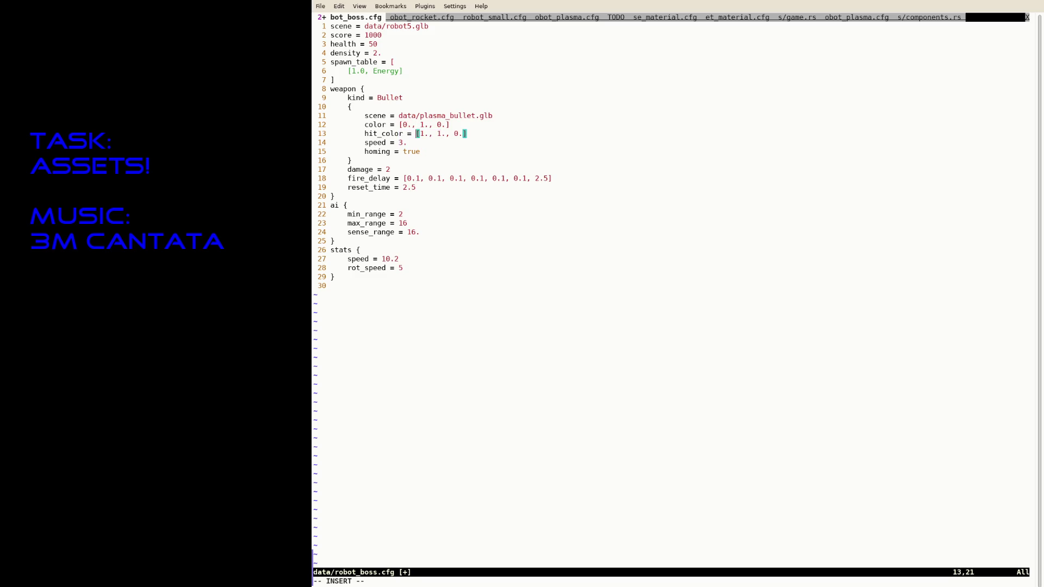
key("Escape")
type(":w")
key("Return")
Step: Suspend the editor and rerun cargo run to relaunch MegaHulk
key("ctrl+z")
key("Up")
key("Return")
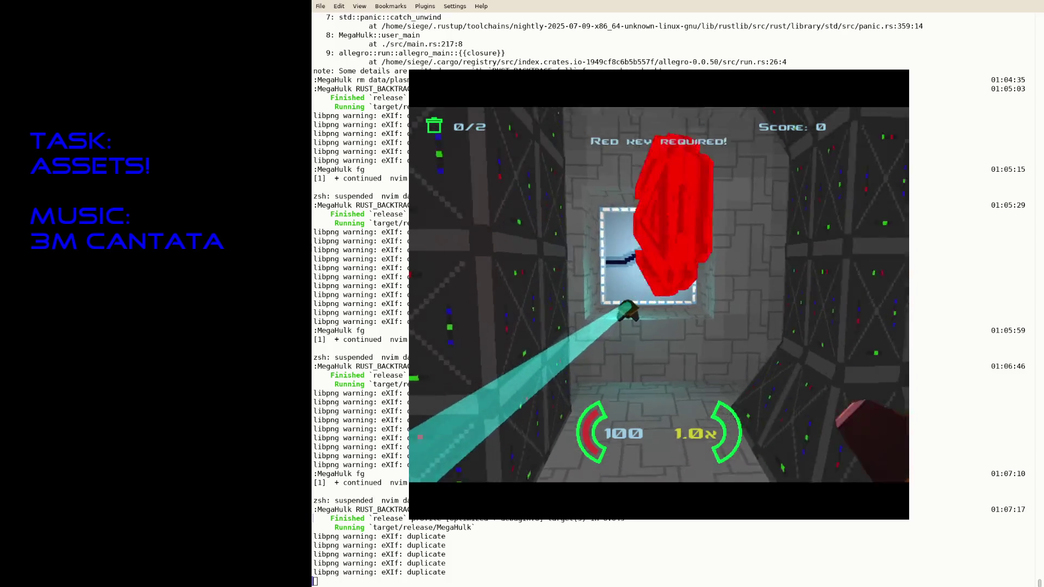
Step: Advance to the red-key door, fire at the robots under green plasma shots, then quit the game
key("w")
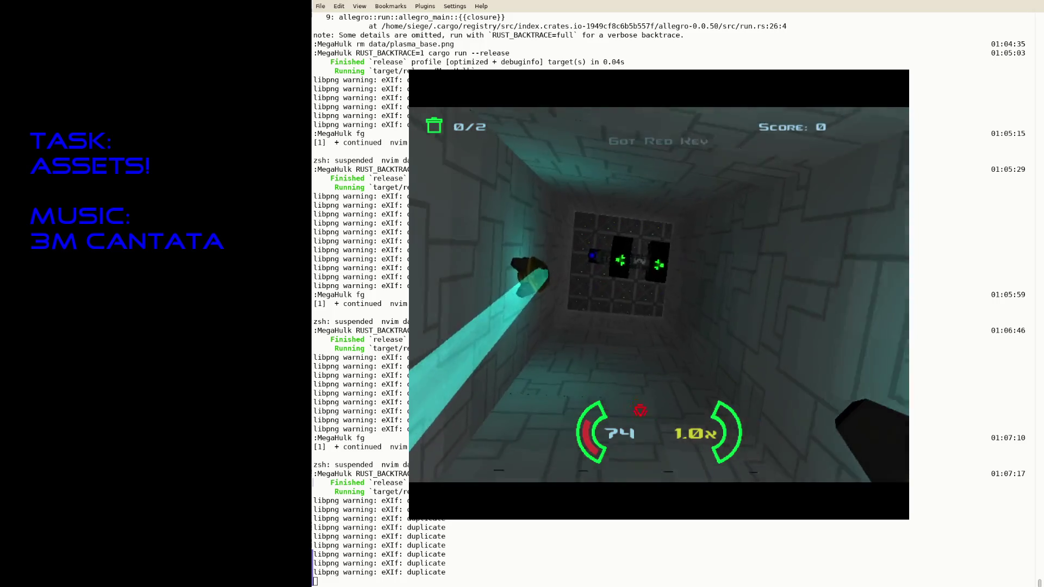
key("w")
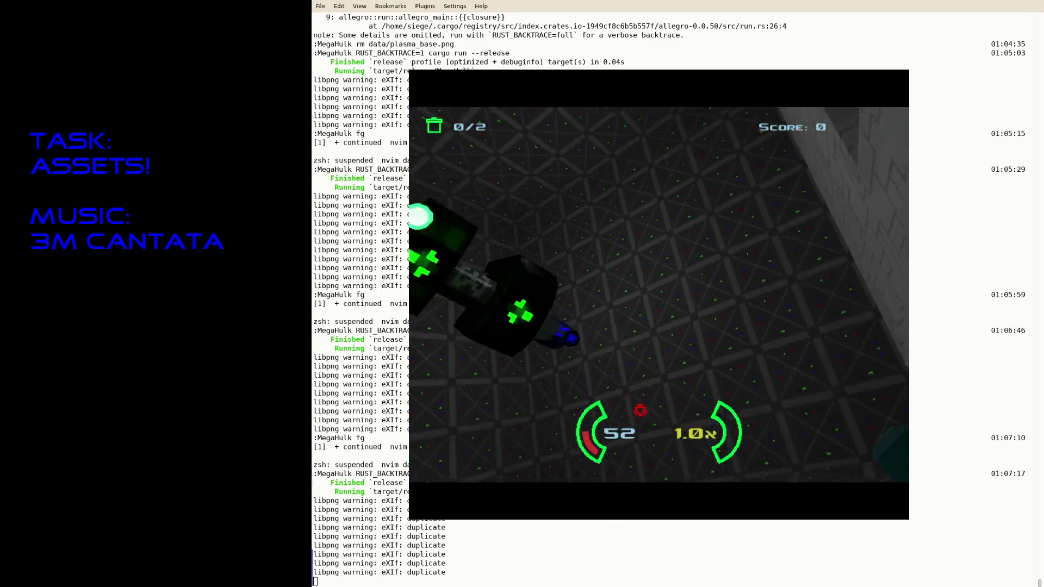
left_click(641, 411)
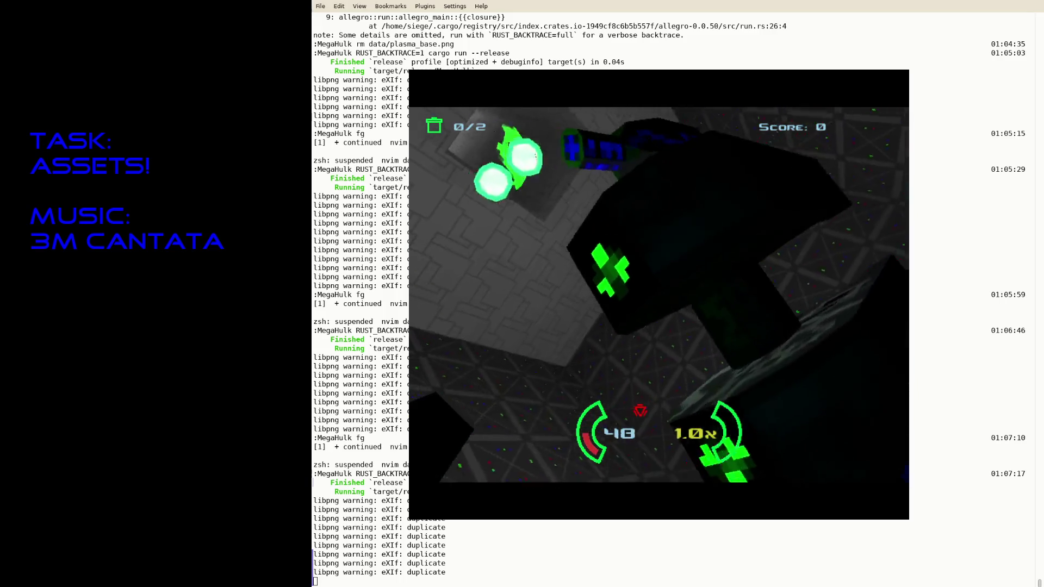
left_click(640, 411)
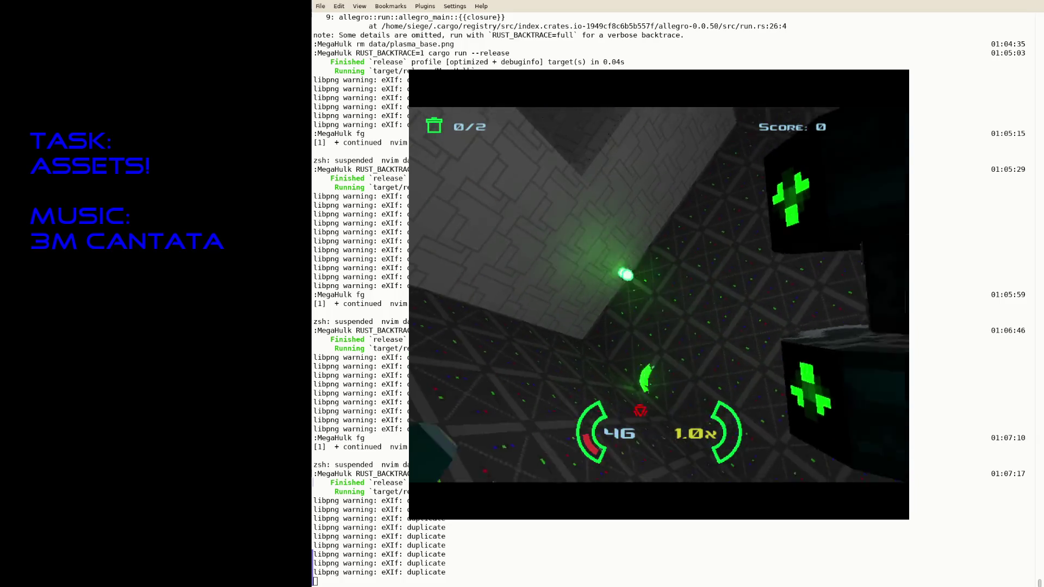
left_click(640, 410)
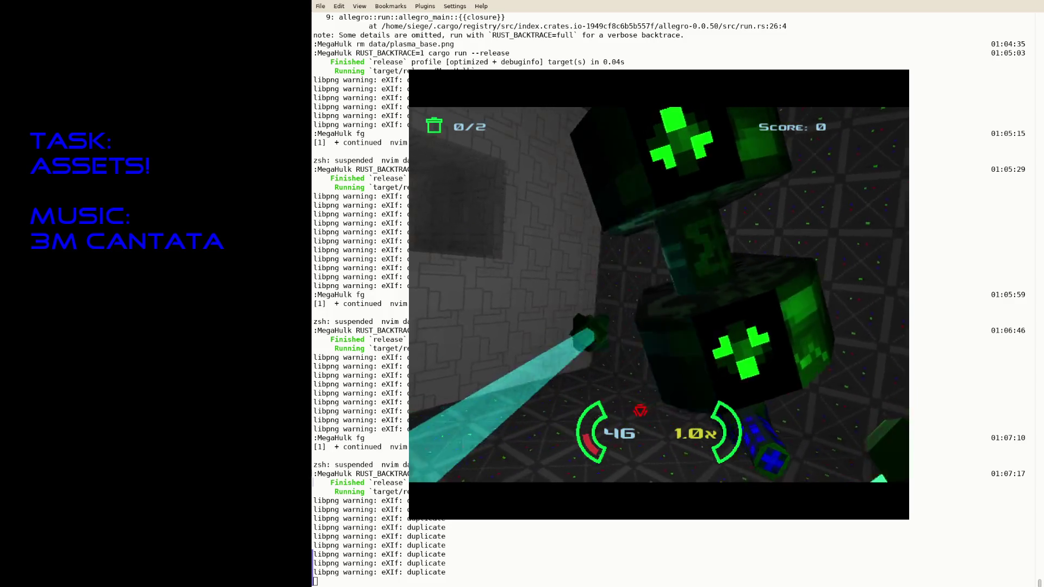
left_click(640, 411)
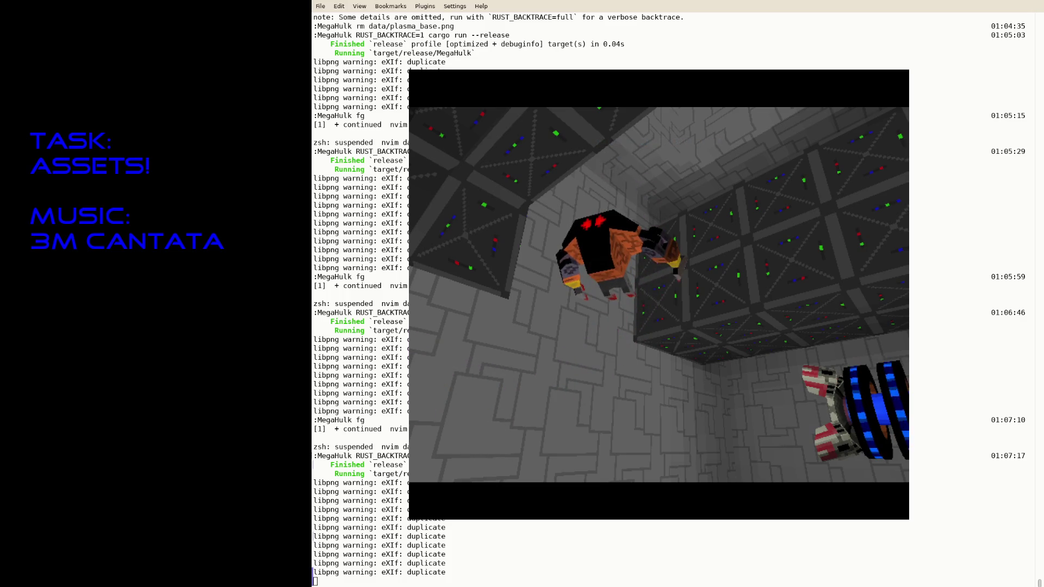
key("Escape")
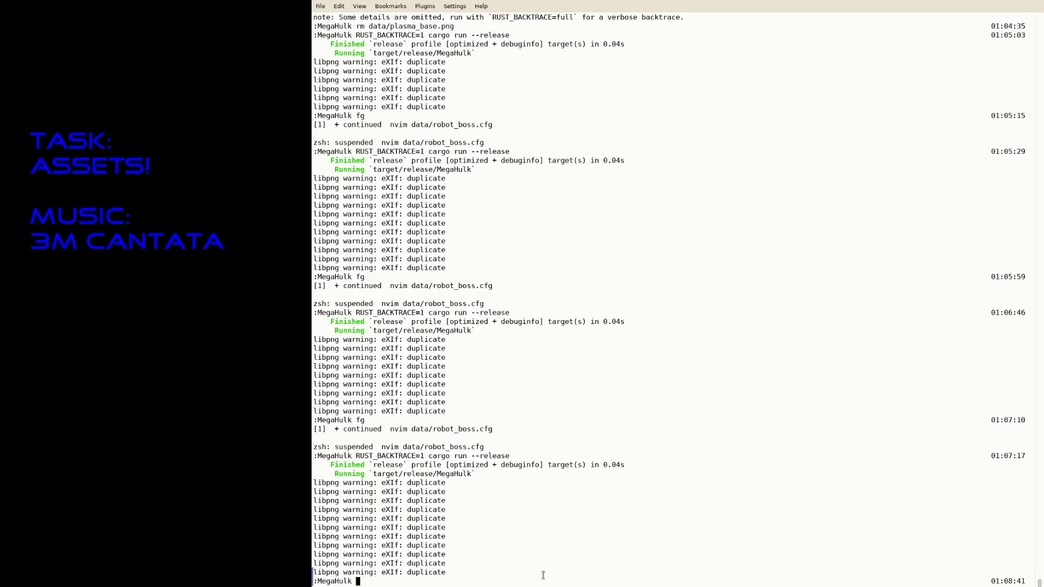
Step: Run git diff to review the TODO and robot config changes, then resume Neovim on the previous tab
left_click(677, 366)
type("git dif")
type("f")
key("Return")
type("q")
type("cargo")
key("ctrl+c")
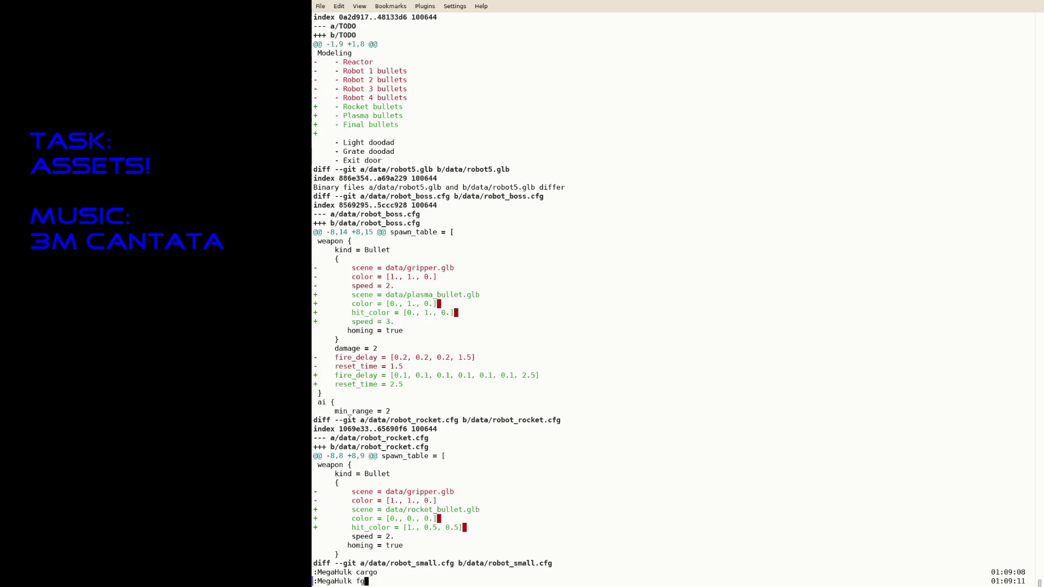
type("fg")
key("Return")
type(":tabp")
key("Return")
type(":tabp")
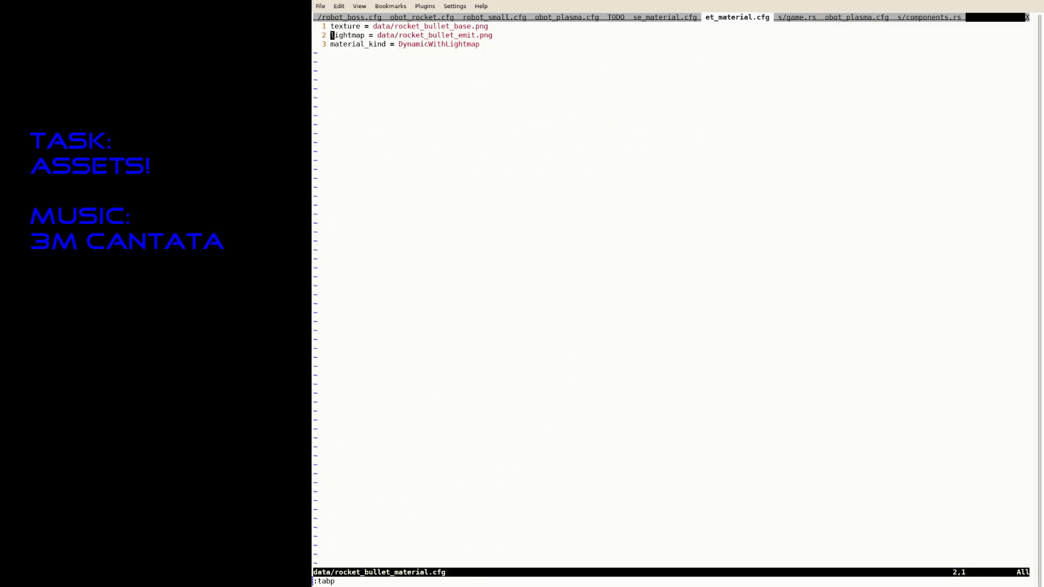
type(" gTgTgTgT")
Step: Delete the Rocket, Plasma and Final bullets lines from the TODO's Modeling list and save
key("shift+v")
key("j")
key("j")
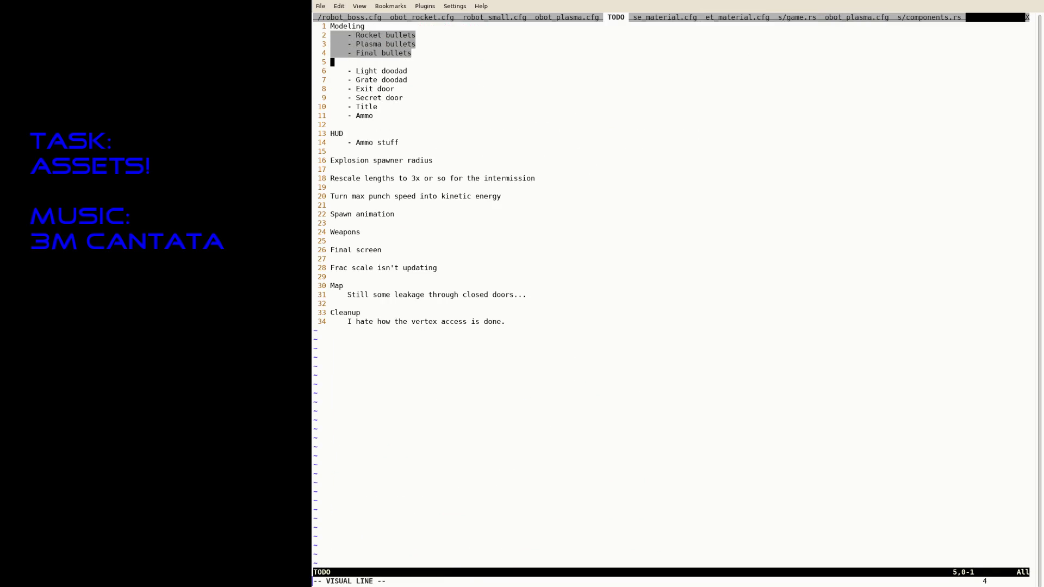
type("d:w")
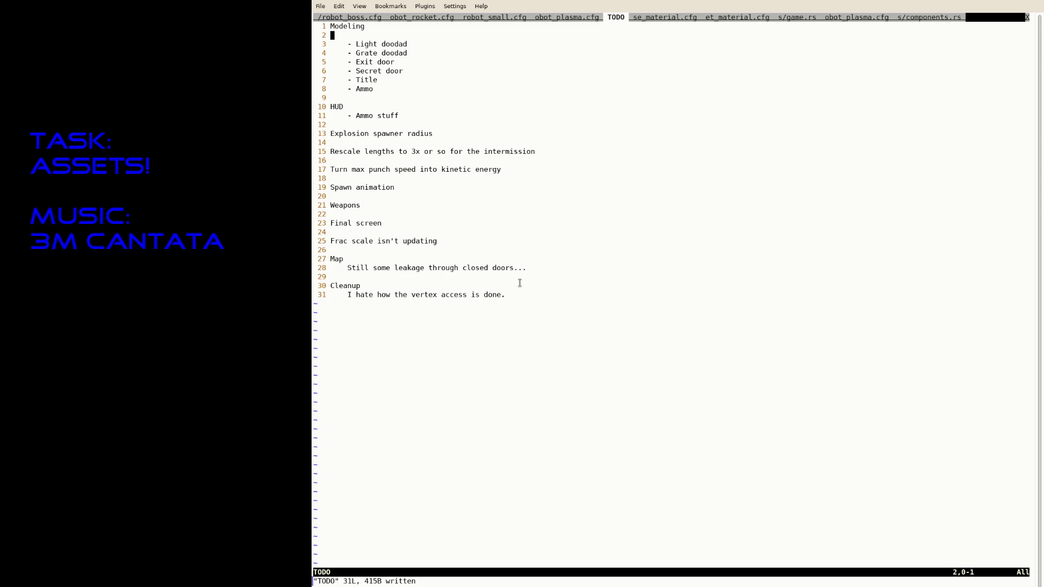
key("ctrl+s")
Step: Suspend Neovim and run RUST_BACKTRACE=1 cargo run --release to launch MegaHulk
key("ctrl+z")
type("R")
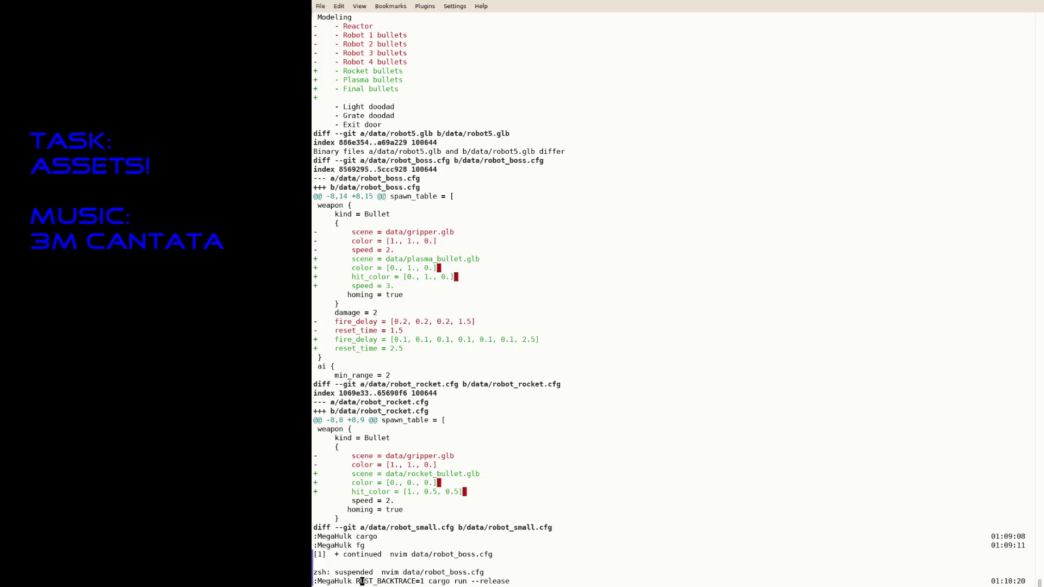
key("Return")
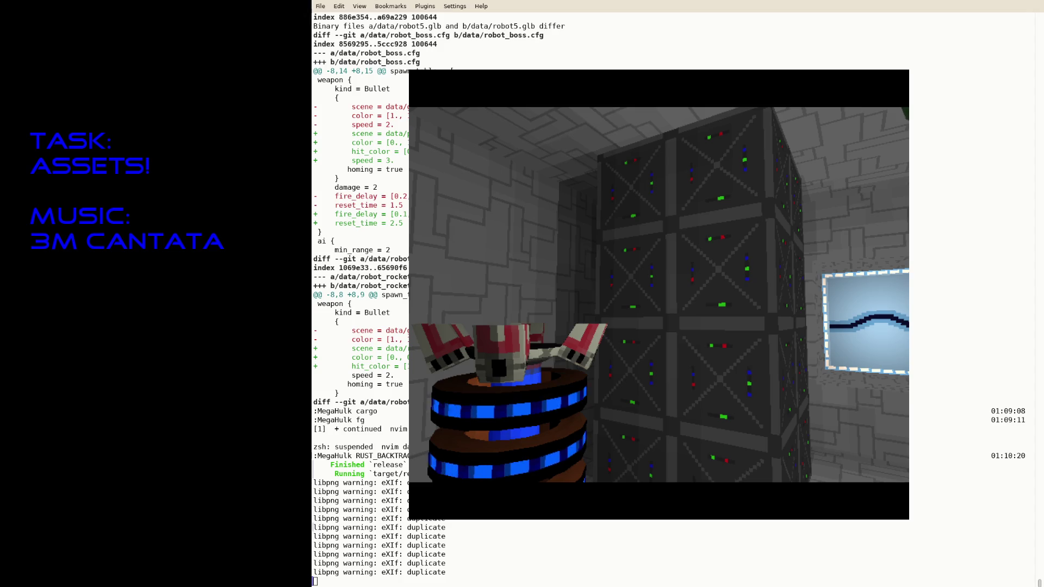
Step: Restart the game, fire ahead and advance to grab the red key again under plasma fire
key("Escape")
key("Up")
key("Return")
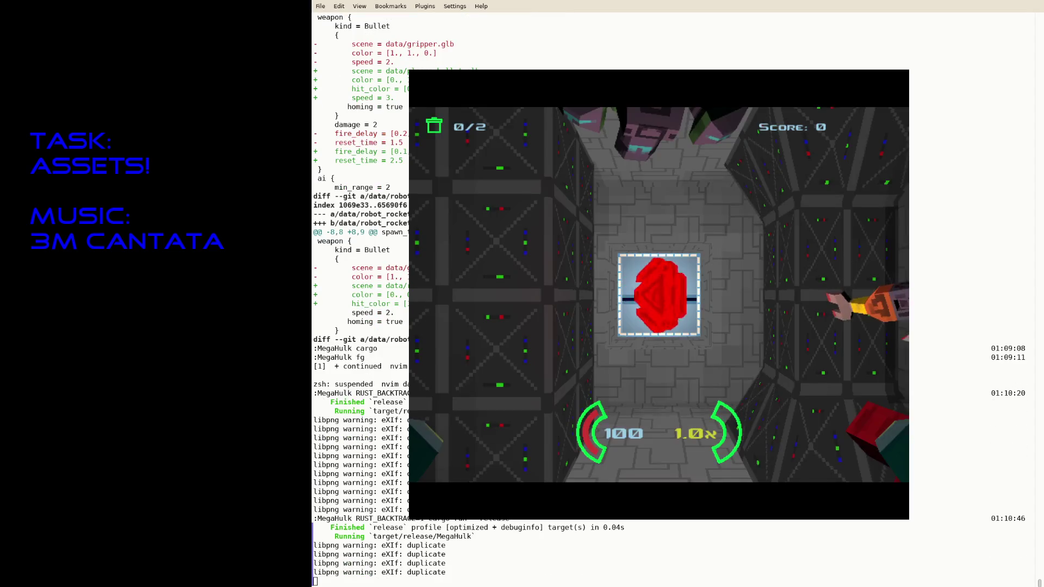
left_click(659, 295)
left_click(658, 295)
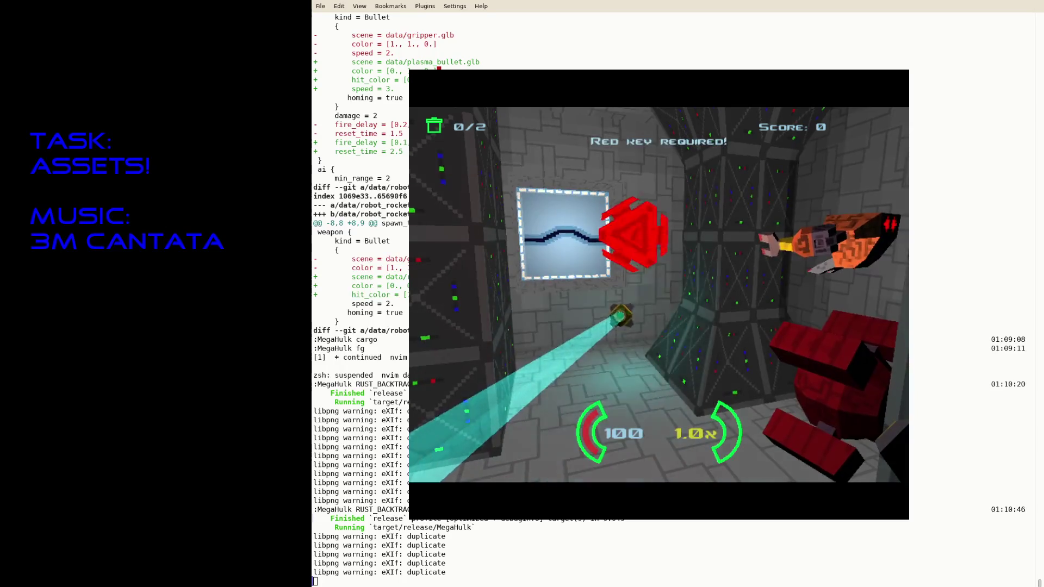
key("w")
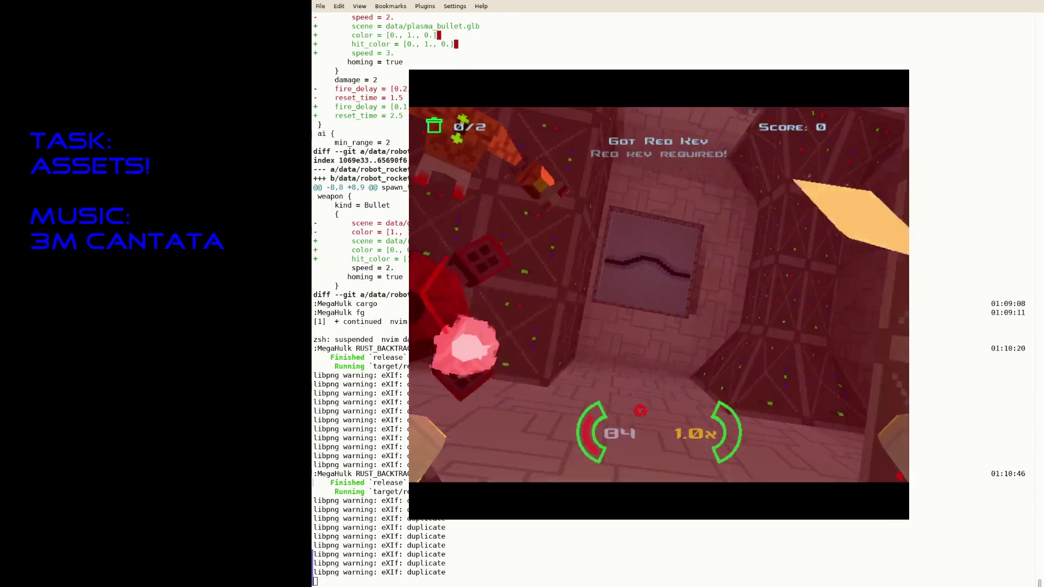
key("w")
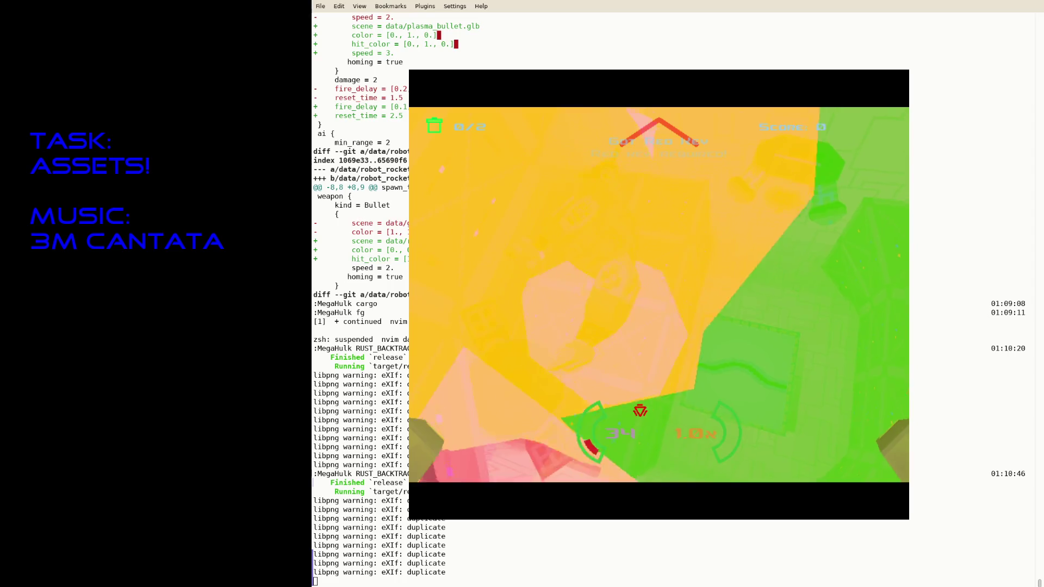